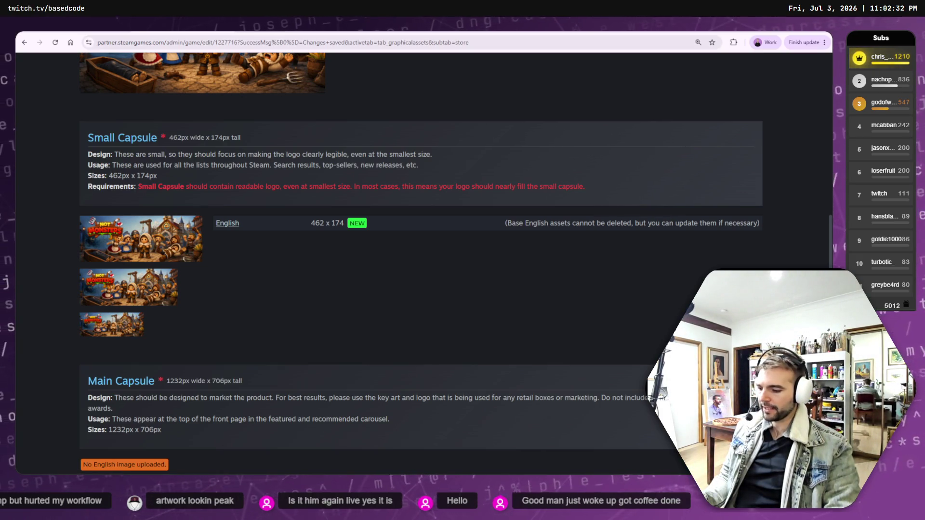
- Switch from the Steamworks graphical assets page back to the capsule image in GIMP
key("alt+Tab")
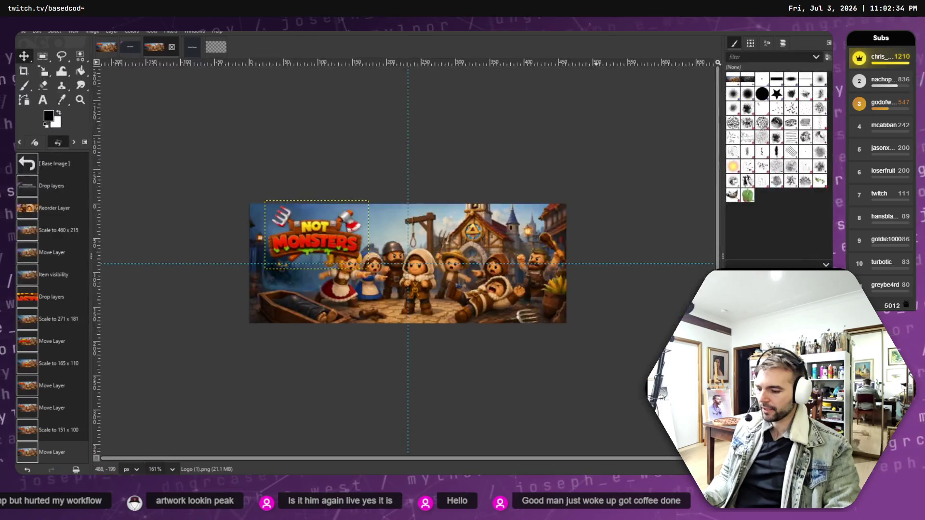
- Try enlarging and moving the NOT MONSTERS logo, then undo those changes
left_click(43, 71)
left_click(368, 267)
mouse_move(368, 269)
left_mouse_down()
mouse_move(493, 301)
mouse_move(474, 304)
mouse_move(458, 333)
mouse_move(440, 317)
left_mouse_up()
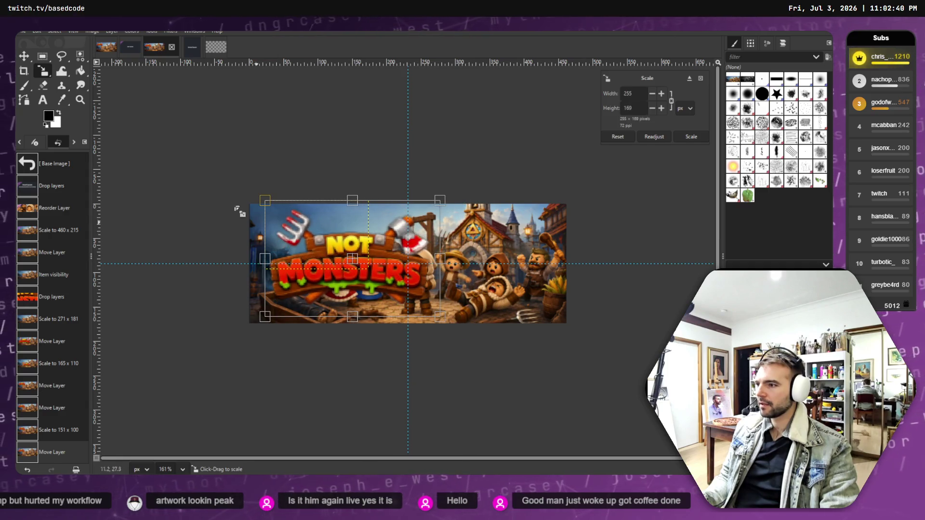
key("m")
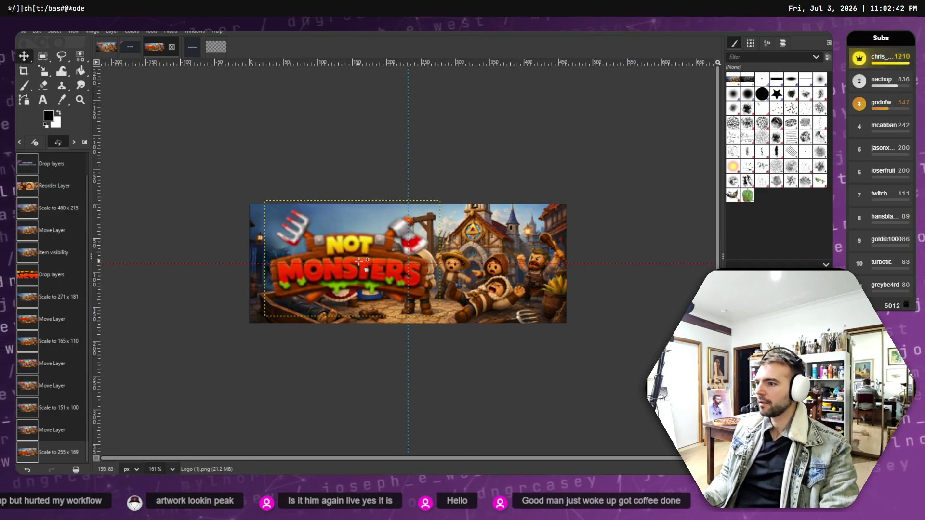
left_click_drag(359, 262, 417, 252)
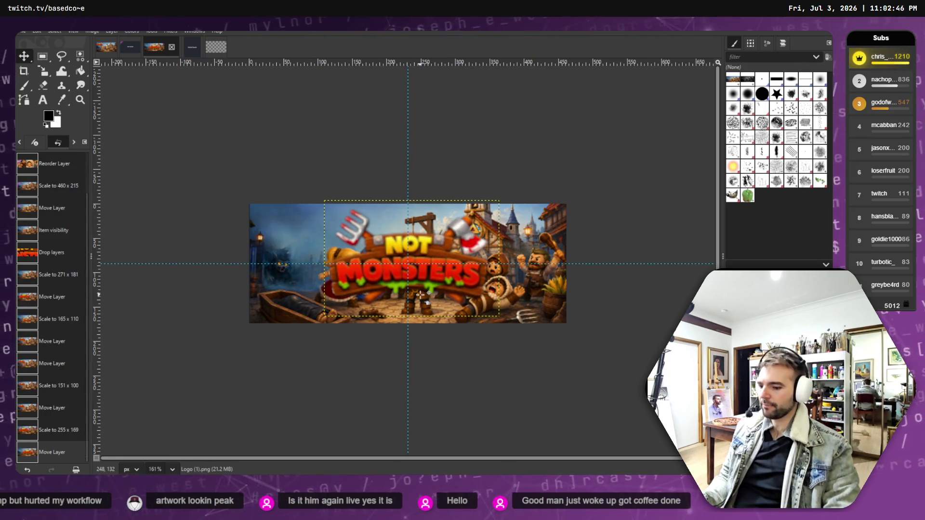
key("ctrl+z")
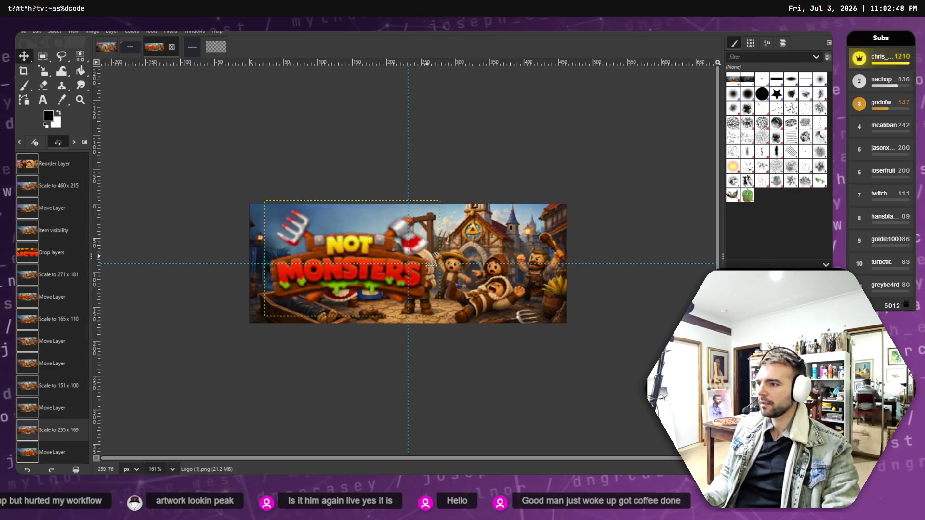
key("ctrl+z")
key("ctrl+z")
key("ctrl+z")
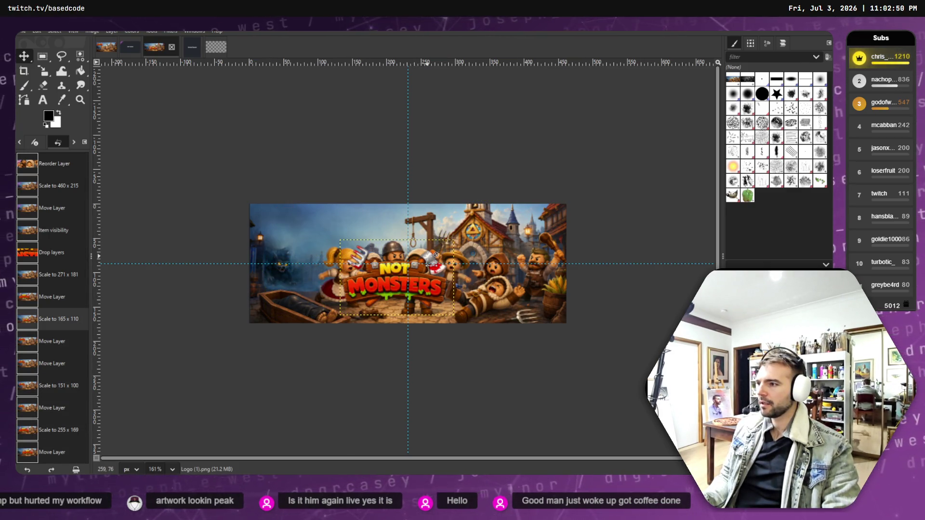
key("z")
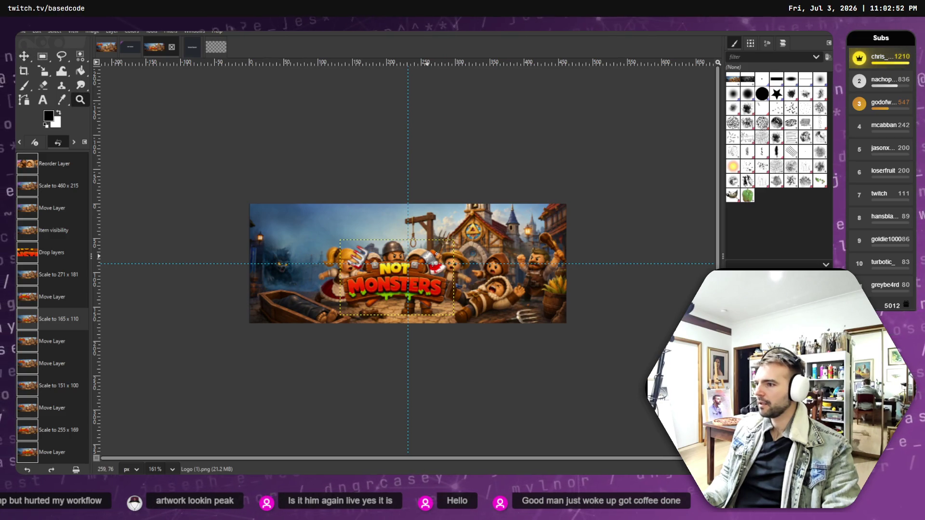
- Roll back in Undo History to the state with the full-size logo layer
left_click(55, 165)
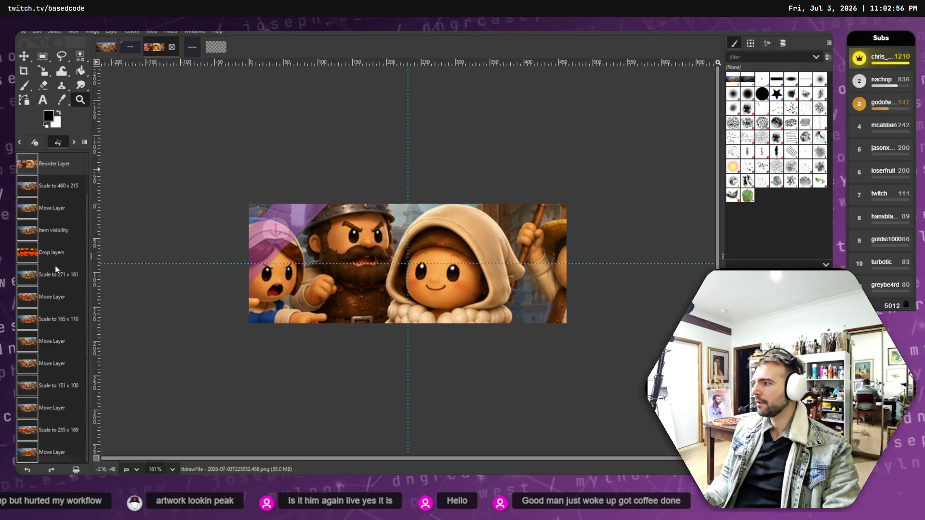
left_click(64, 232)
left_click(63, 252)
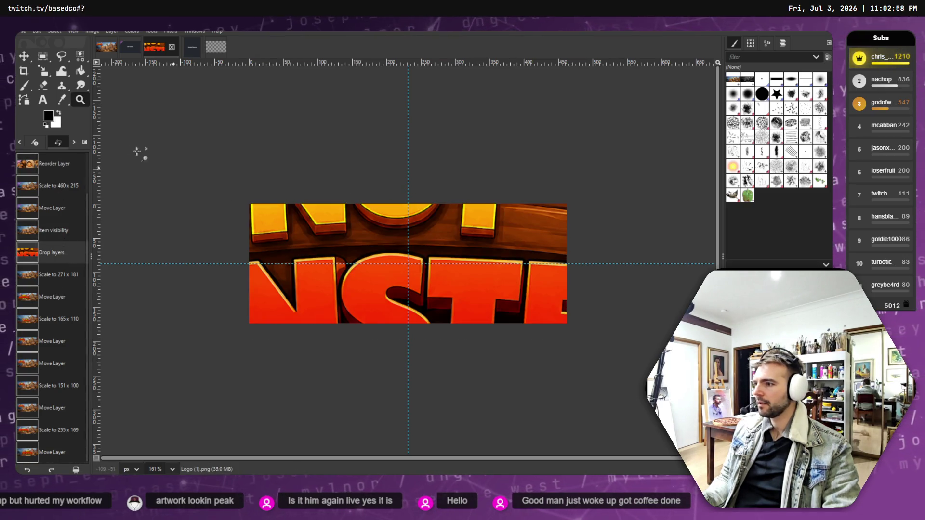
- Scale the full-size logo layer down to 557×372
key("shift+s")
left_click(250, 137)
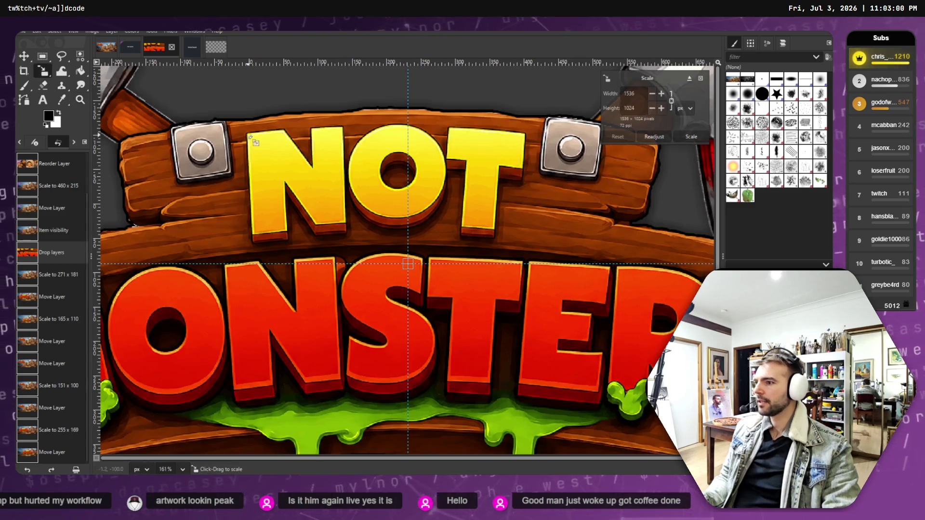
mouse_move(254, 141)
left_mouse_down()
mouse_move(403, 259)
mouse_move(395, 255)
mouse_move(452, 411)
left_mouse_up()
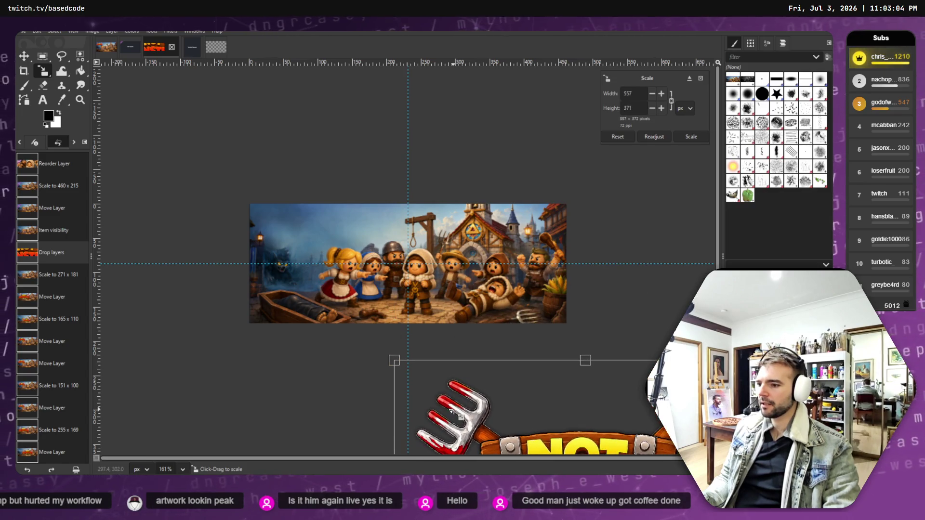
key("m")
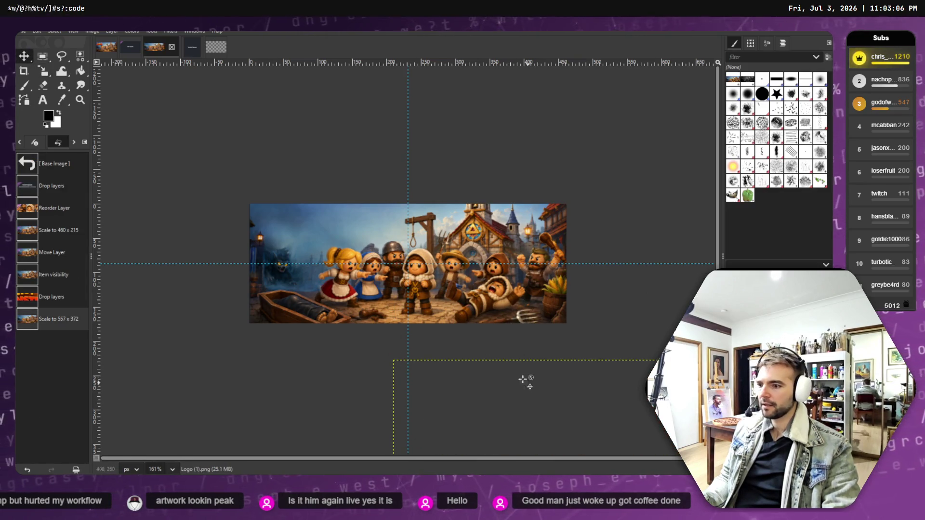
- Scale the logo layer up to 961×640 and bring it into view
left_click(44, 71)
left_click(356, 277)
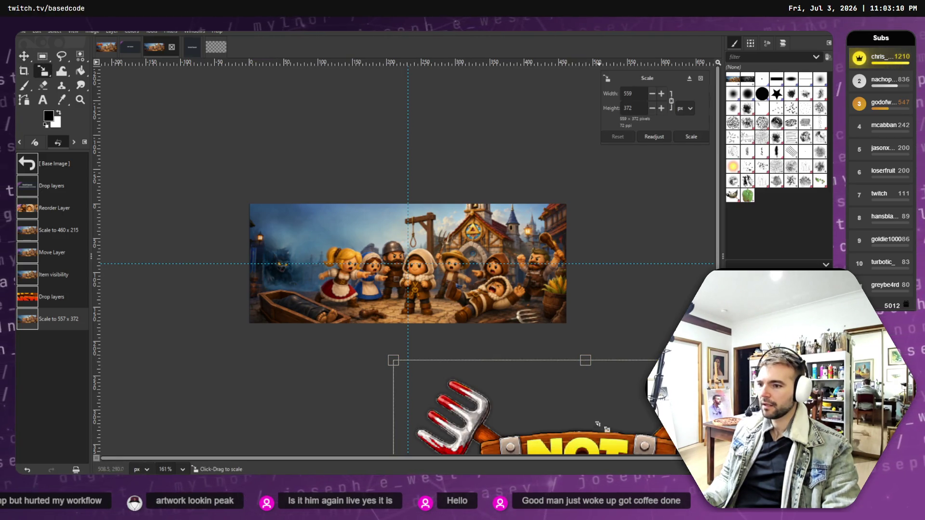
scroll(590, 420, "down", 1)
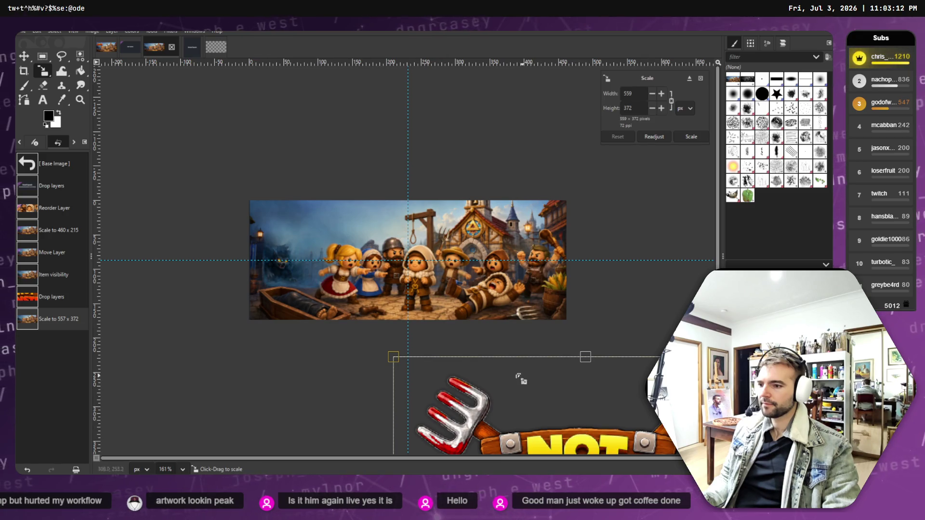
left_click_drag(521, 379, 576, 394)
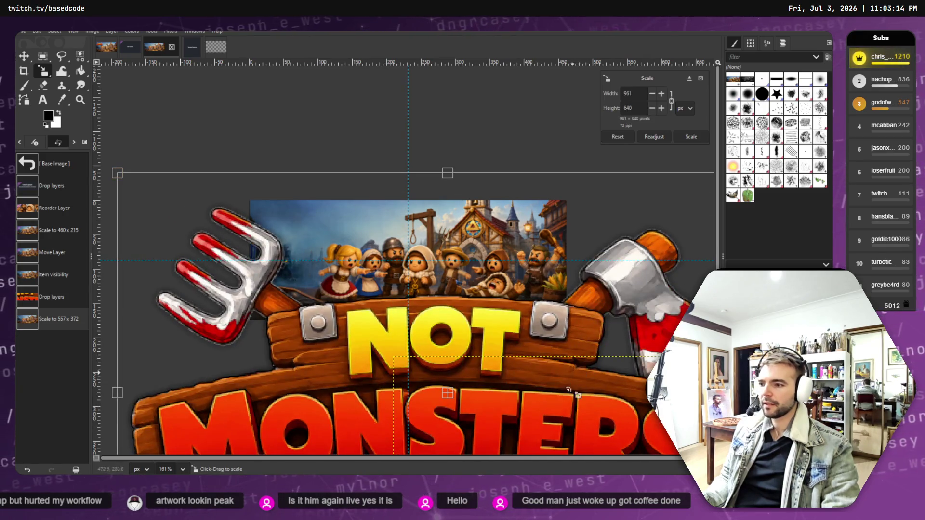
left_click_drag(498, 390, 445, 299)
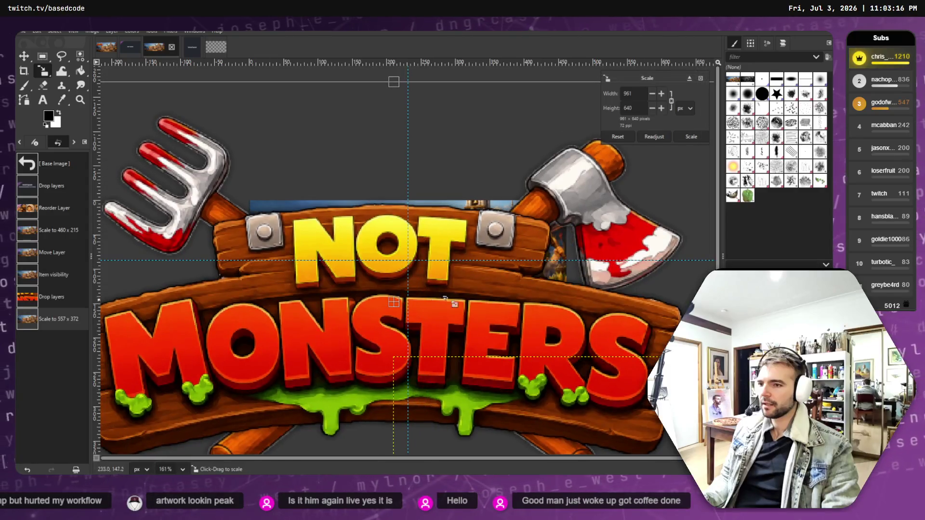
- Shrink the logo to 462×307, then 260×173, then 210×140, centred on the village art
left_click_drag(393, 83, 393, 311)
mouse_move(403, 423)
left_mouse_down()
mouse_move(432, 249)
mouse_move(425, 261)
left_mouse_up()
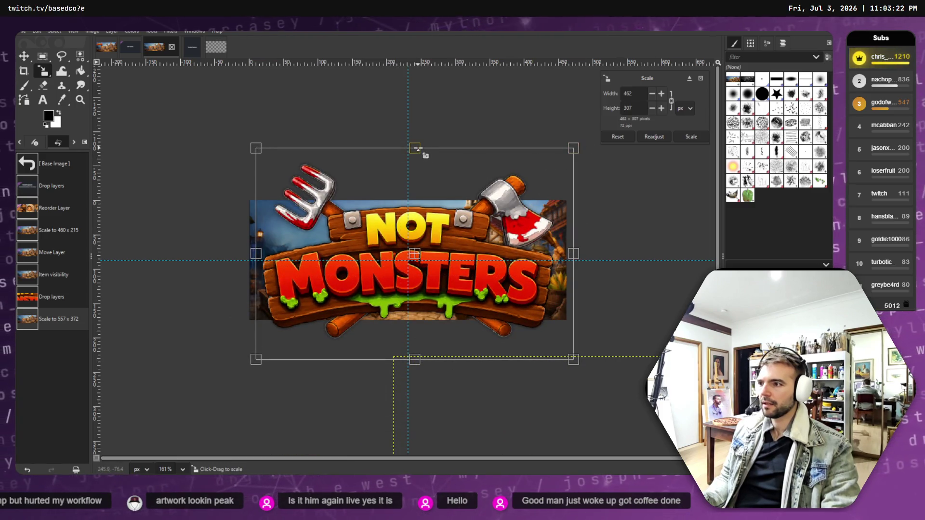
left_click_drag(415, 149, 414, 240)
mouse_move(417, 304)
left_mouse_down()
mouse_move(323, 236)
mouse_move(352, 257)
mouse_move(418, 265)
left_mouse_up()
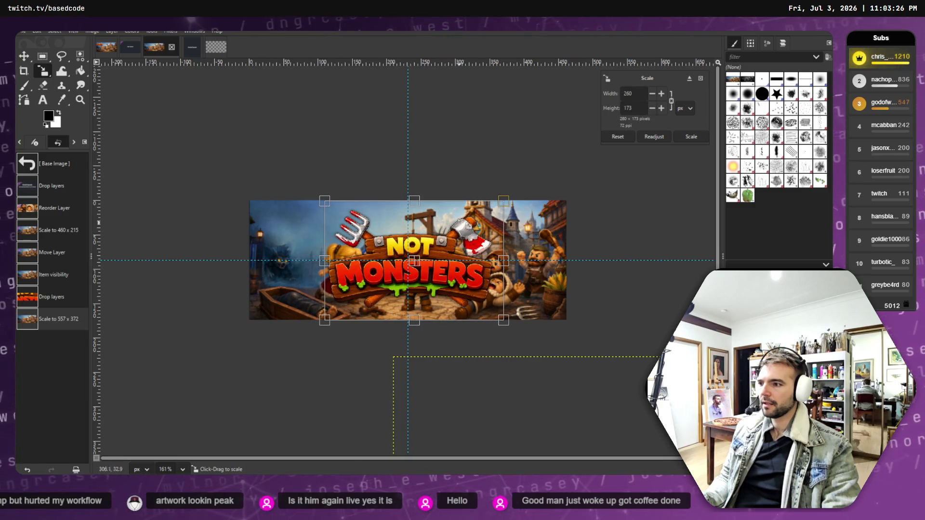
left_click_drag(504, 199, 471, 225)
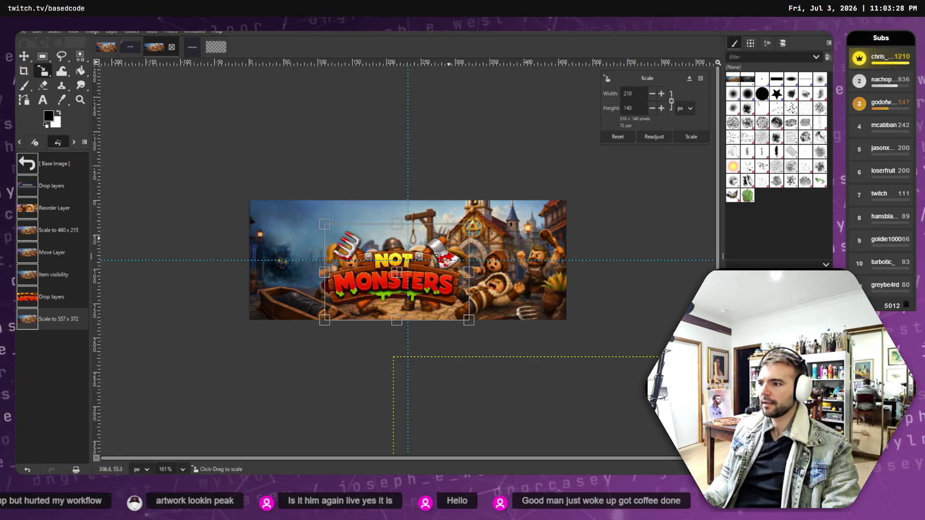
mouse_move(407, 281)
left_mouse_down()
mouse_move(393, 229)
mouse_move(418, 227)
mouse_move(416, 285)
mouse_move(432, 288)
mouse_move(426, 267)
mouse_move(318, 225)
mouse_move(451, 217)
mouse_move(423, 261)
left_mouse_up()
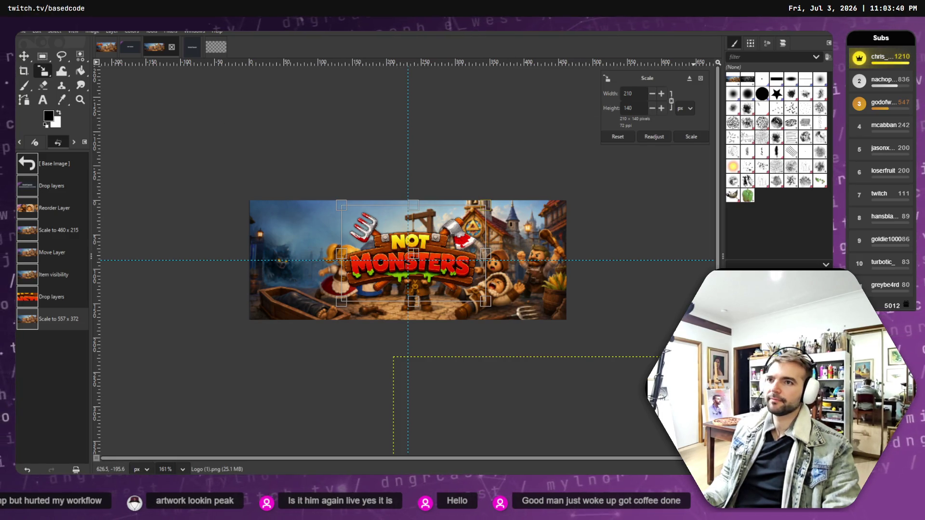
- Copy the 462 x 174 small capsule size from the Steamworks requirements page
key("alt+Tab")
left_click_drag(313, 226, 344, 224)
right_click(335, 232)
left_click(358, 235)
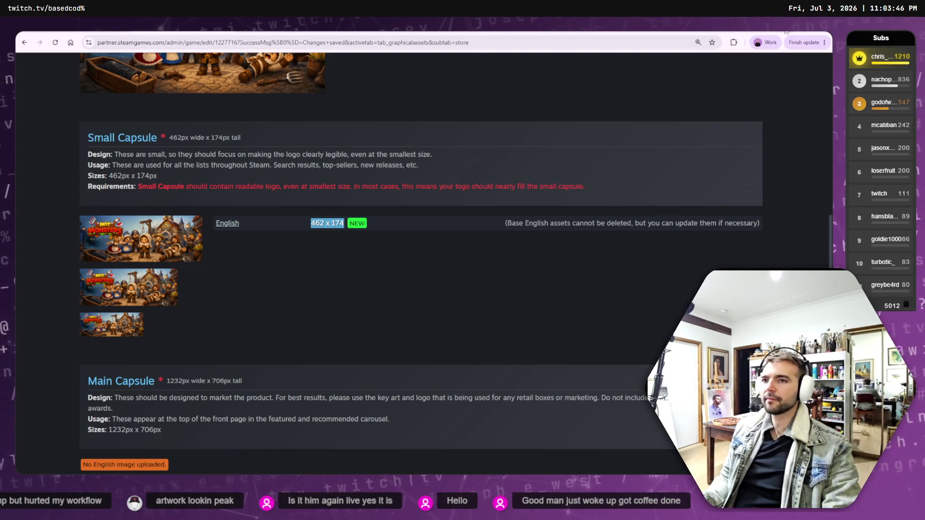
- Dismiss the ad-blocker notice on Logo.psd in Photopea and go to the ChatGPT key-art chat
key("super+Down")
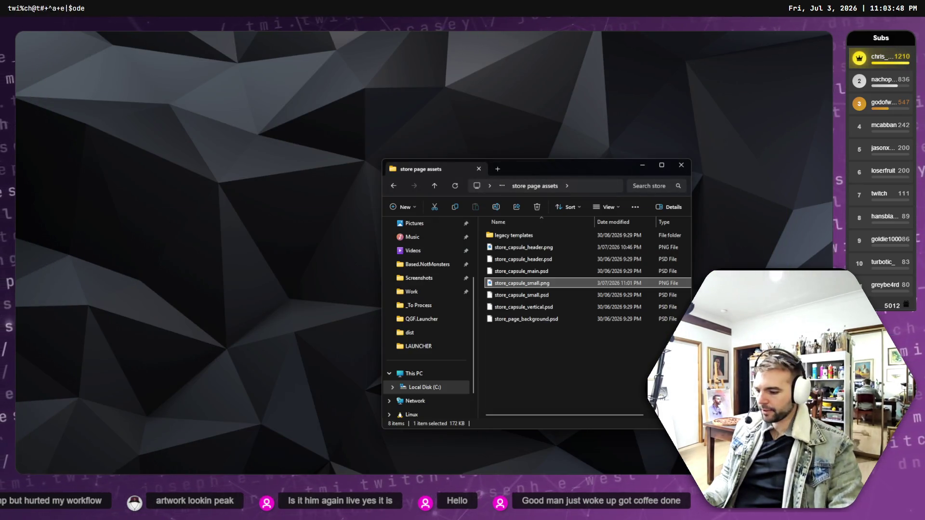
key("alt+Tab")
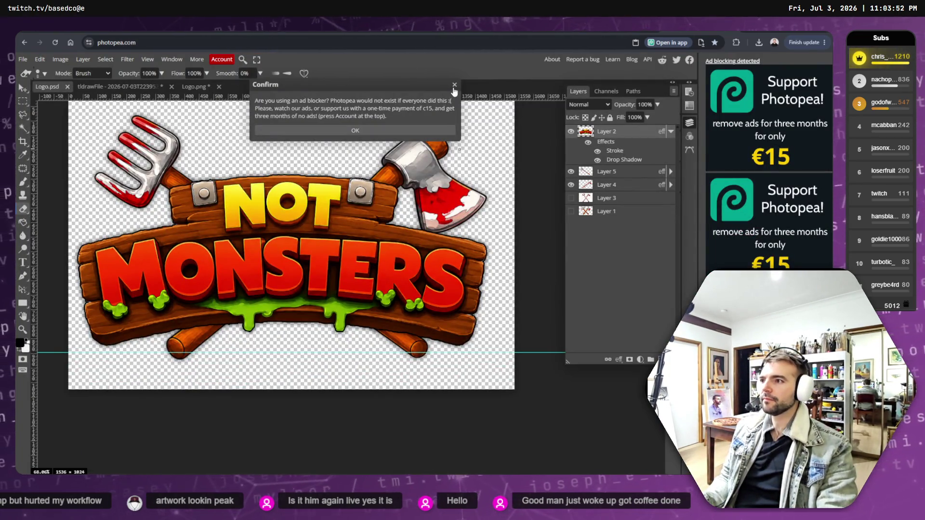
left_click(454, 86)
key("alt+Tab")
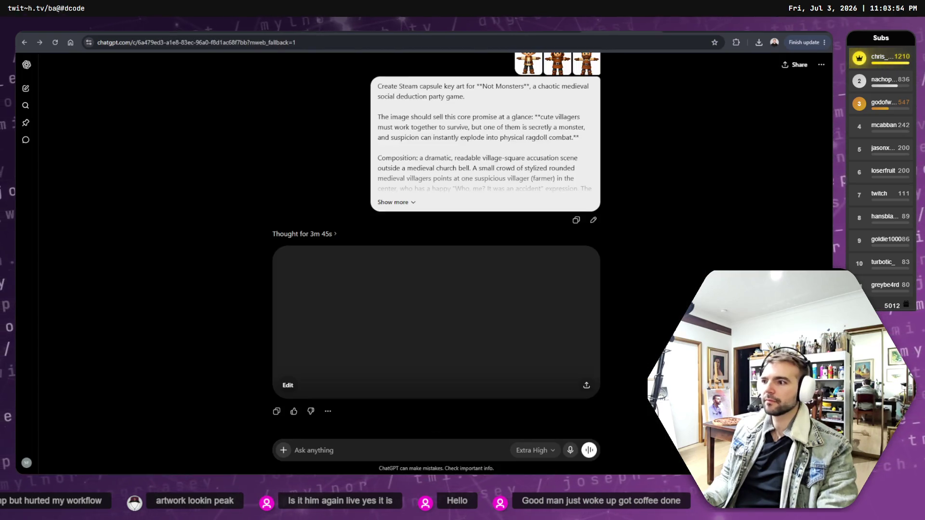
- View the generated village image full size, then reopen the key-art prompt for editing
left_click(520, 299)
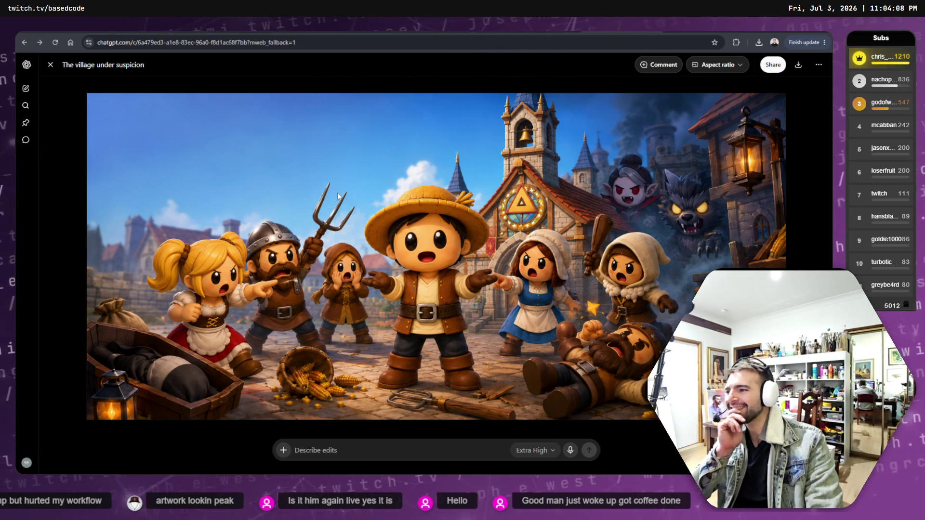
left_click(51, 64)
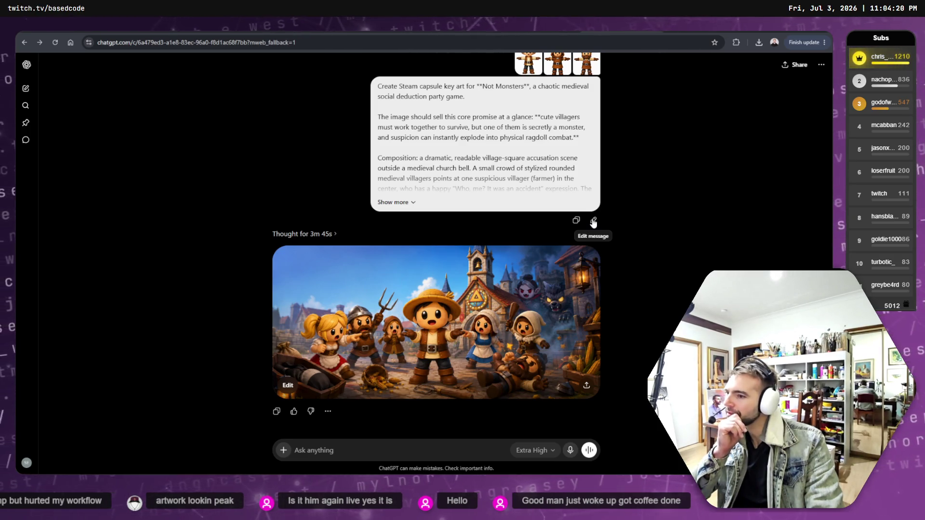
left_click(594, 221)
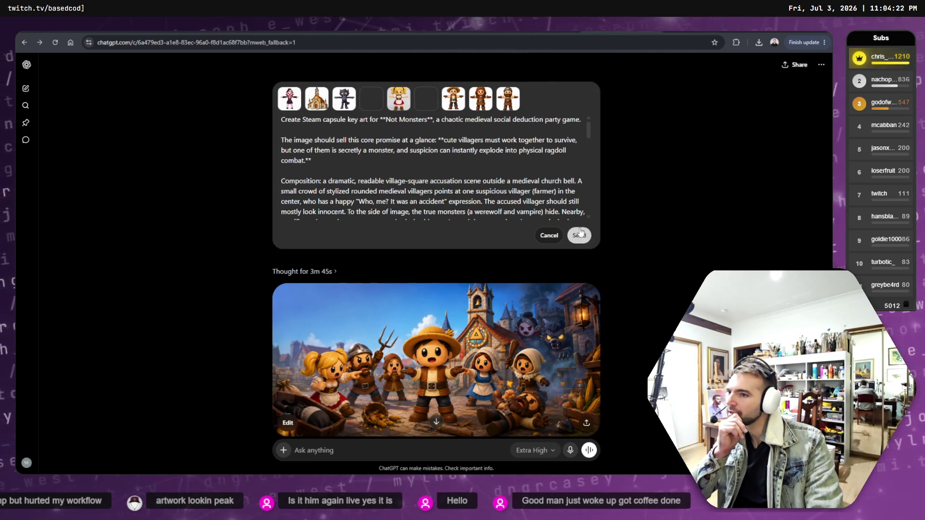
- Send the edited key-art prompt to regenerate the image, then cycle to another browser tab
left_click(580, 233)
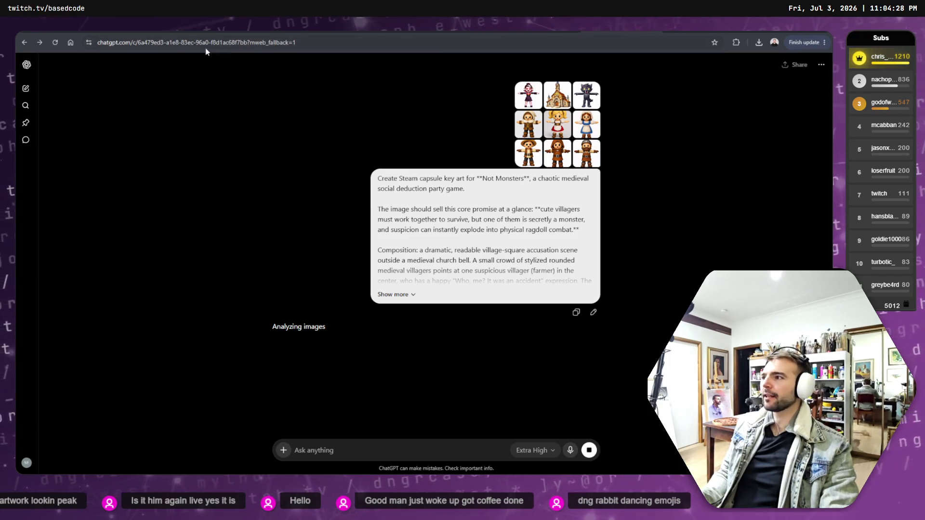
left_click_drag(133, 43, 84, 42)
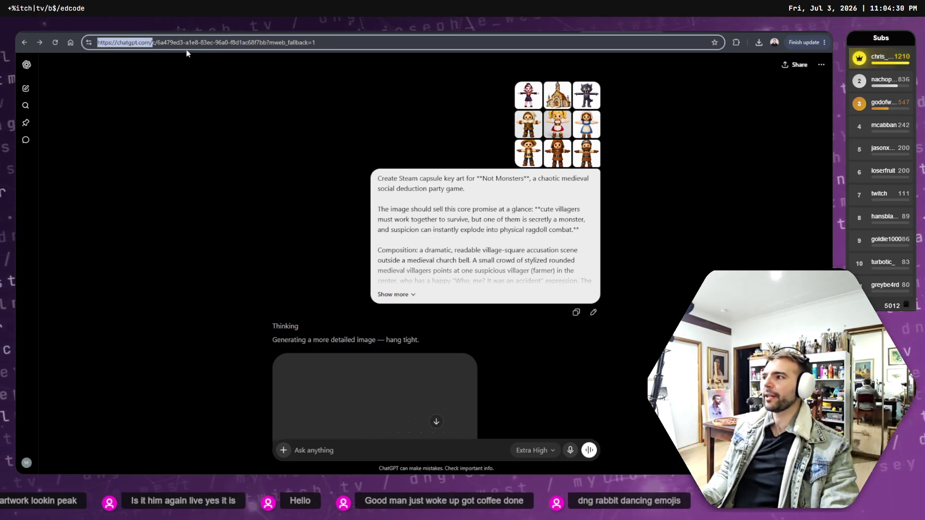
key("ctrl+Tab")
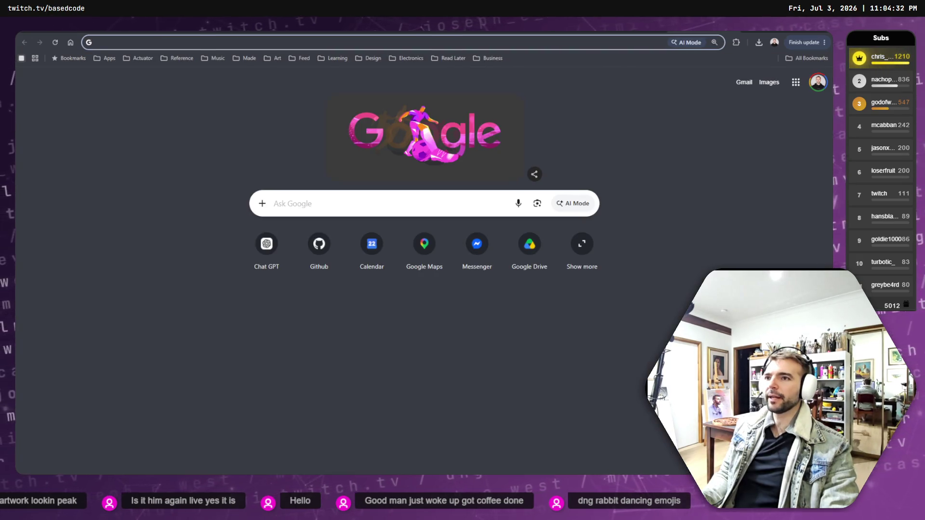
- Close the Photopea logo tab, confirming Leave site, and open ChatGPT from the new-tab shortcut
key("ctrl+Tab")
key("ctrl+shift+Tab")
key("ctrl+Tab")
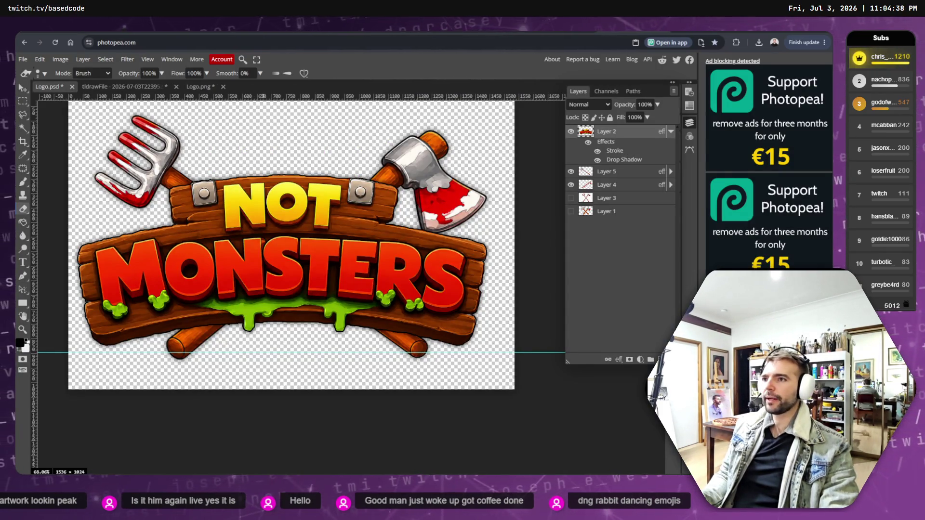
key("ctrl+w")
key("Return")
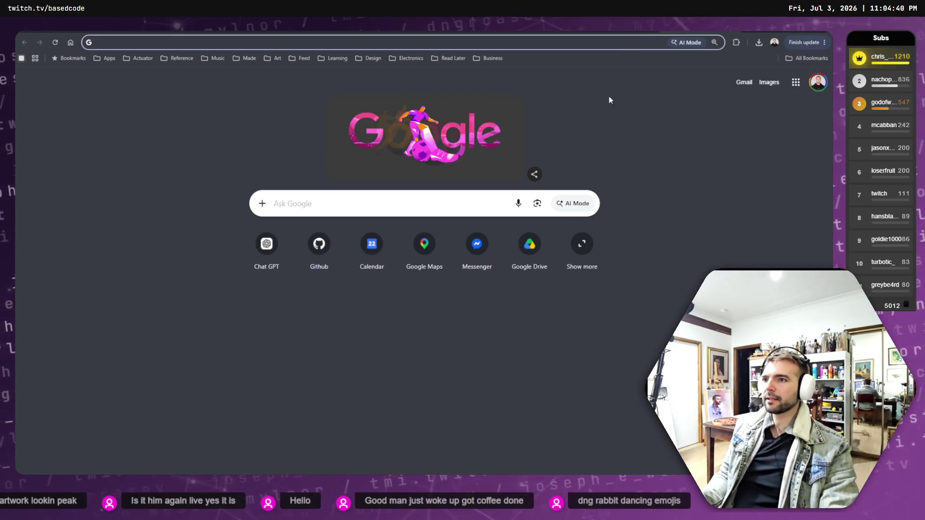
left_click(289, 257)
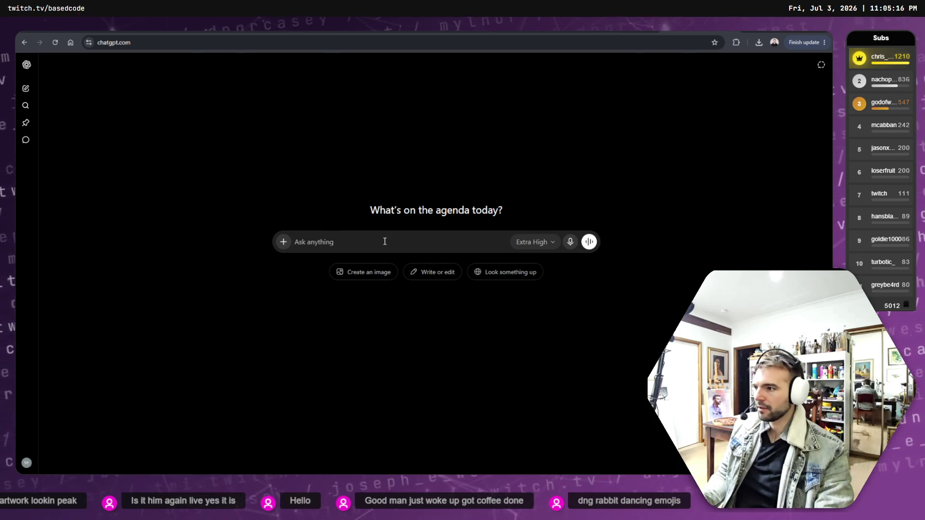
- Start typing 'We're going to re-frame thi' in the new chat, then clear it
type("We're")
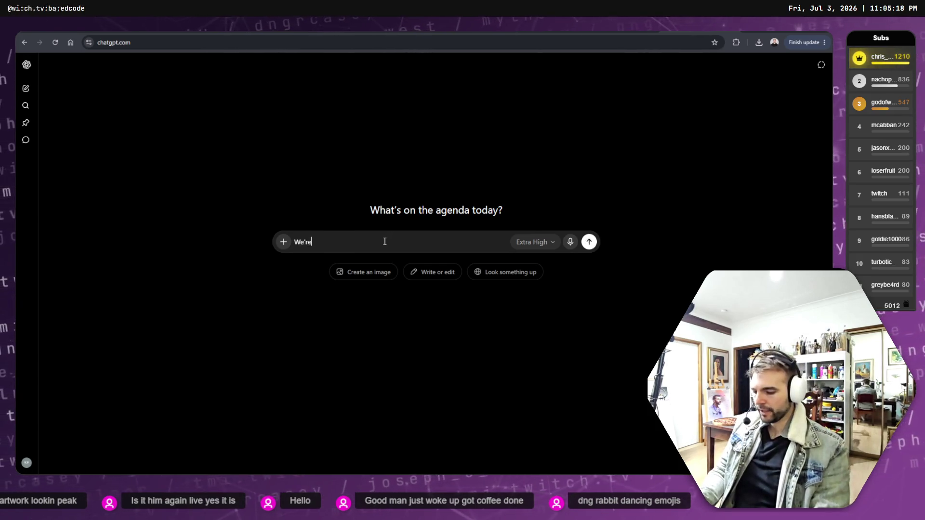
type(" going t")
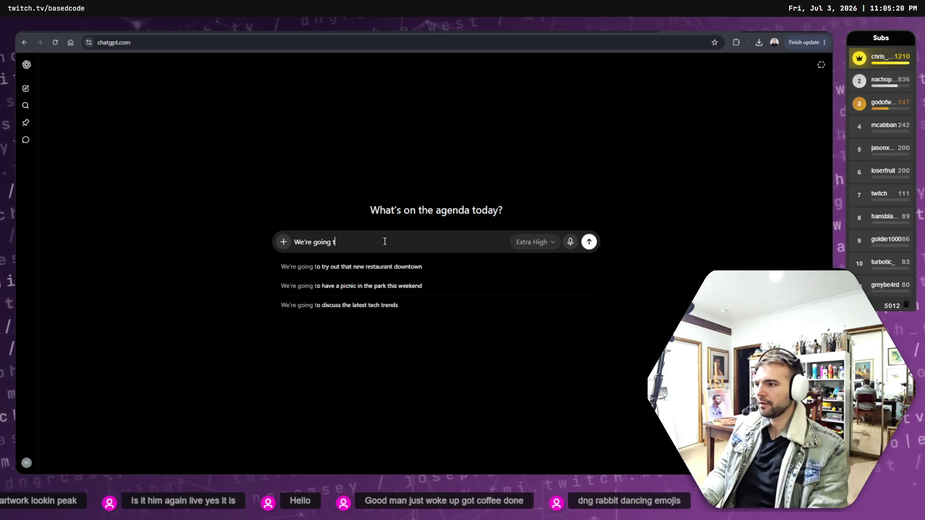
type("o re")
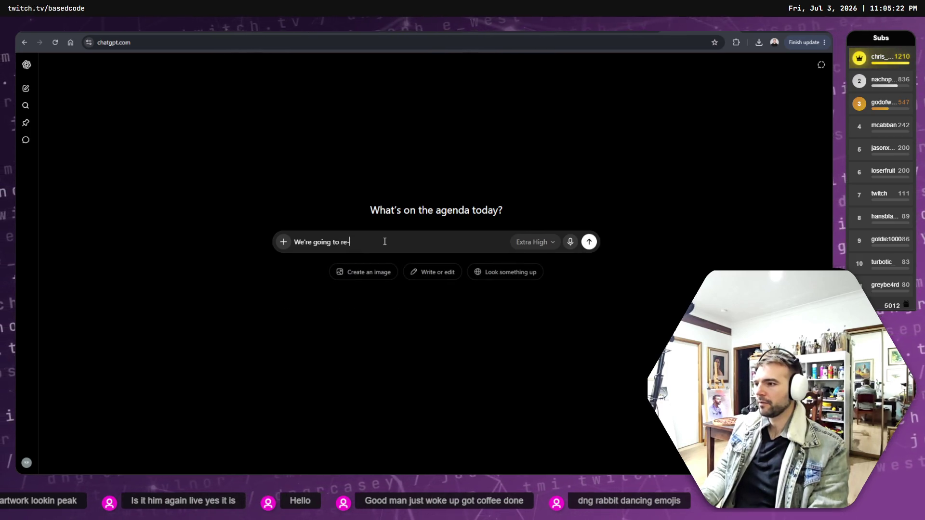
type("-frame thi")
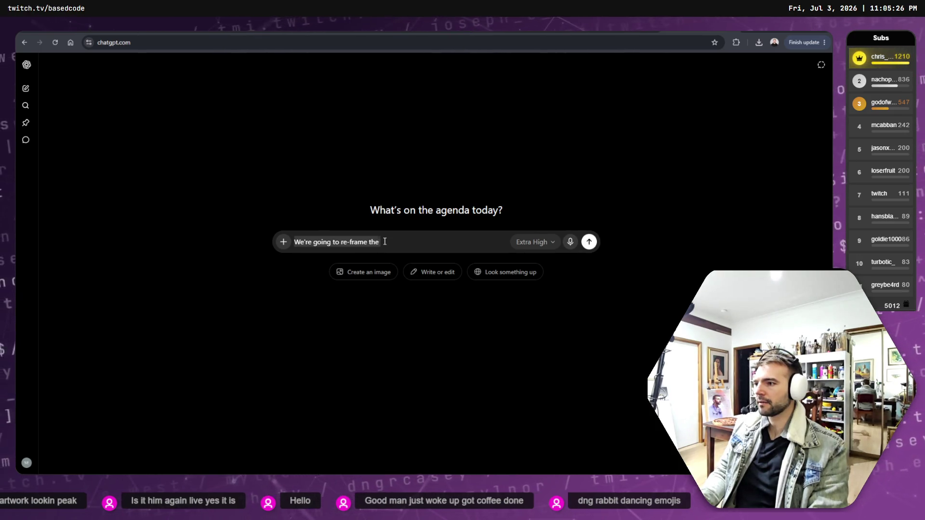
key("ctrl+a")
key("BackSpace")
- Select the earlier key-art prompt text and try pasting it into a new chat, then undo
key("alt+Left")
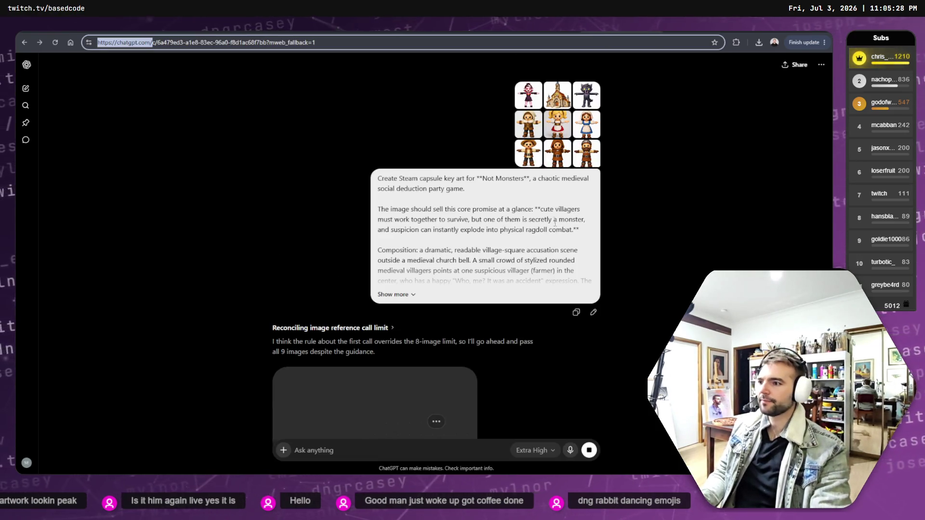
left_click(593, 312)
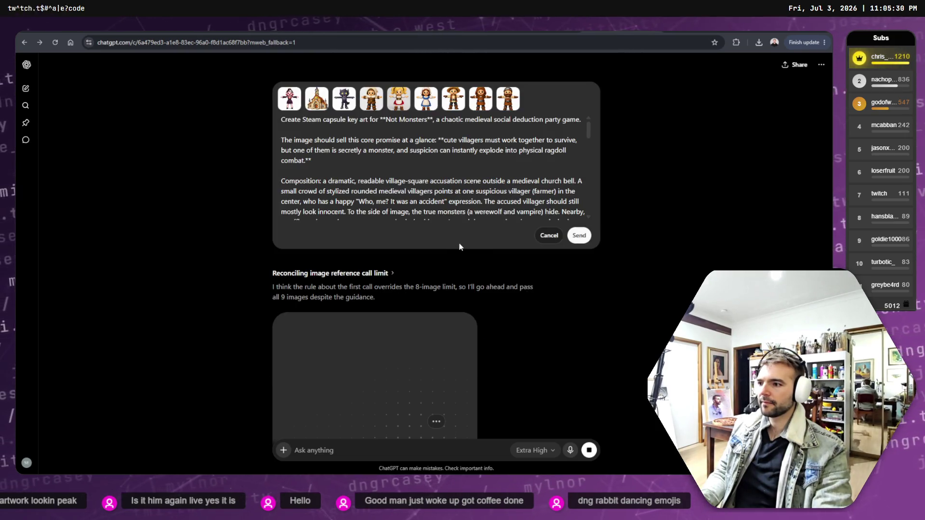
mouse_move(283, 118)
left_mouse_down()
mouse_move(476, 193)
mouse_move(432, 203)
left_mouse_up()
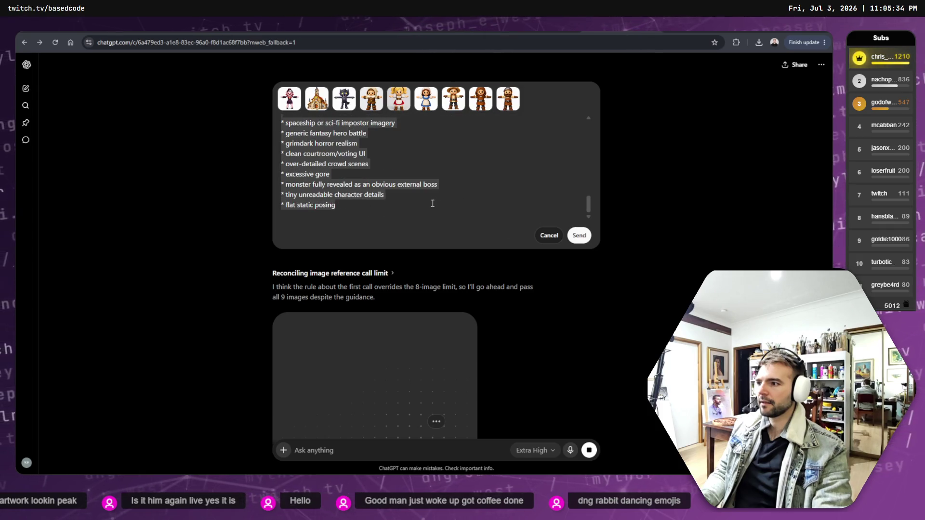
key("ctrl+shift+o")
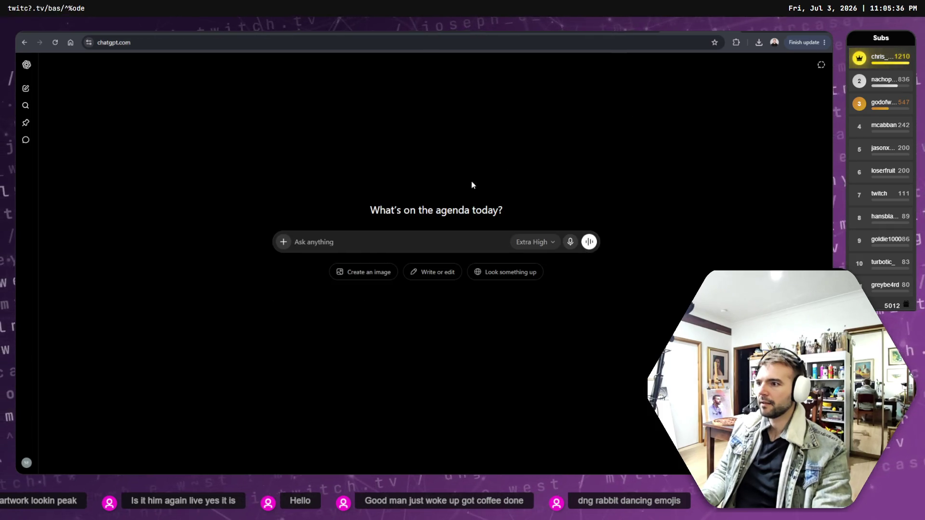
left_click(371, 244)
key("ctrl+v")
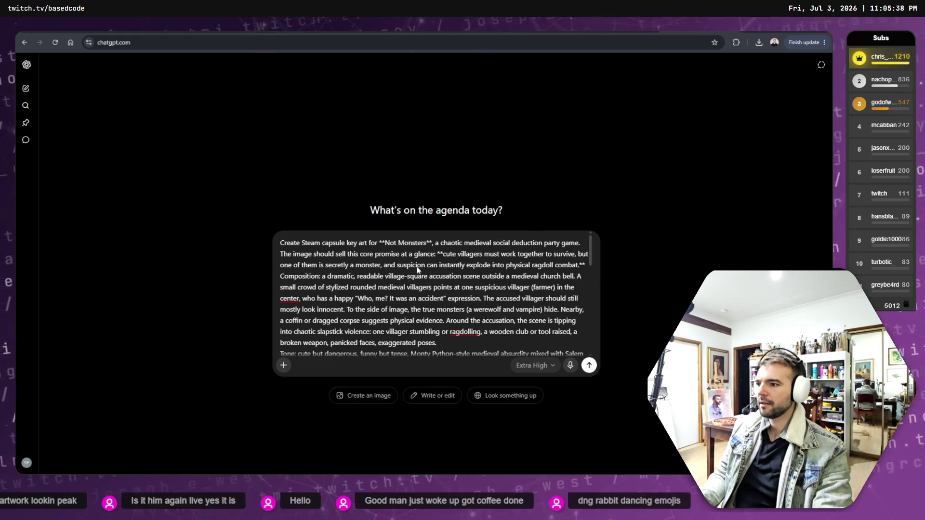
key("ctrl+o")
left_click(426, 348)
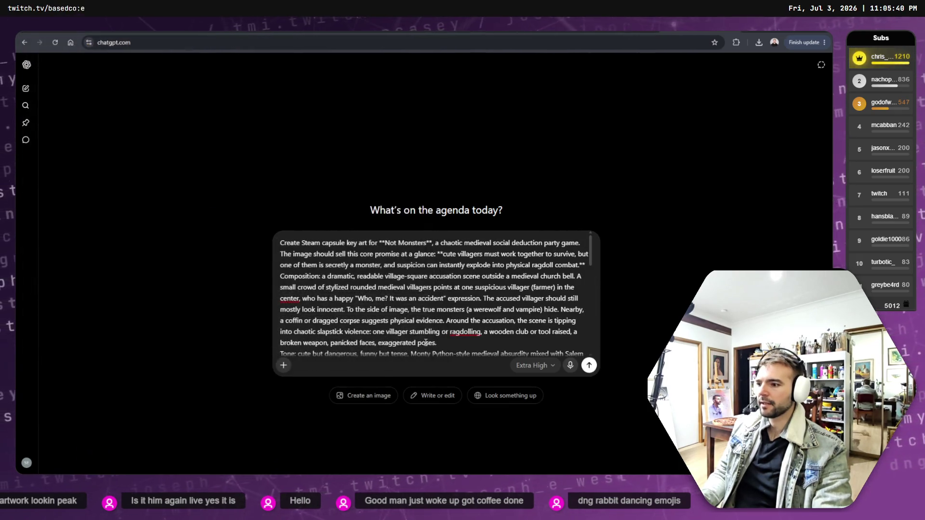
key("ctrl+z")
- Return to the earlier prompt and retry pasting it into the new chat, then remove it
key("alt+Left")
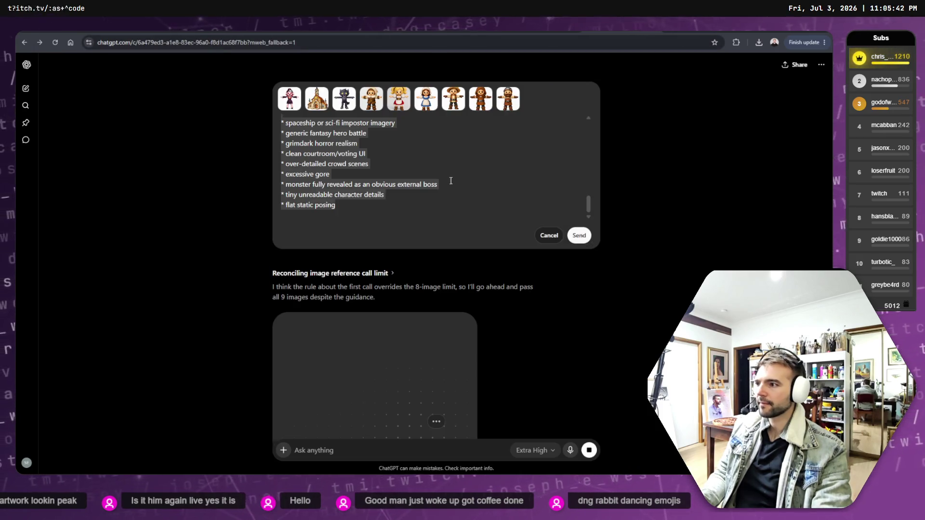
left_click(434, 194)
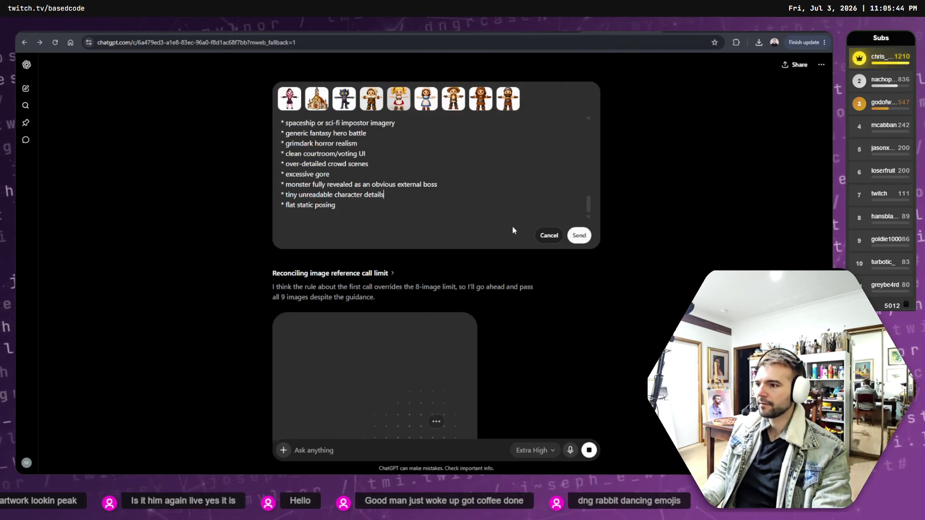
scroll(510, 193, "up", 10)
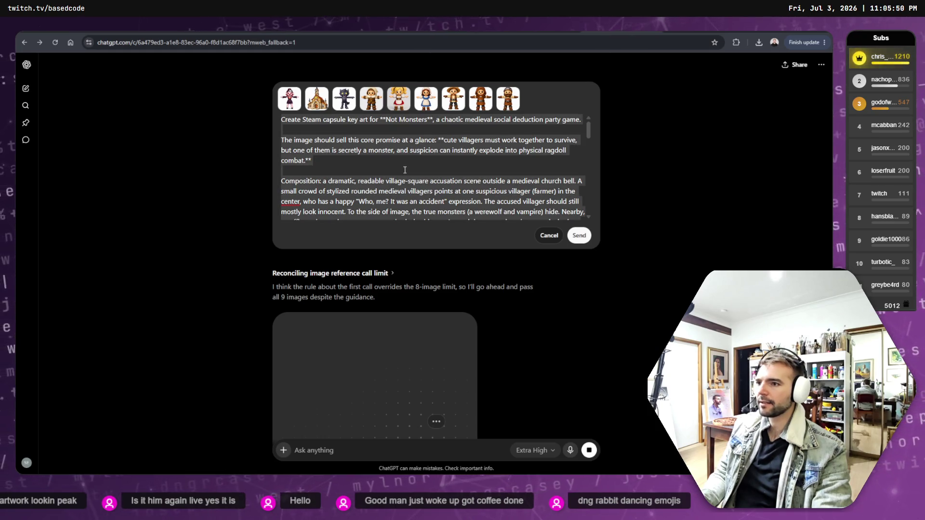
key("ctrl+shift+o")
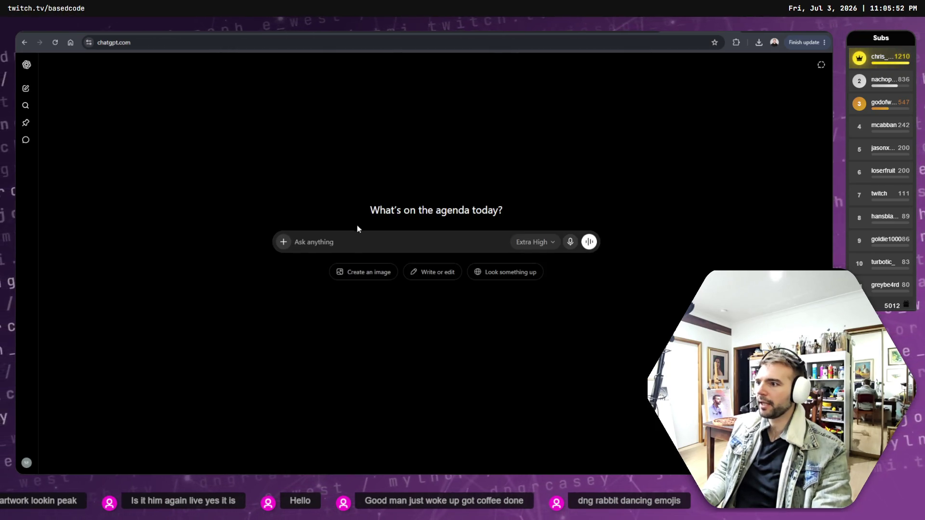
key("ctrl+v")
key("ctrl+z")
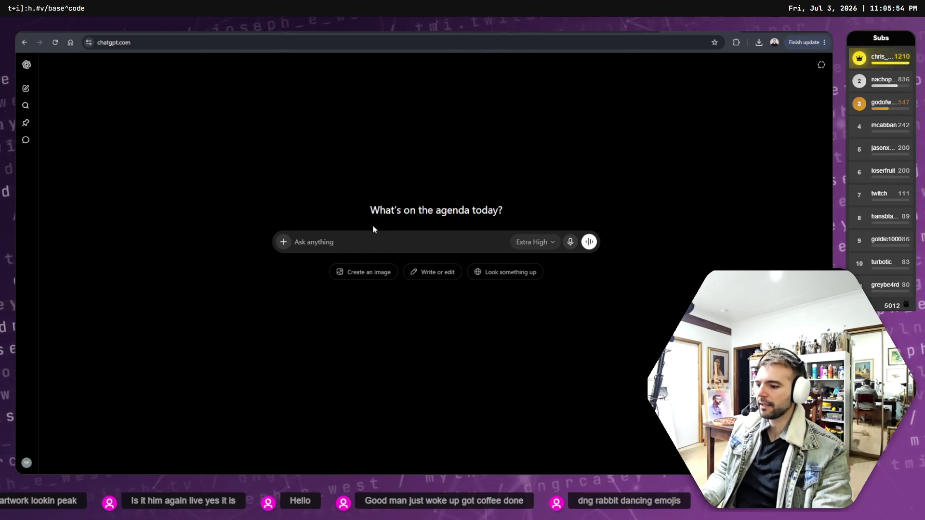
- Cancel editing the earlier prompt, copy it with its copy icon, and return to a blank chat
key("alt+Left")
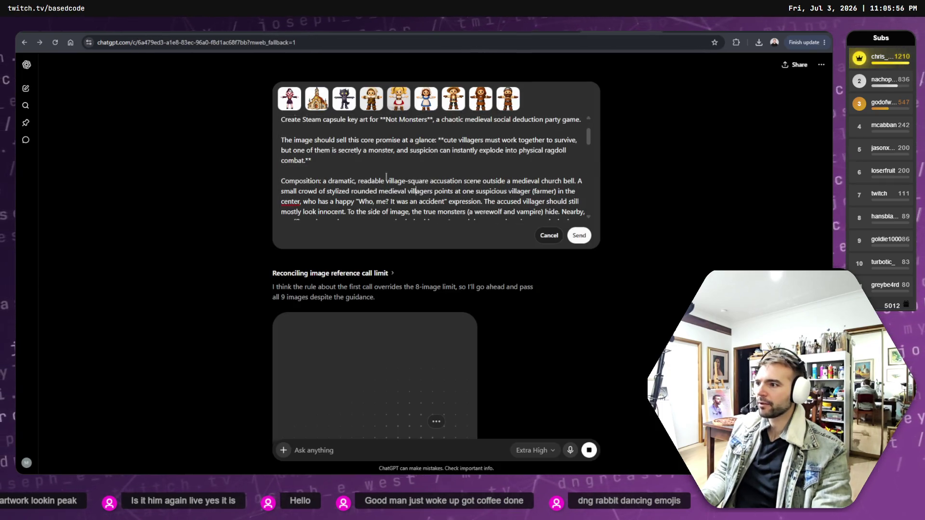
scroll(415, 185, "down", 15)
scroll(423, 163, "up", 5)
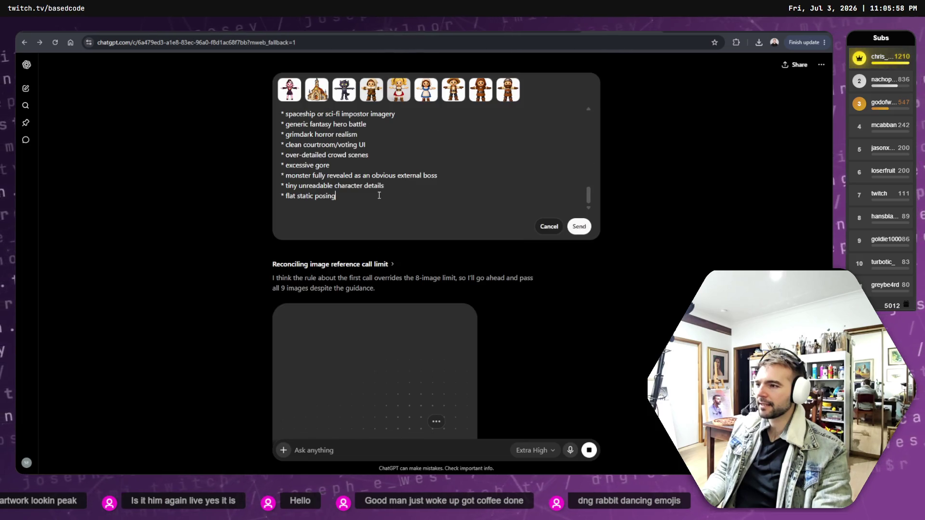
mouse_move(381, 196)
left_mouse_down()
mouse_move(295, 135)
mouse_move(291, 149)
mouse_move(278, 108)
left_mouse_up()
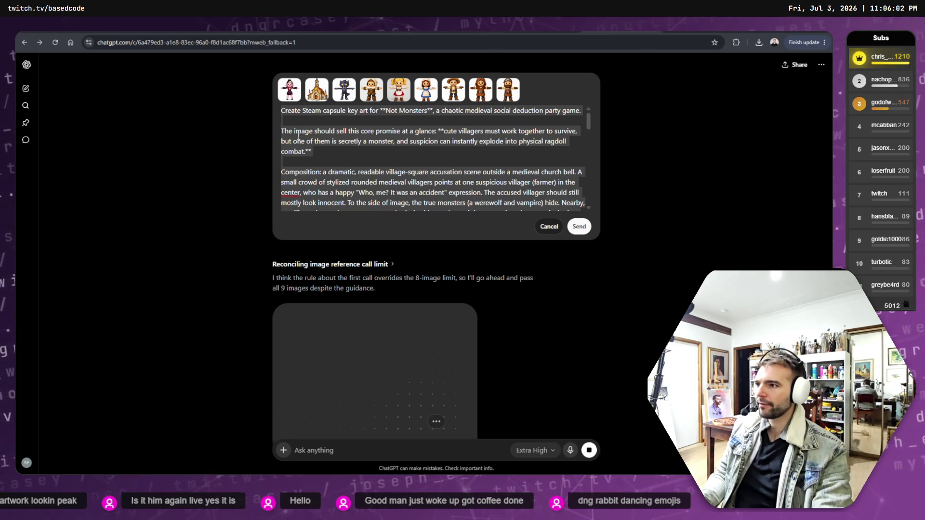
key("ctrl+shift+o")
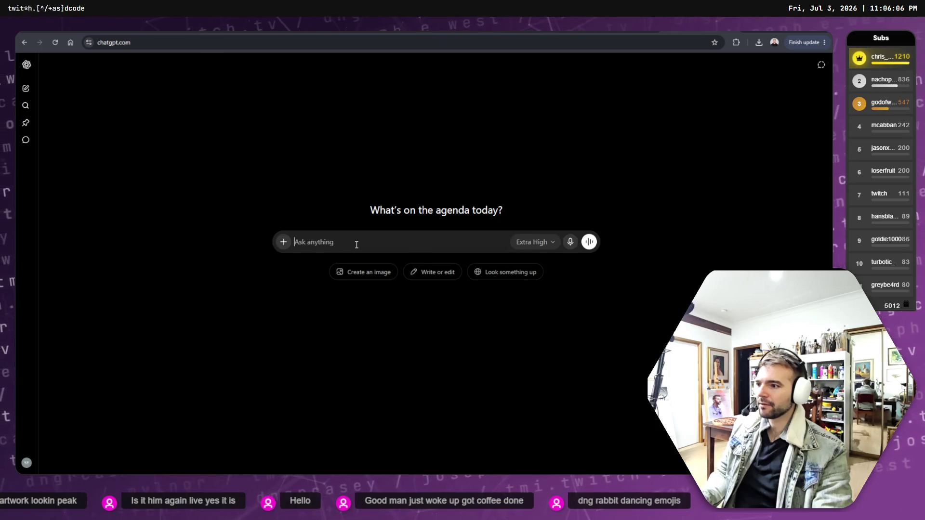
key("alt+Left")
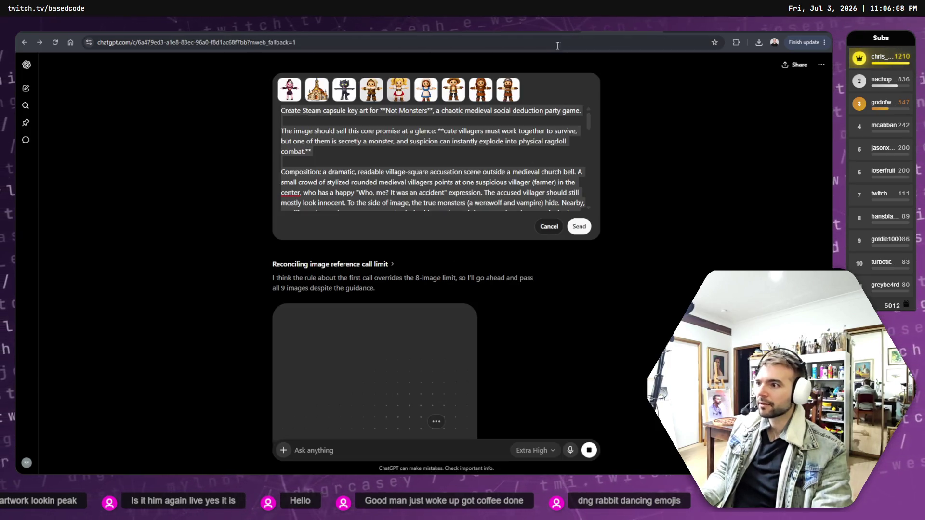
left_click(550, 226)
scroll(534, 228, "down", 2)
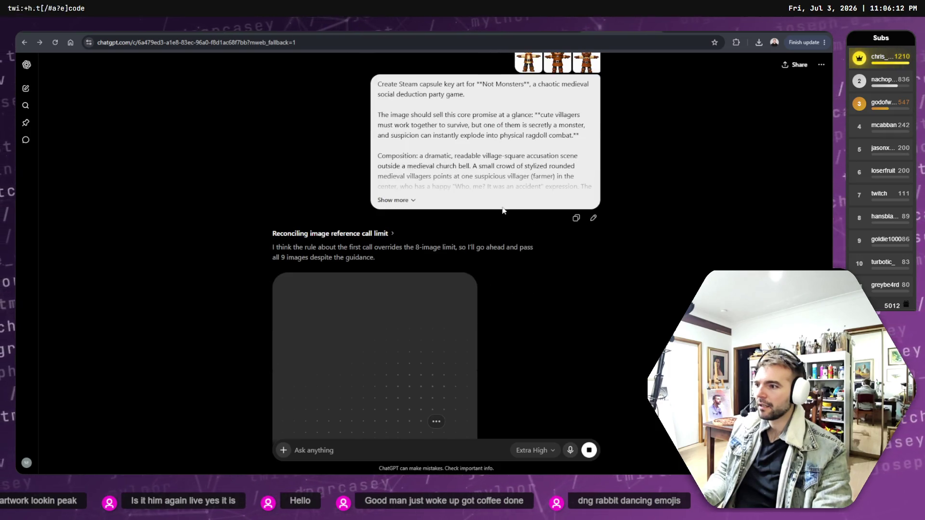
left_click(576, 218)
key("ctrl+shift+o")
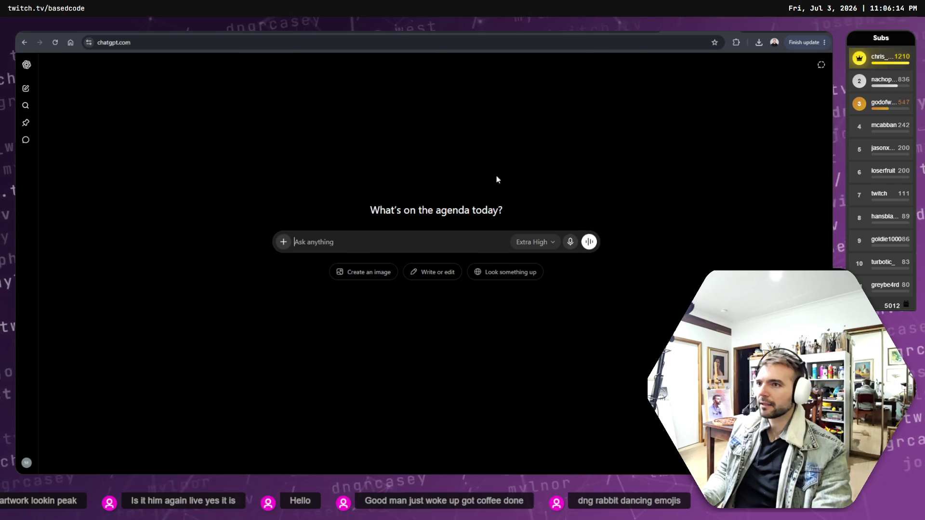
- Paste the Not Monsters key-art prompt into a fresh chat's prompt box
type("a")
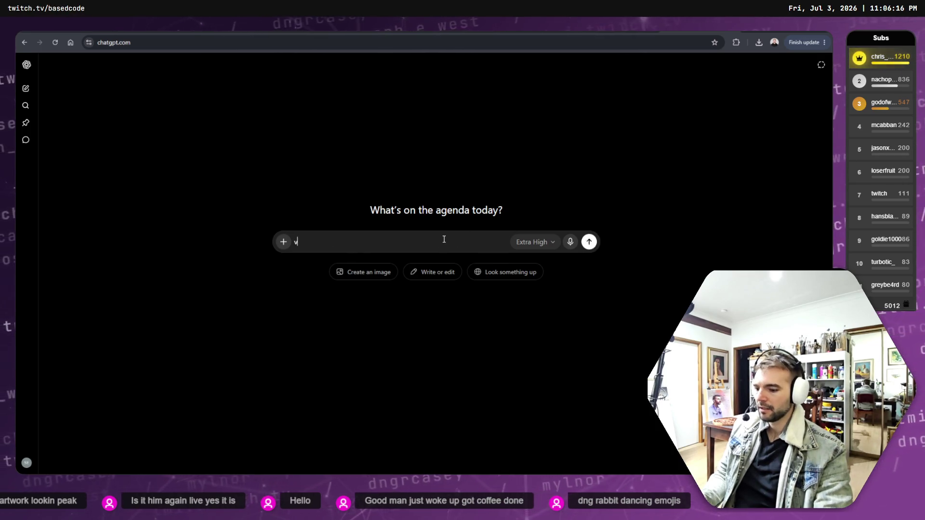
key("BackSpace")
key("ctrl+v")
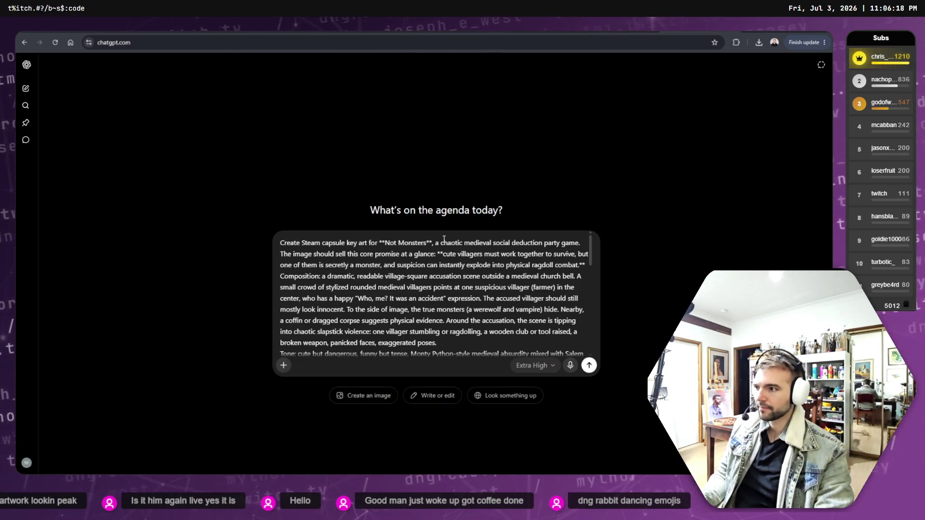
key("ctrl+z")
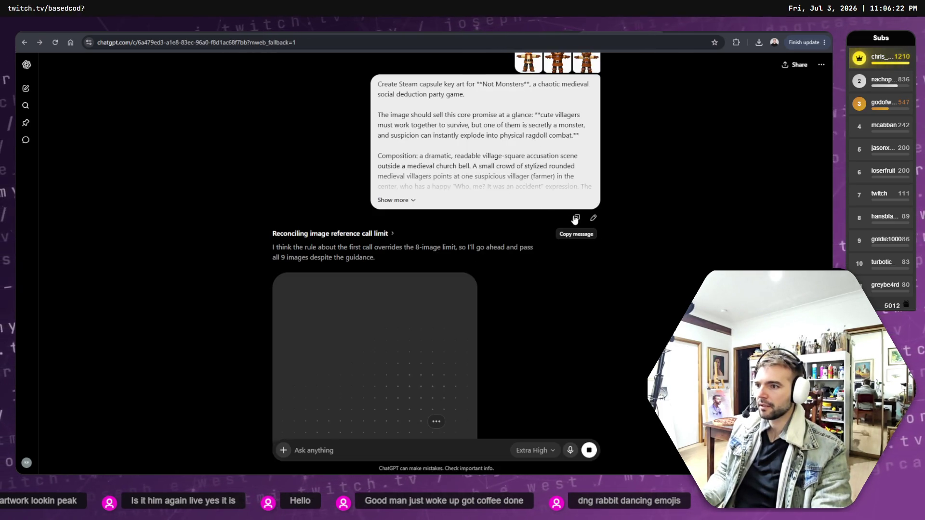
key("ctrl+shift+o")
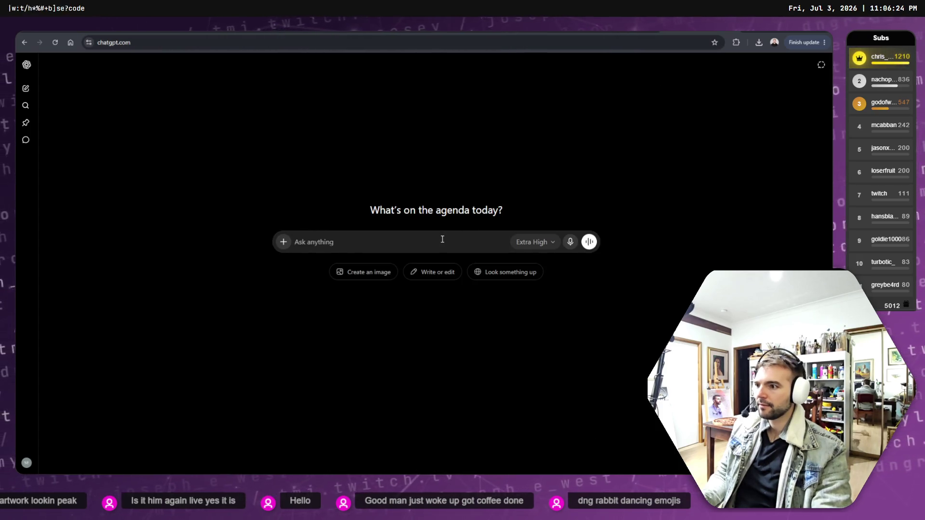
key("ctrl+v")
key("ctrl+z")
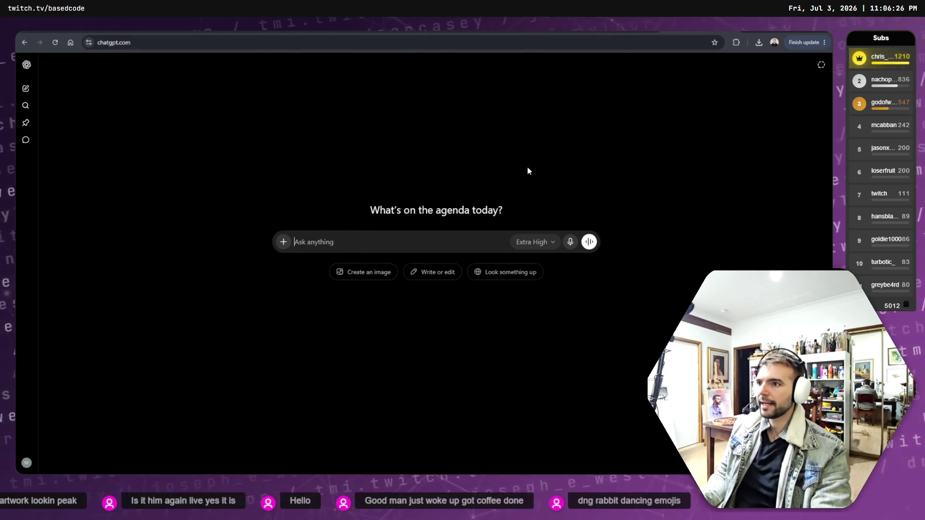
key("ctrl+v")
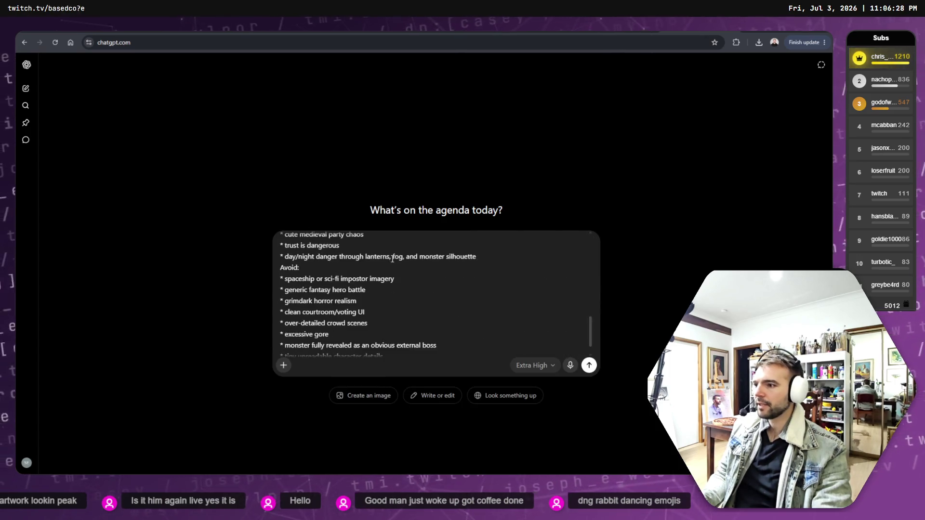
- Add blank lines before the Avoid, Must communicate, Logo placement and Visual hierarchy sections
scroll(343, 256, "up", 1)
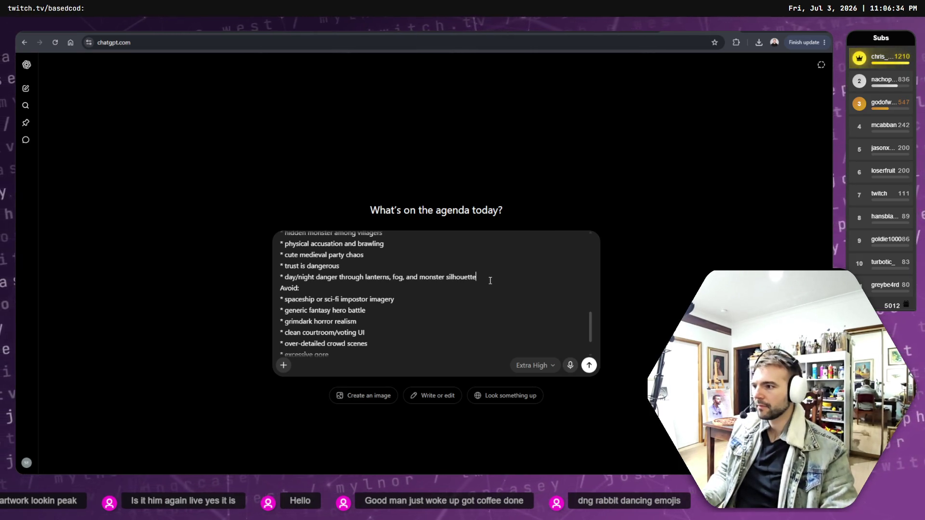
left_click(491, 280)
key("shift+Return")
scroll(490, 281, "up", 1)
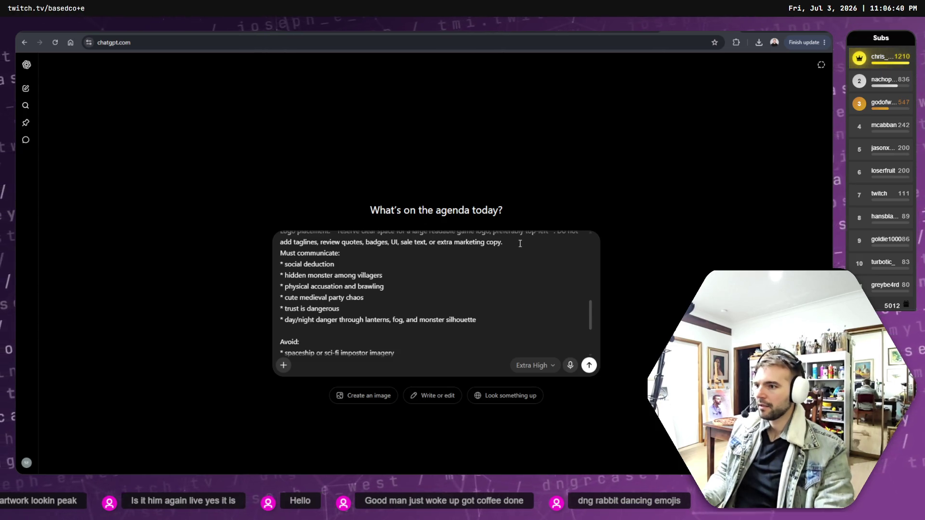
left_click(522, 243)
key("shift+Return")
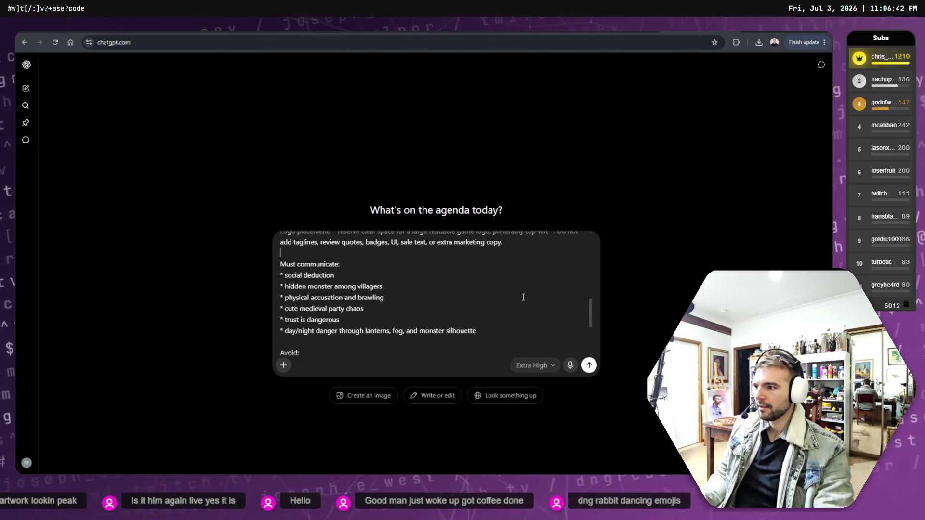
scroll(347, 319, "up", 3)
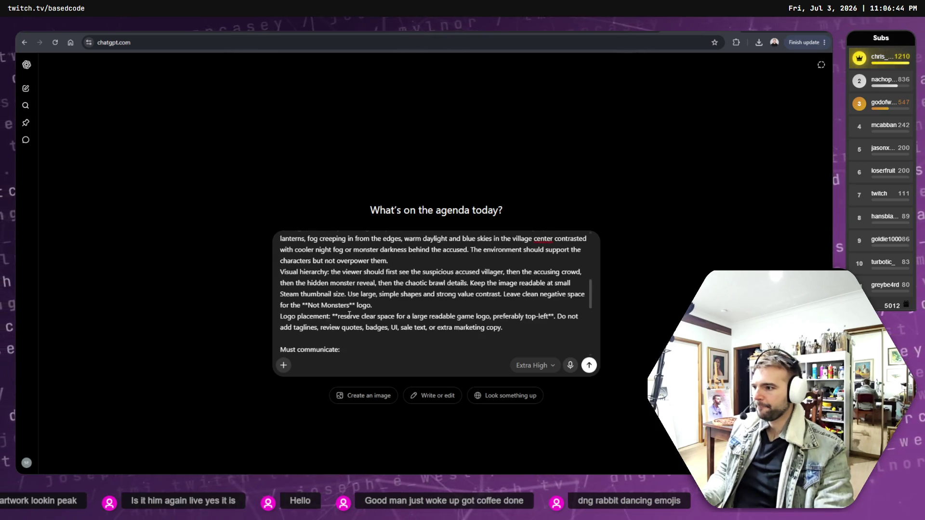
scroll(388, 322, "down", 1)
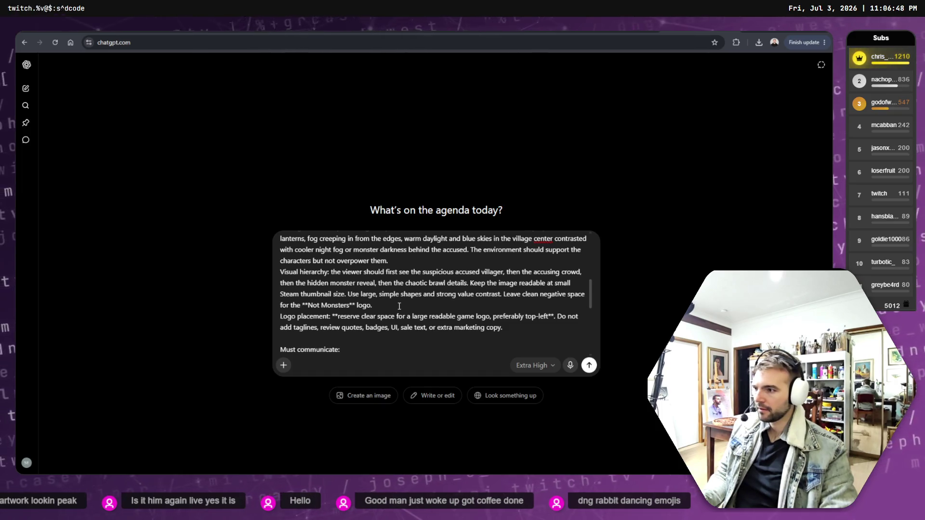
key("shift+Return")
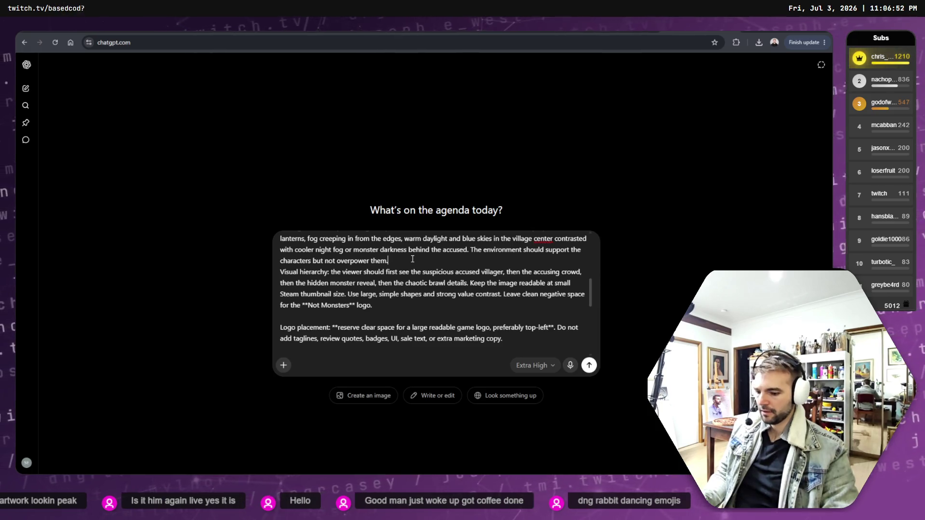
key("shift+Return")
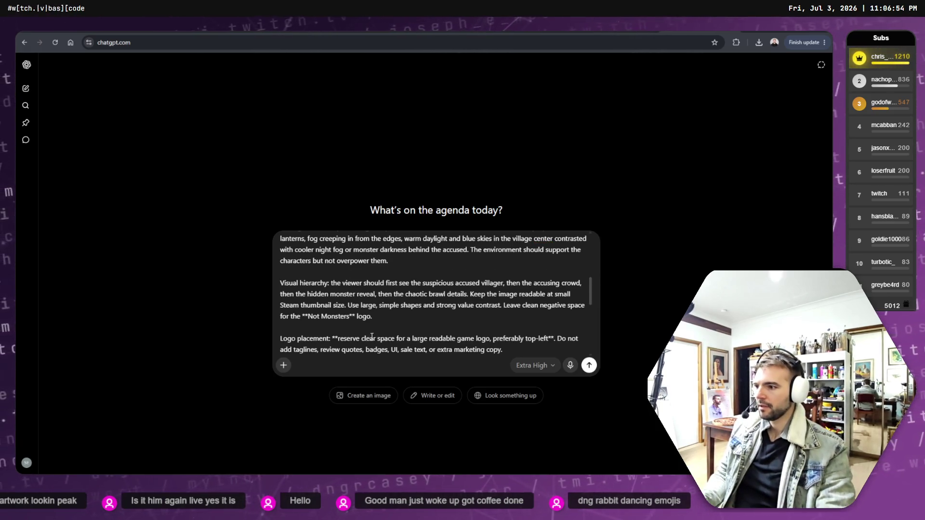
scroll(382, 301, "down", 1)
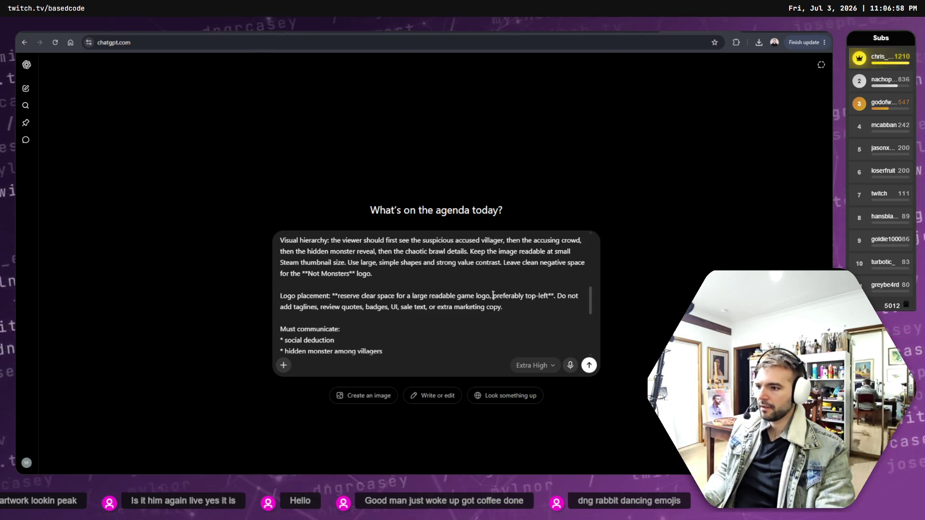
- Replace 'preferably top-left' with 'in the centre of frame' in the logo placement line
left_click_drag(493, 295, 545, 294)
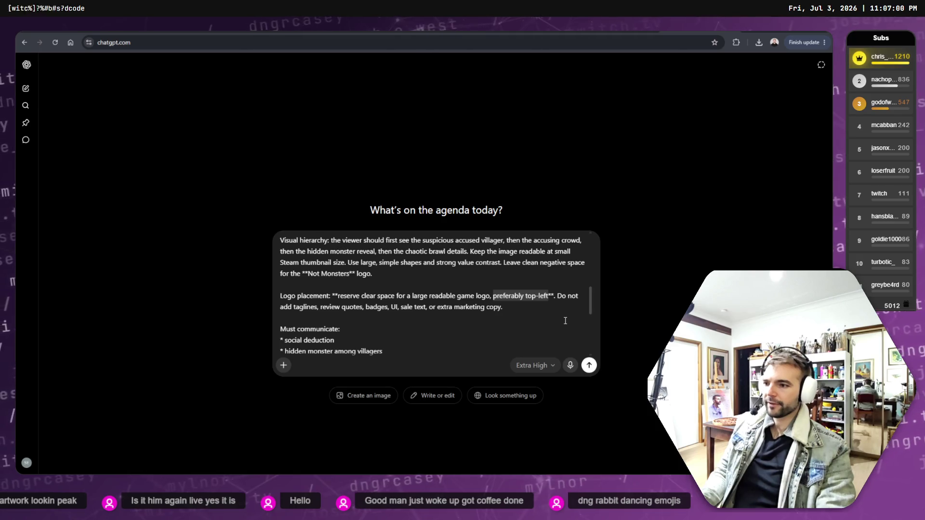
type("in the centre of frame")
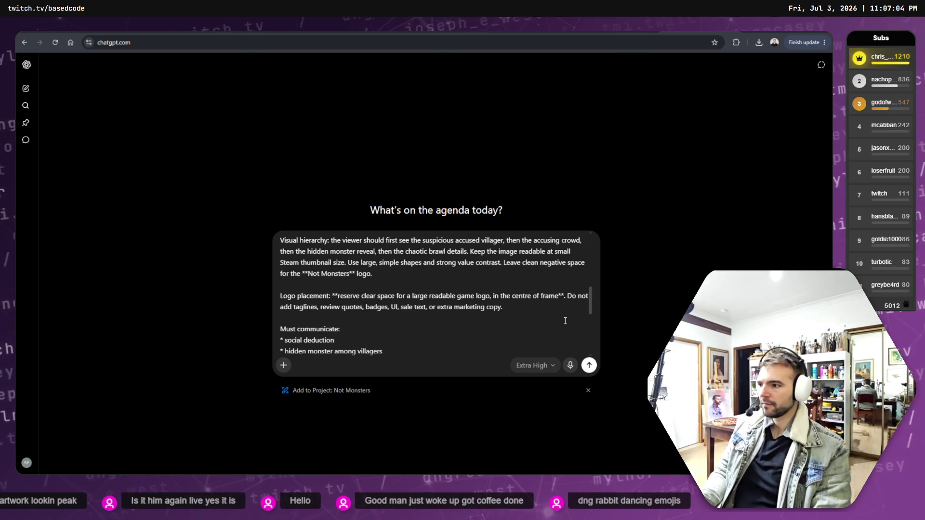
scroll(522, 320, "down", 5)
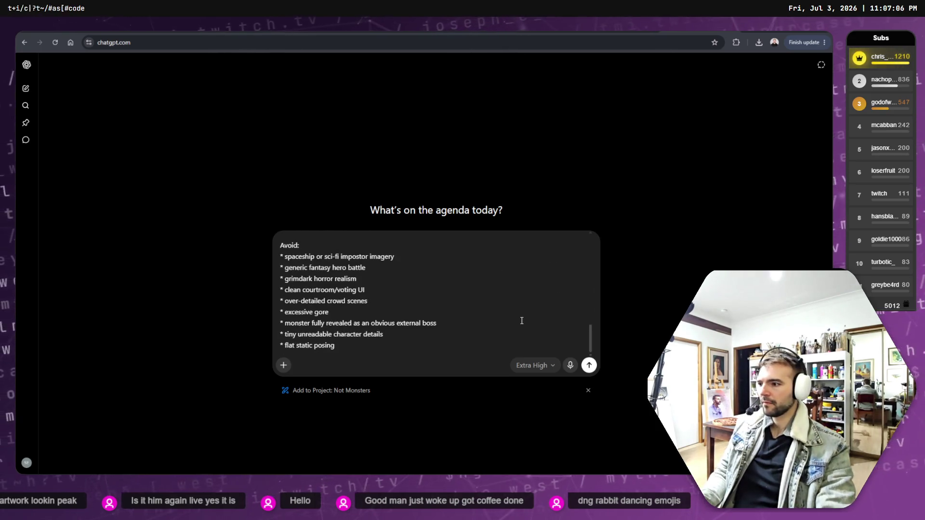
scroll(521, 320, "up", 5)
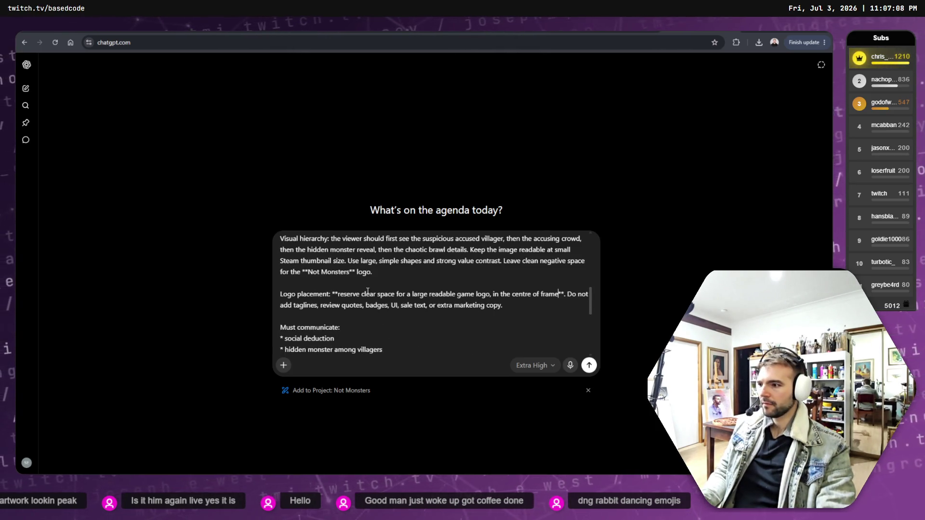
- Send the prompt and expand the sent message to review the full prompt text
left_click(589, 365)
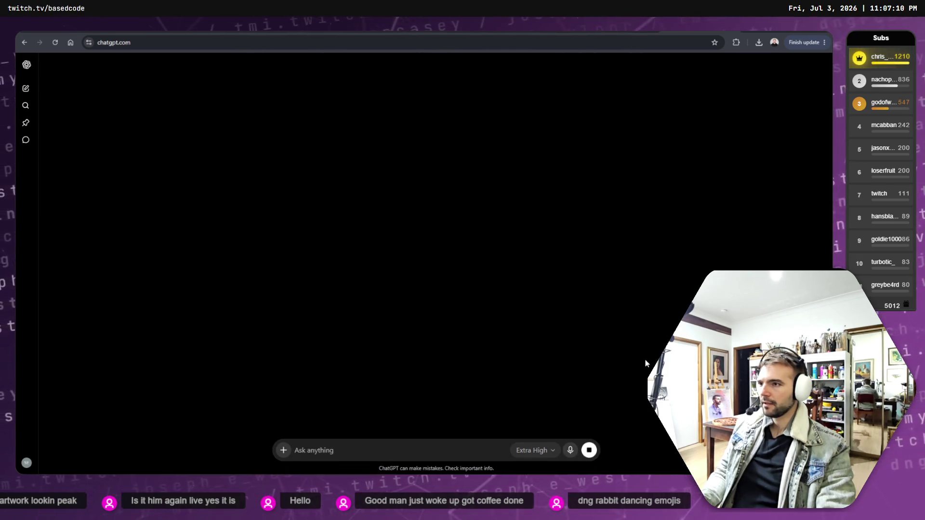
scroll(578, 153, "up", 1)
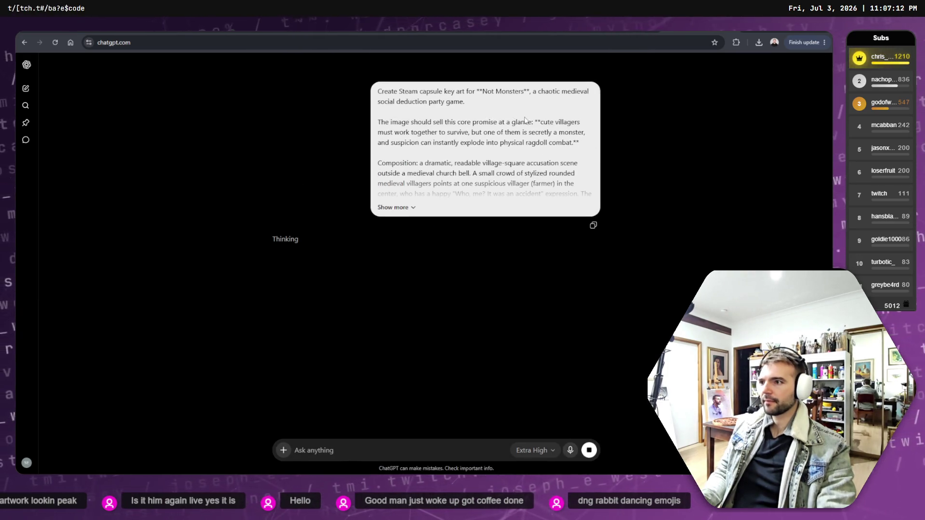
left_click(413, 206)
scroll(471, 216, "down", 9)
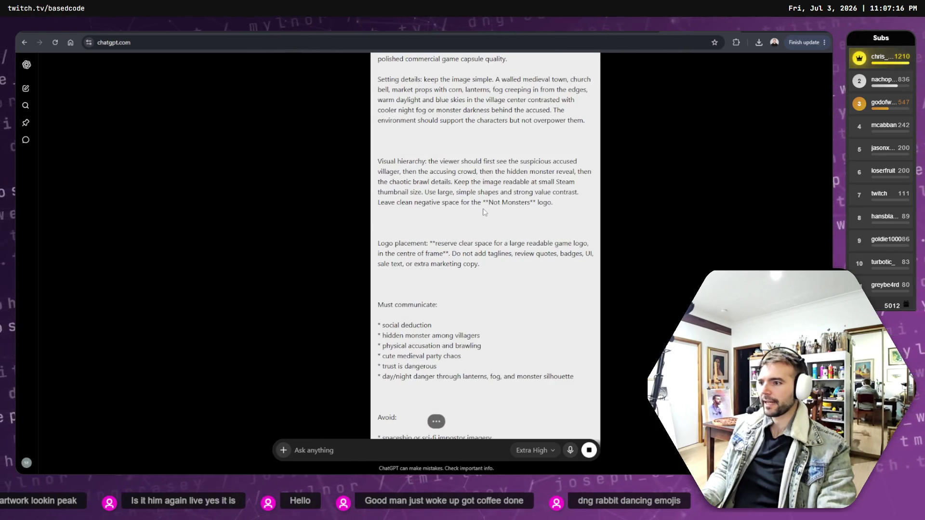
scroll(484, 213, "up", 5)
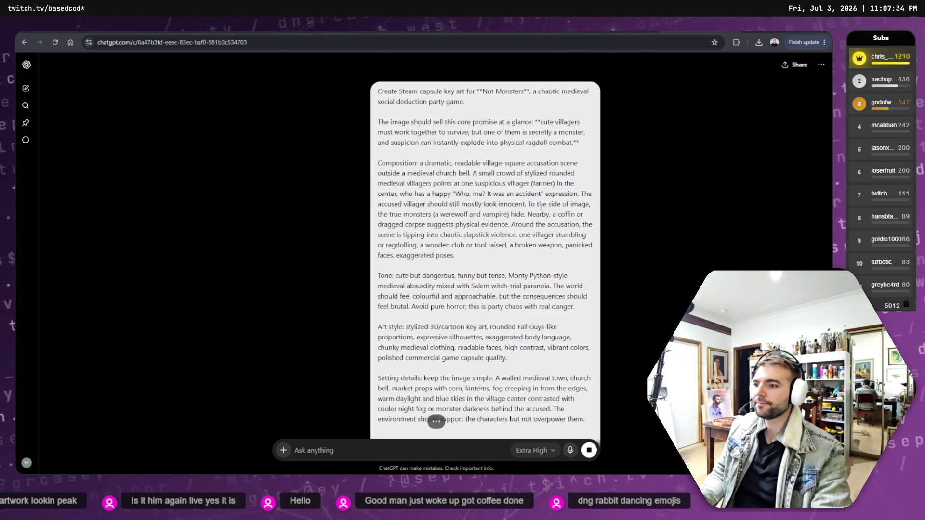
scroll(568, 197, "down", 10)
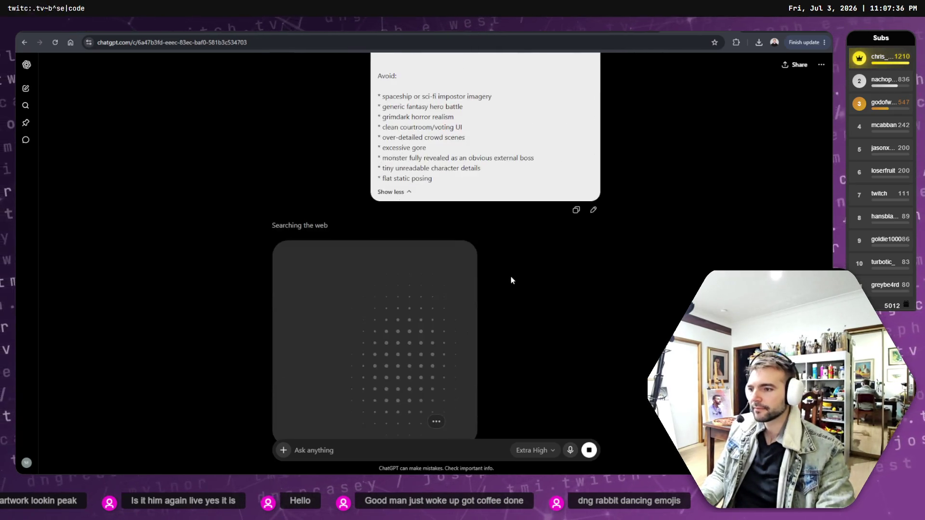
scroll(522, 266, "up", 3)
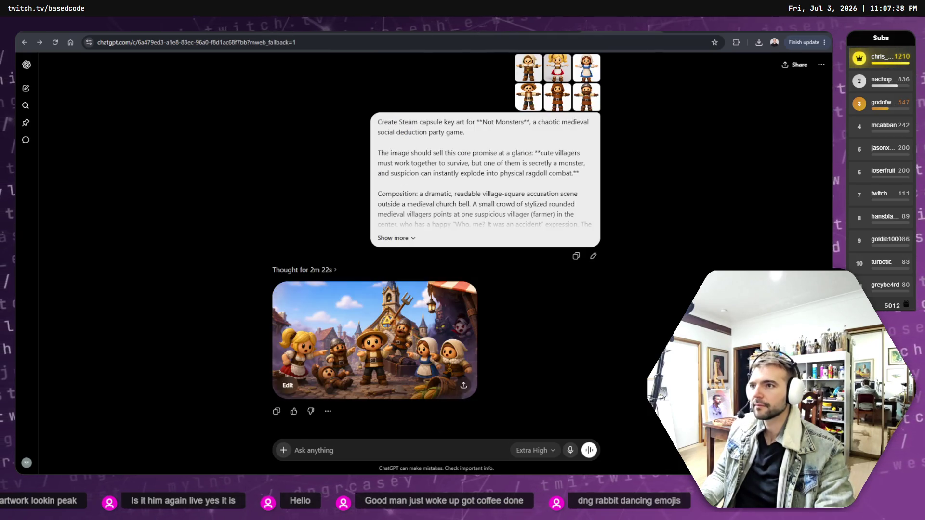
- Inspect the generated village image full size, then edit and resend the key-art prompt
left_click(409, 336)
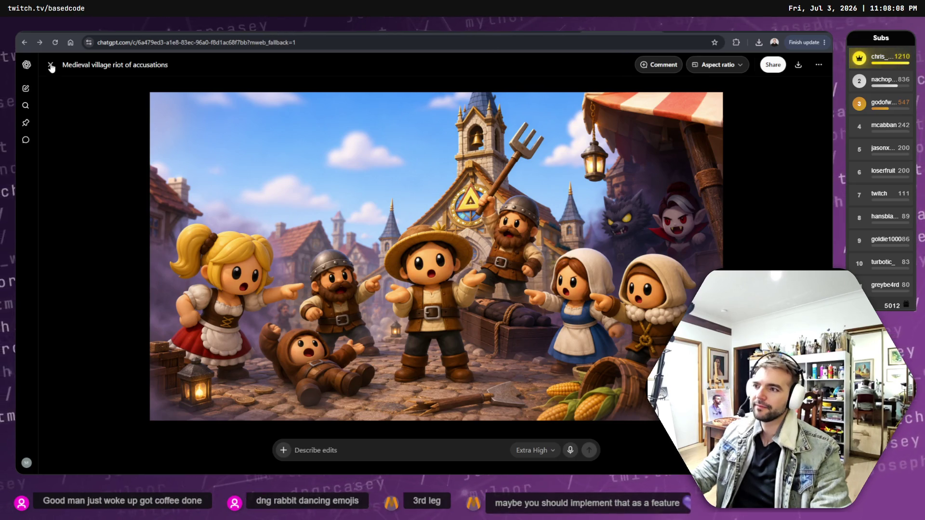
left_click(50, 66)
left_click(596, 256)
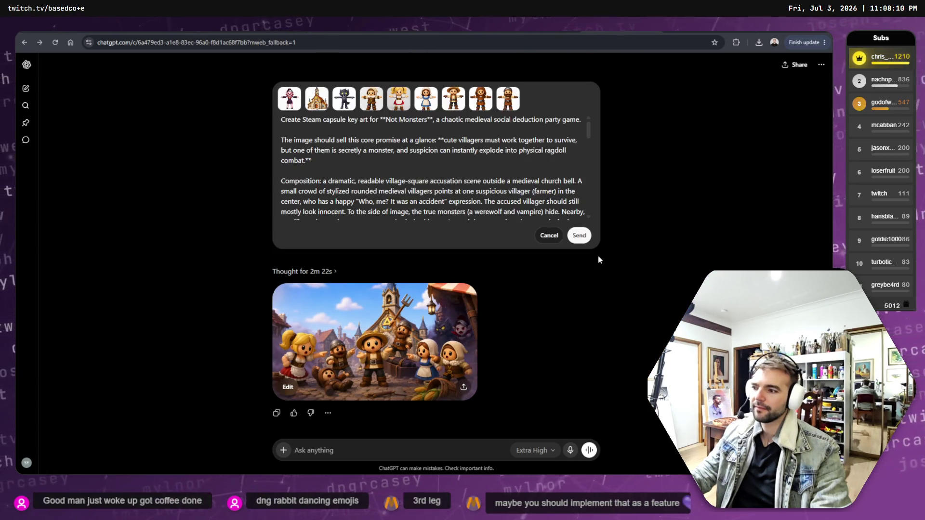
left_click(579, 235)
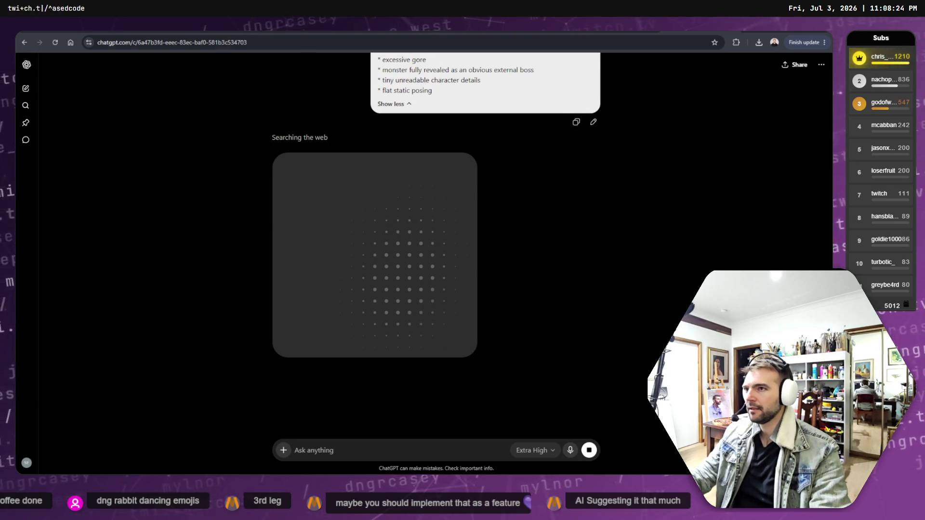
- Browse the earlier village image chats, open 'The village square at dusk', then go to the assets folder
key("alt+Left")
key("alt+Right")
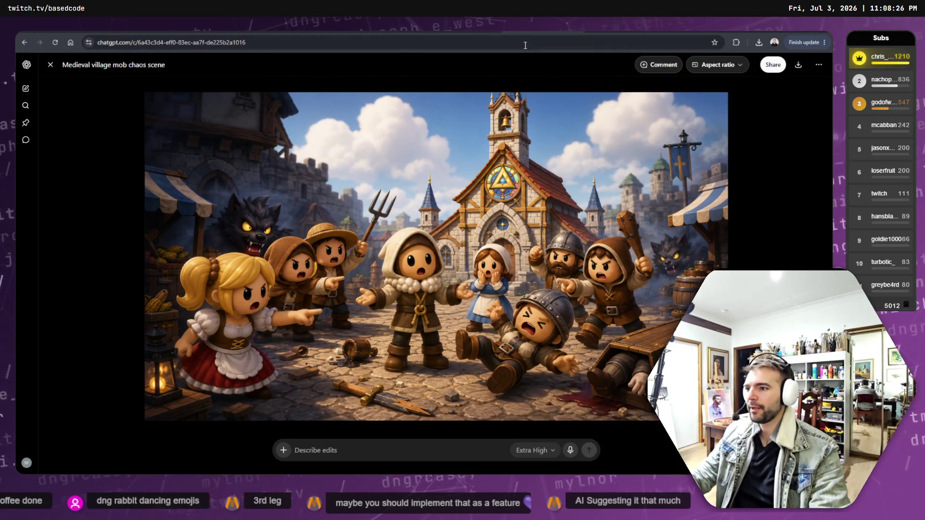
key("alt+Right")
key("alt+Left")
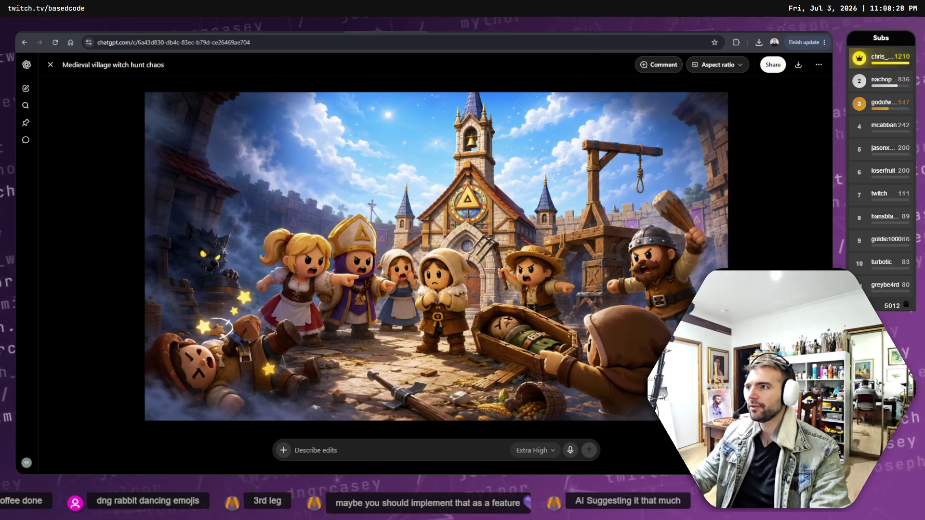
key("alt+Left")
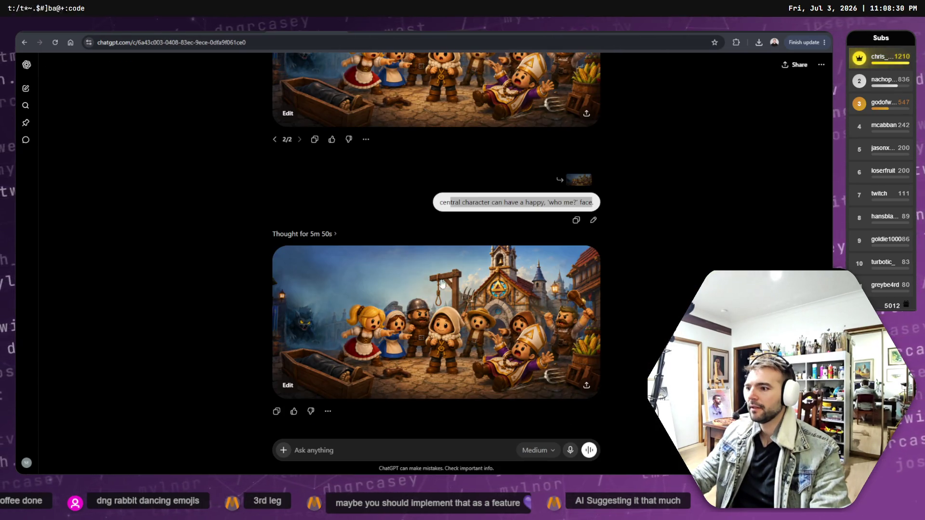
left_click(472, 295)
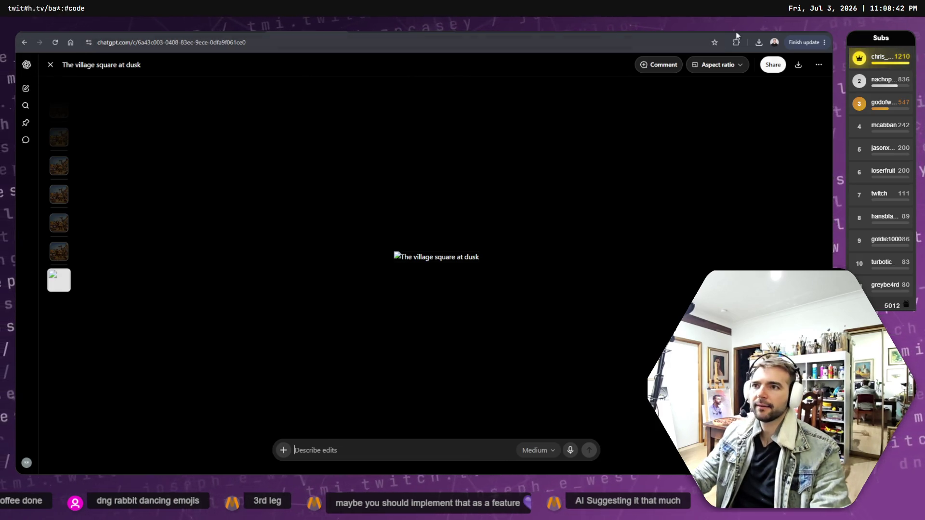
key("super+Down")
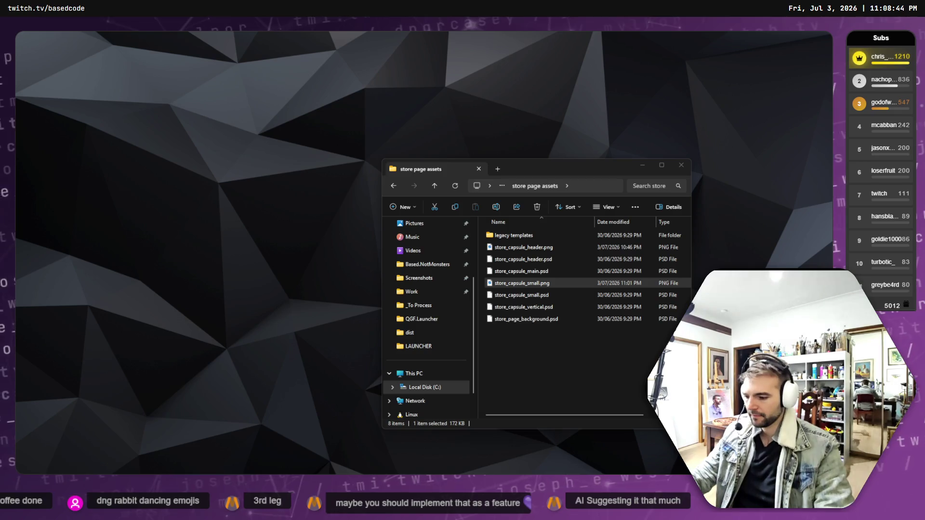
- Try the 210 x 140 logo on the banner, move it, then undo the placement
key("alt+Tab")
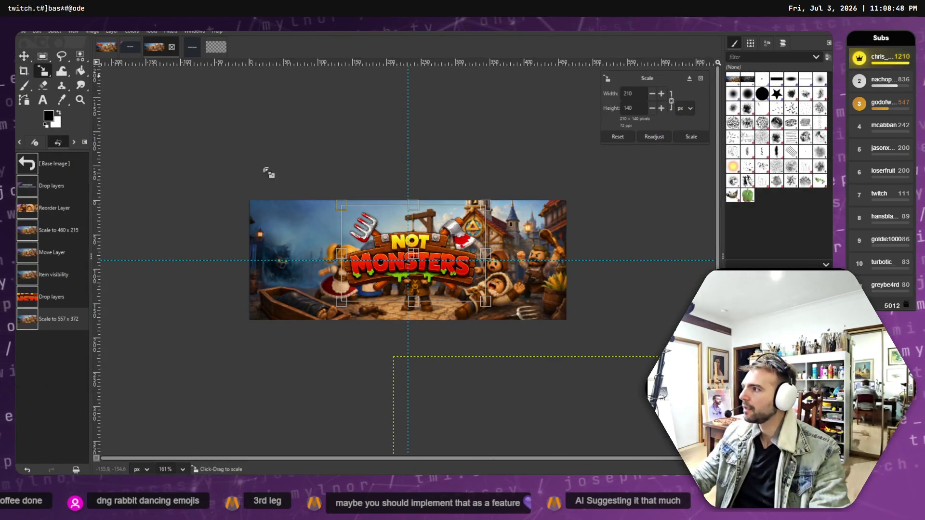
mouse_move(418, 261)
left_mouse_down()
mouse_move(212, 251)
mouse_move(372, 264)
mouse_move(559, 255)
mouse_move(324, 254)
mouse_move(519, 263)
left_mouse_up()
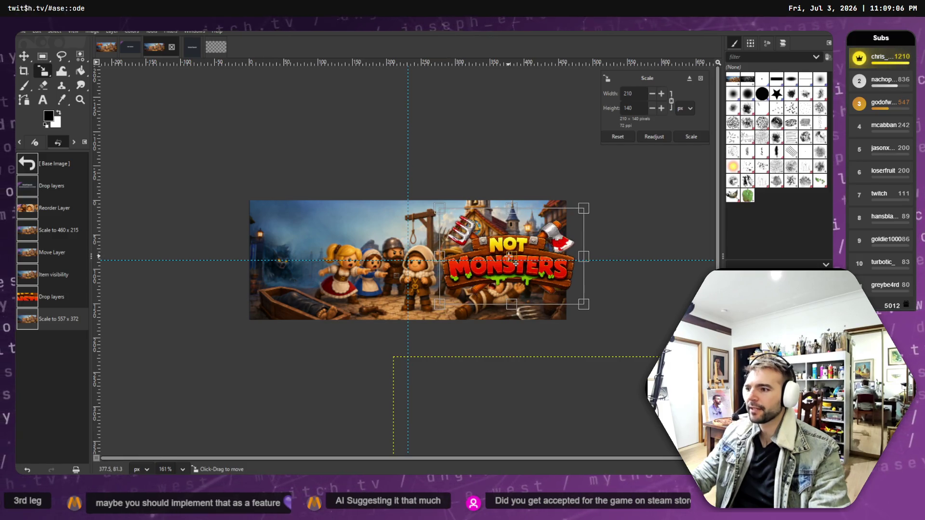
left_click_drag(515, 264, 514, 264)
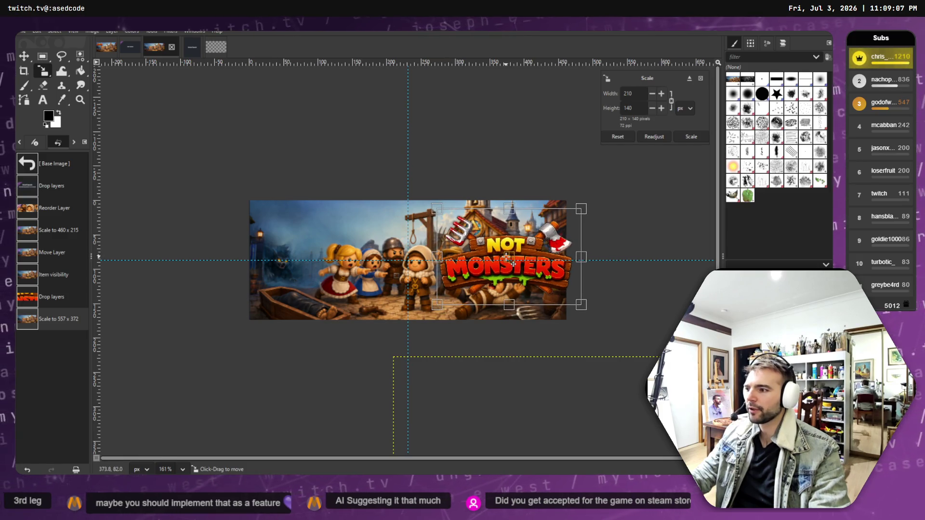
left_click(25, 57)
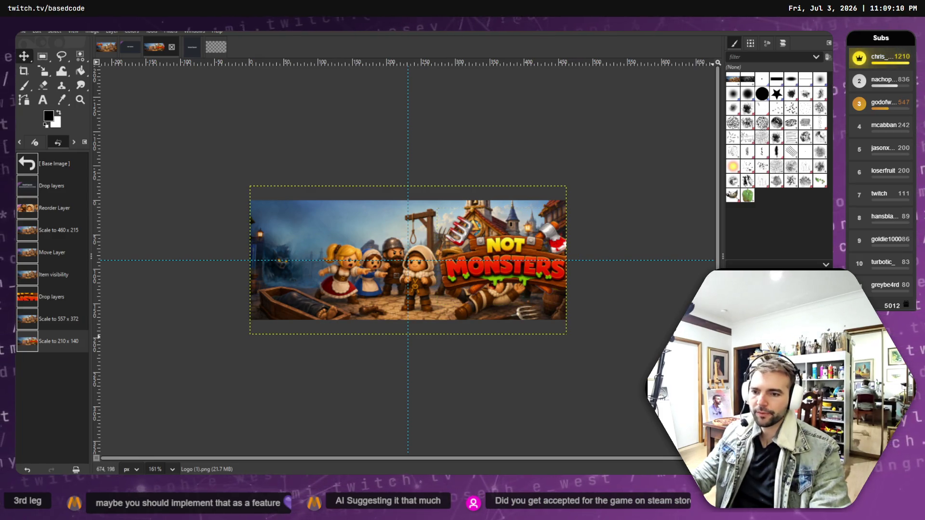
mouse_move(386, 263)
left_mouse_down()
mouse_move(344, 263)
mouse_move(379, 264)
left_mouse_up()
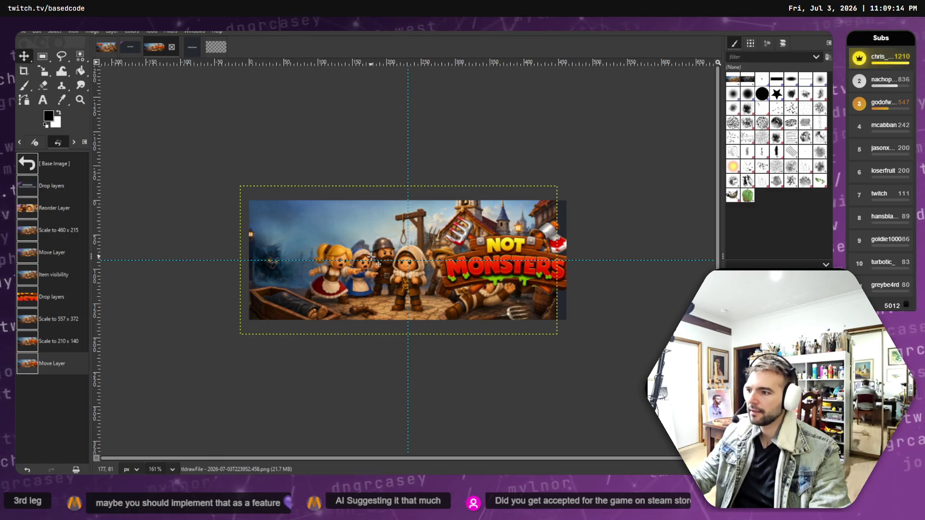
key("ctrl+z")
key("ctrl+z")
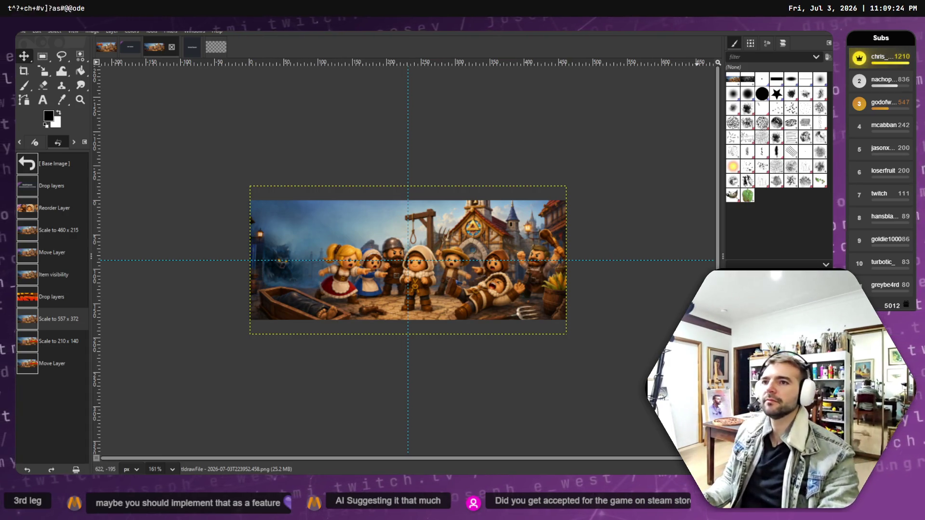
- Minimise GIMP, clear the folder's file selection and return to the ChatGPT dusk village image
left_click(771, 31)
left_click(573, 384)
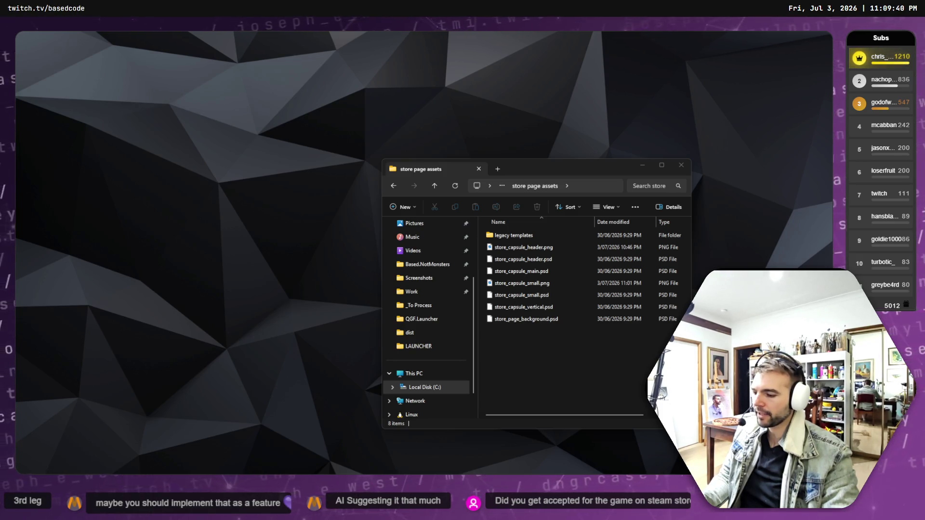
key("alt+Tab")
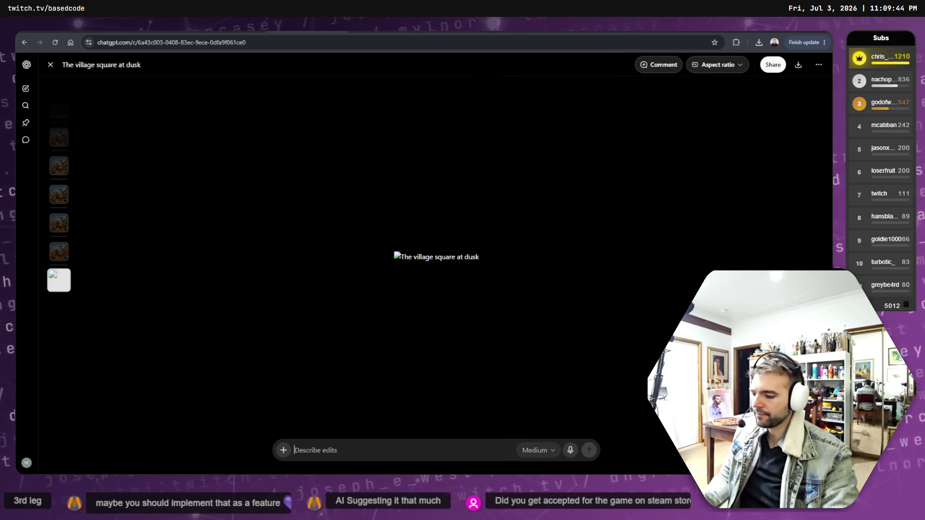
- Compare the 462 x 174 Small Capsule requirements with the uploaded Not Monsters capsule art in Steamworks
key("alt+Tab")
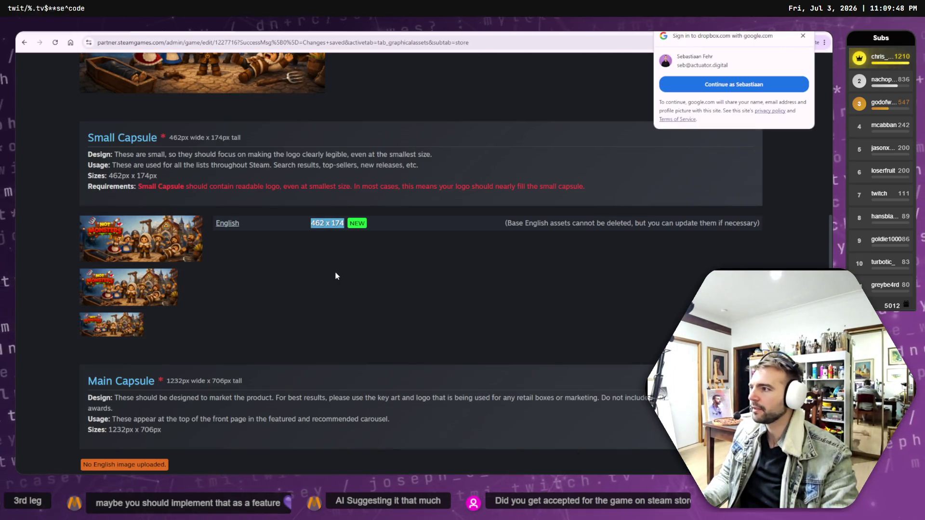
left_click(336, 276)
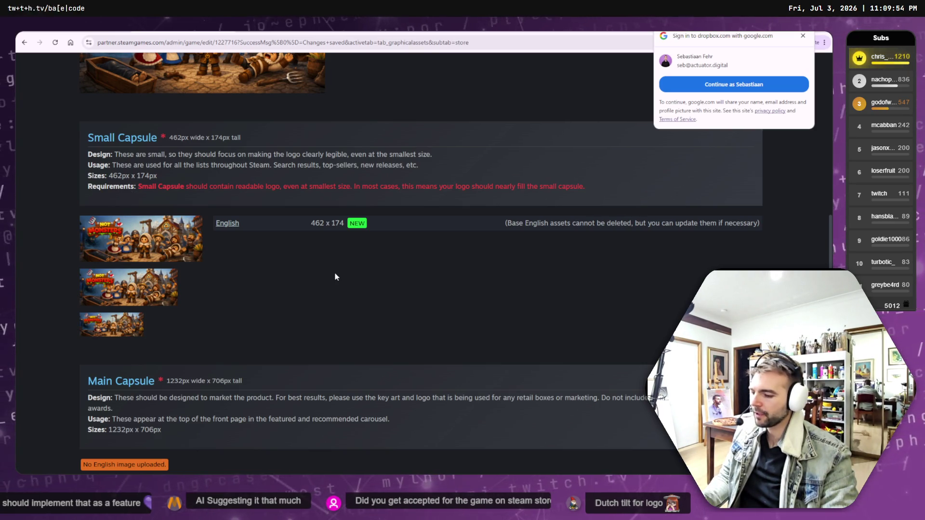
scroll(302, 267, "down", 12)
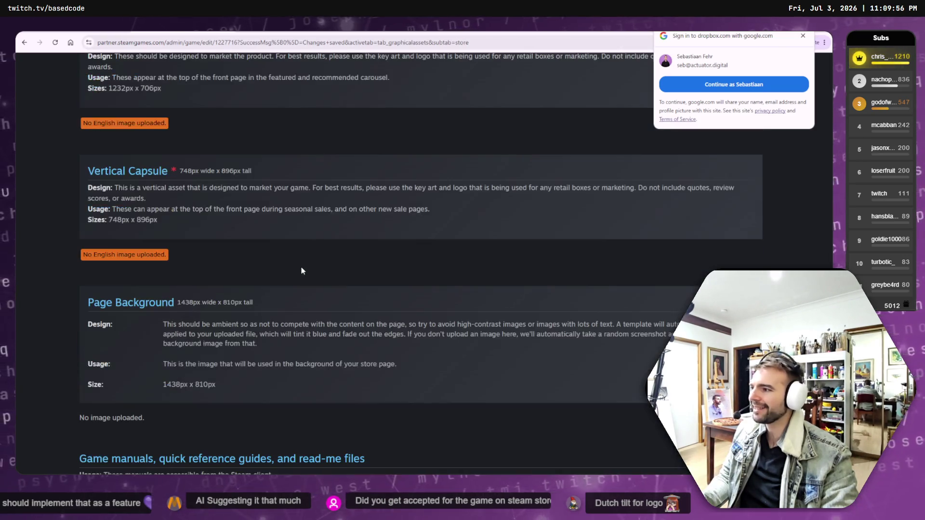
scroll(301, 269, "up", 8)
scroll(308, 268, "up", 7)
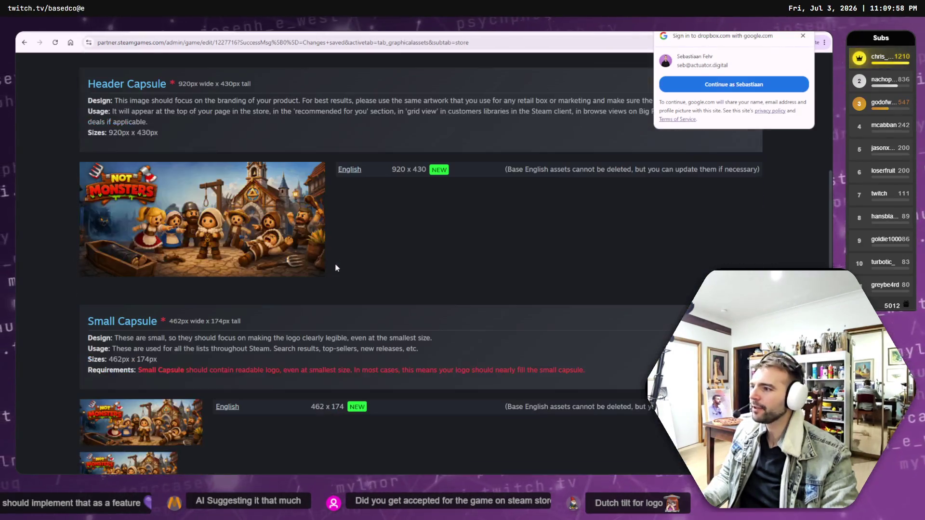
scroll(335, 271, "down", 2)
scroll(337, 272, "down", 1)
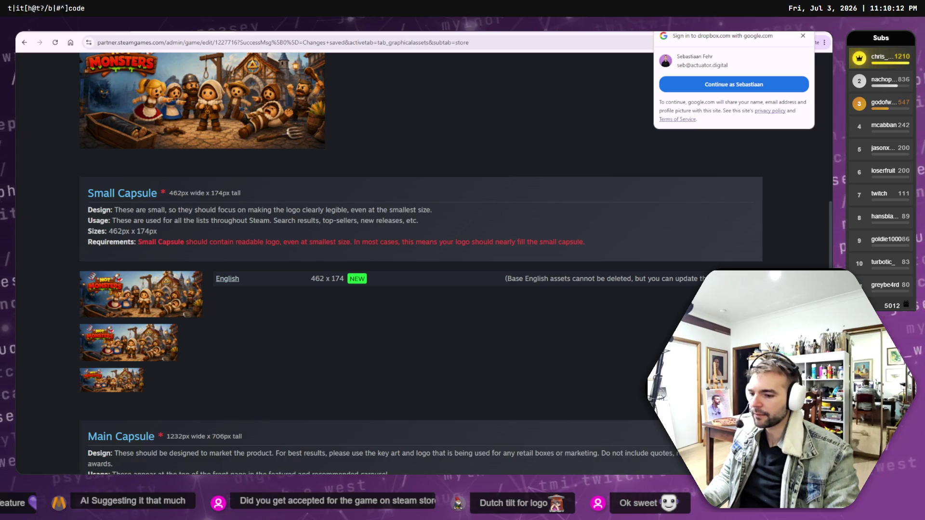
key("alt+Tab")
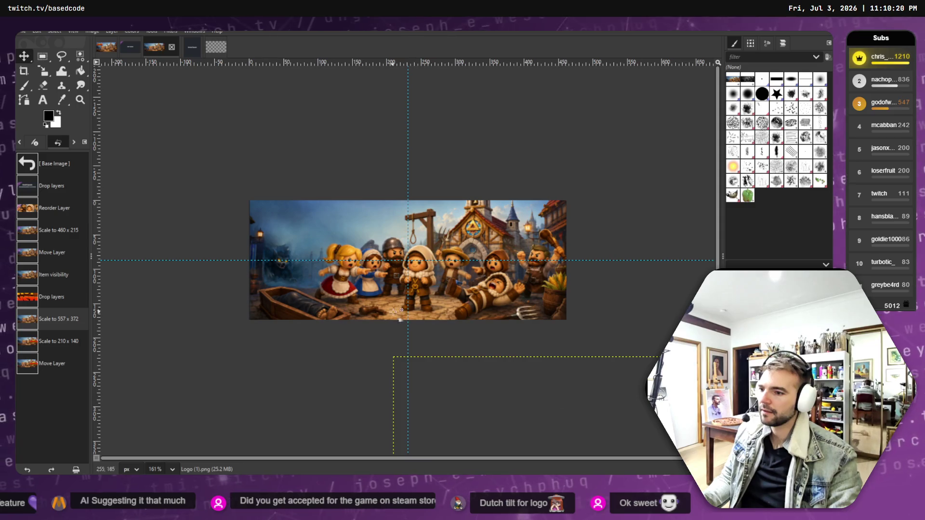
- Scale the NOT MONSTERS logo down via 353 x 235 to 228 x 152, positioned at the banner's left
left_click(44, 71)
left_click(511, 393)
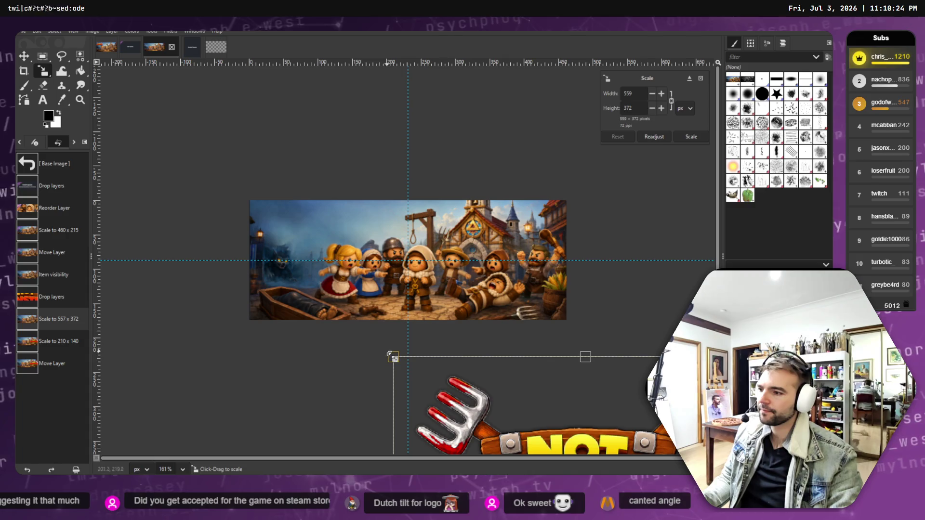
scroll(530, 388, "down", 6)
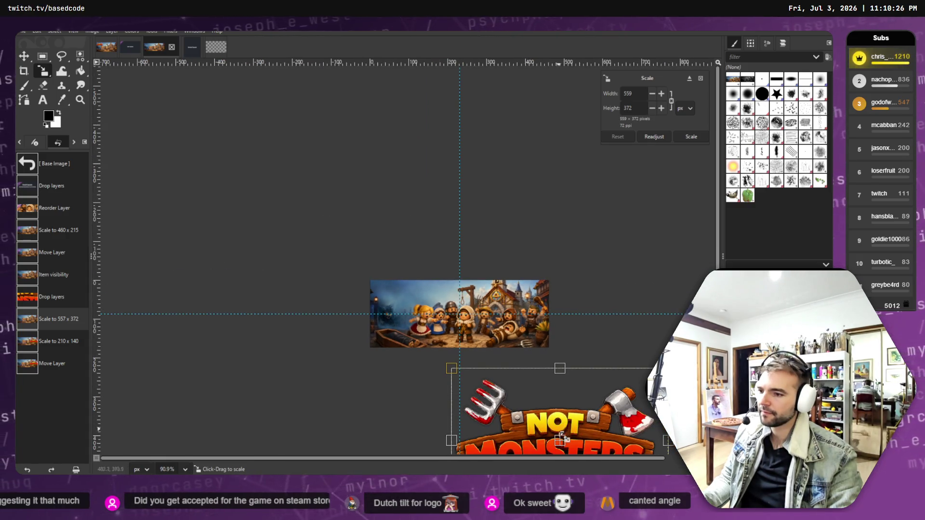
mouse_move(564, 446)
left_mouse_down()
mouse_move(395, 319)
mouse_move(414, 319)
left_mouse_up()
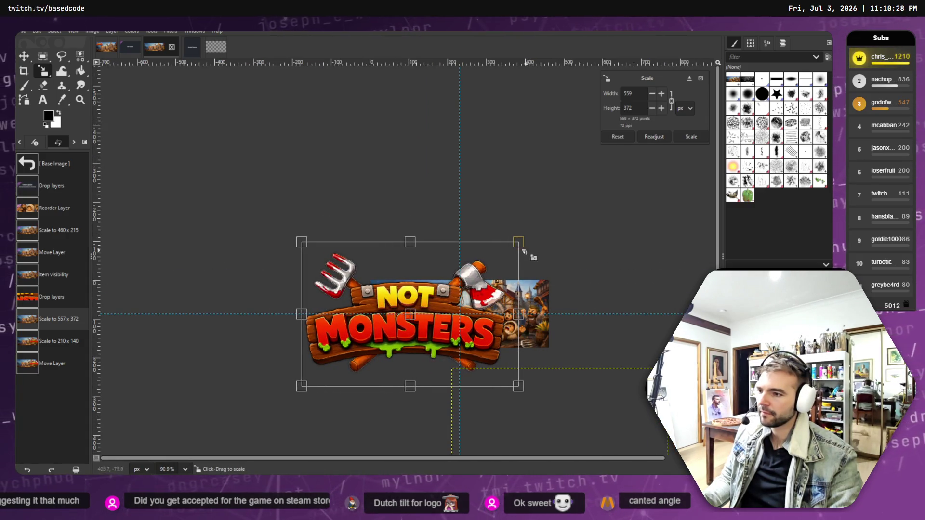
mouse_move(528, 246)
left_mouse_down()
mouse_move(410, 313)
mouse_move(439, 295)
left_mouse_up()
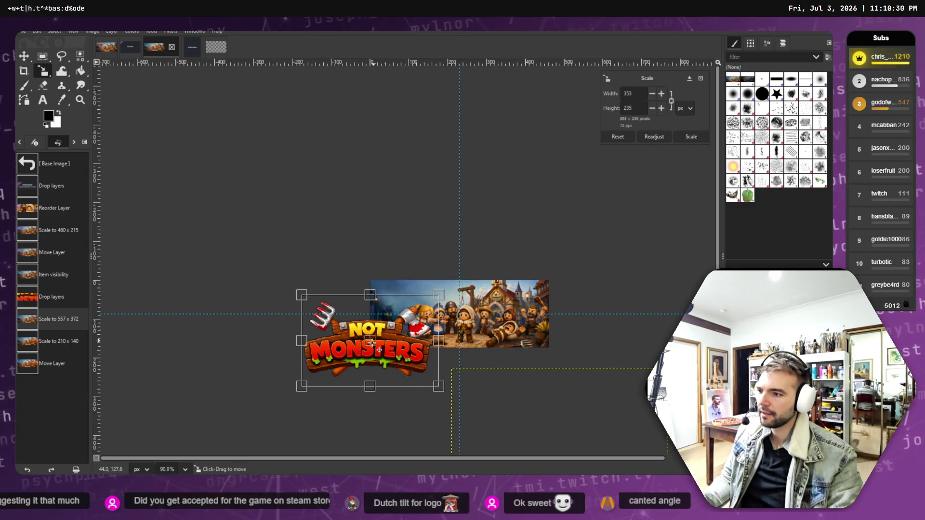
mouse_move(377, 346)
left_mouse_down()
mouse_move(402, 316)
mouse_move(443, 317)
left_mouse_up()
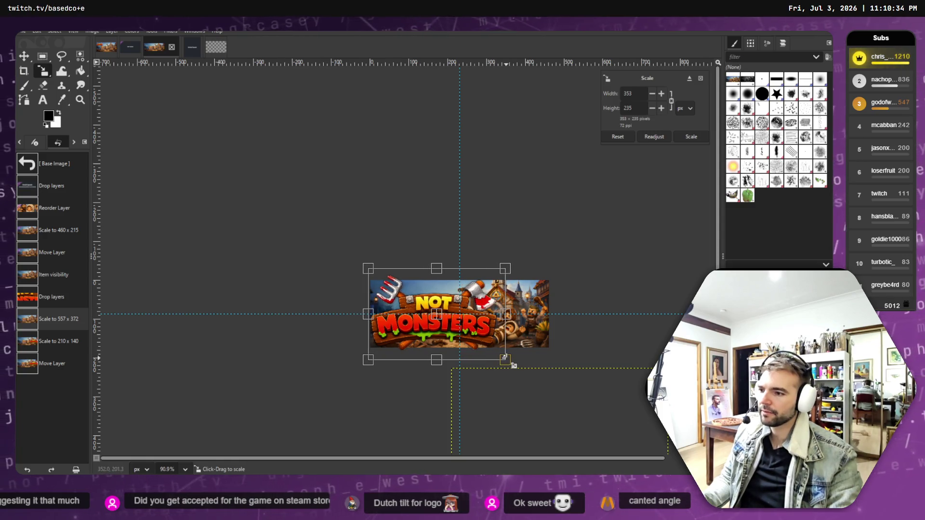
left_click_drag(505, 358, 482, 310)
left_click_drag(422, 304, 426, 320)
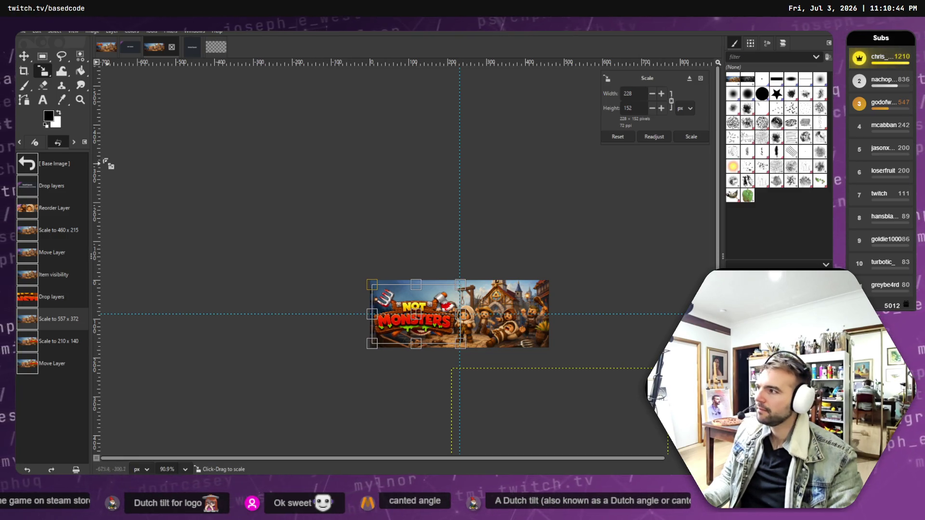
left_click(23, 56)
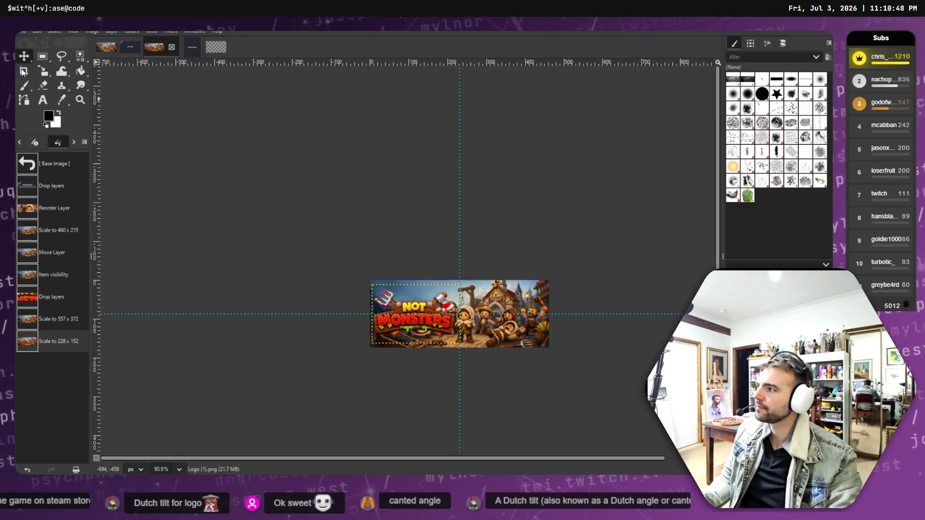
- Rescale the village background art to 461 x 216, shifted slightly right
left_click(43, 71)
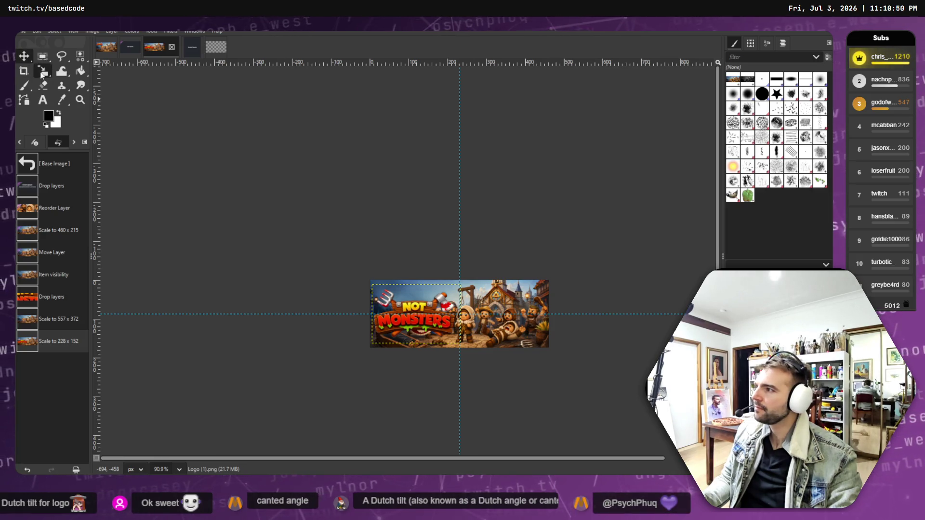
left_click(405, 264)
left_click(508, 330)
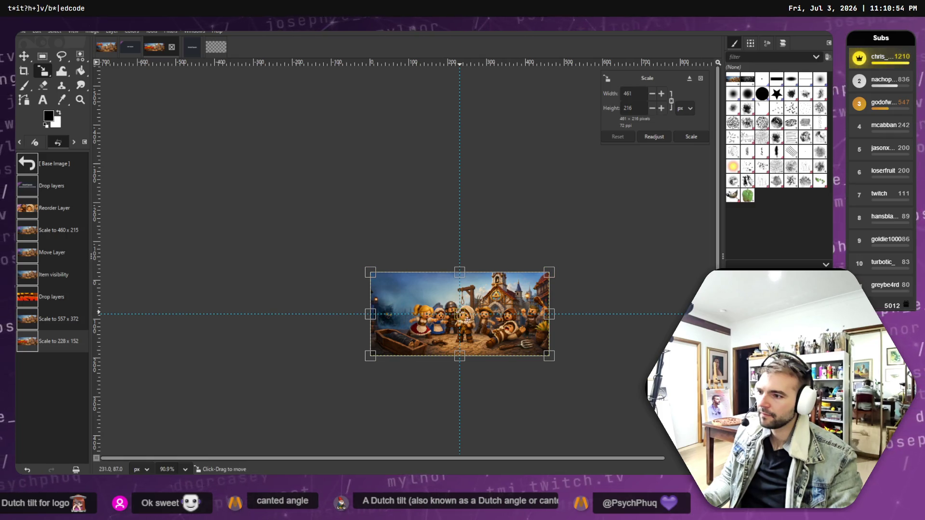
left_click_drag(463, 316, 490, 319)
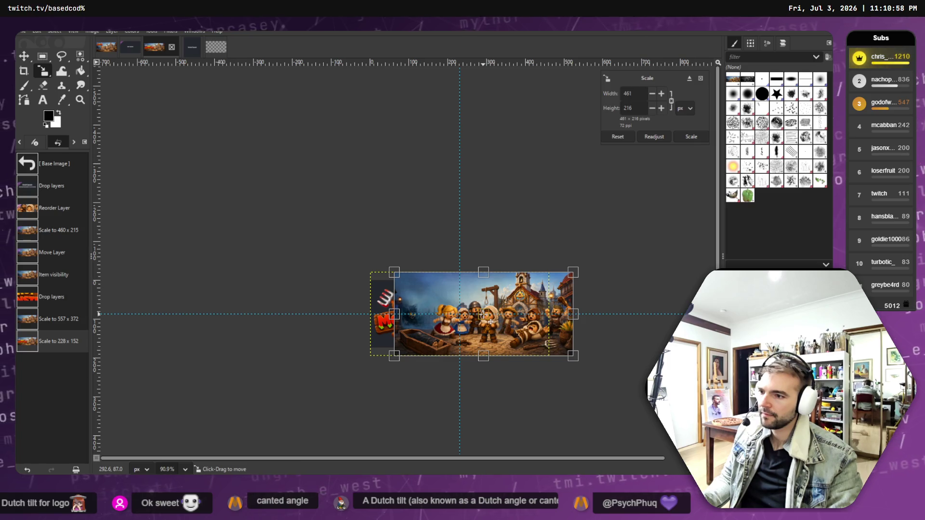
key("Return")
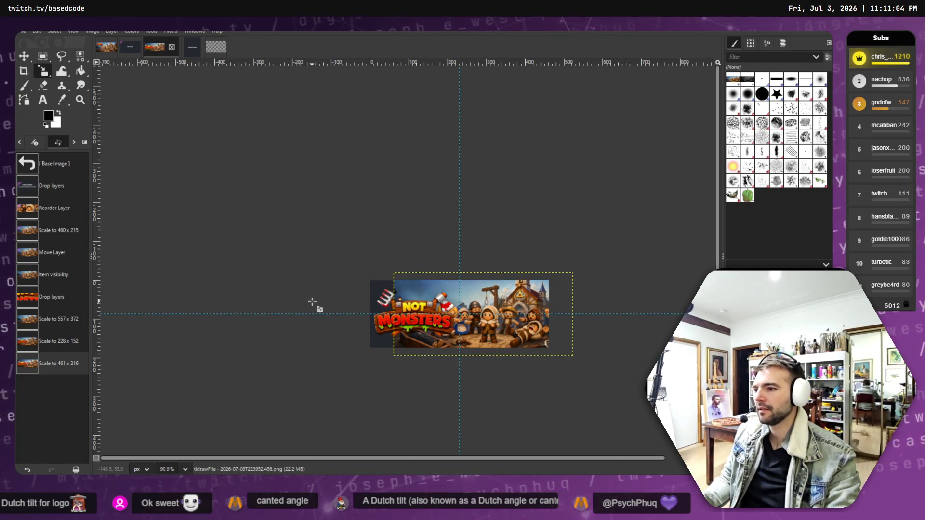
- Nudge the NOT MONSTERS logo slightly right along the banner, then return to ChatGPT
left_click(24, 56)
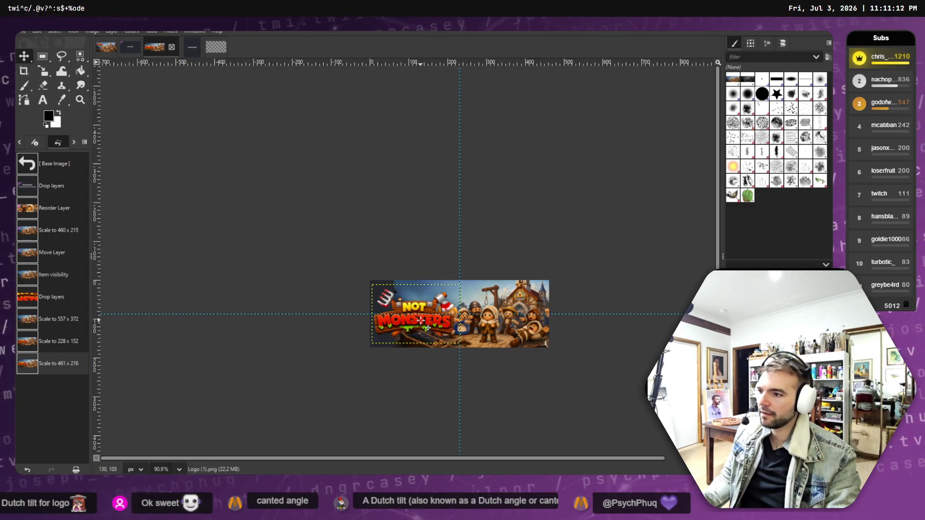
left_click_drag(426, 329, 436, 328)
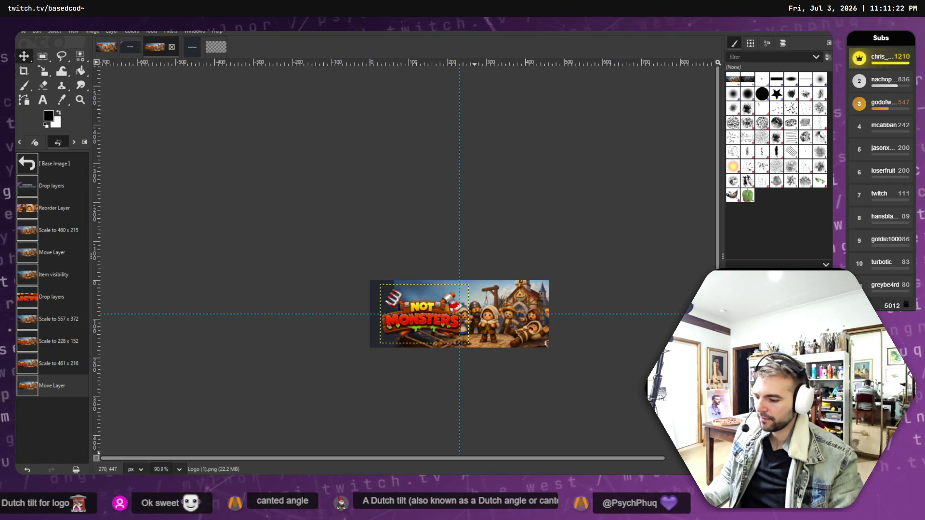
key("alt+Tab")
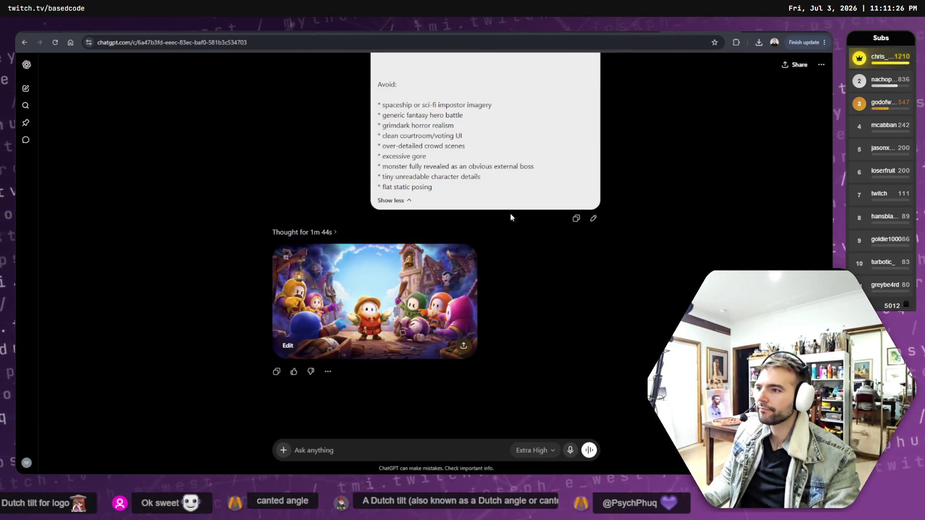
- Resend the key-art prompt and open the new village confrontation image full size
left_click(593, 219)
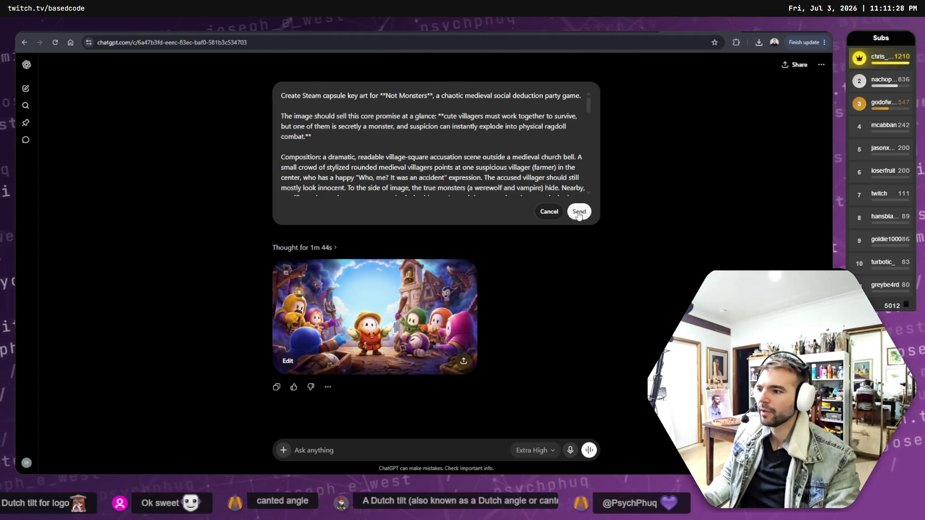
left_click(579, 214)
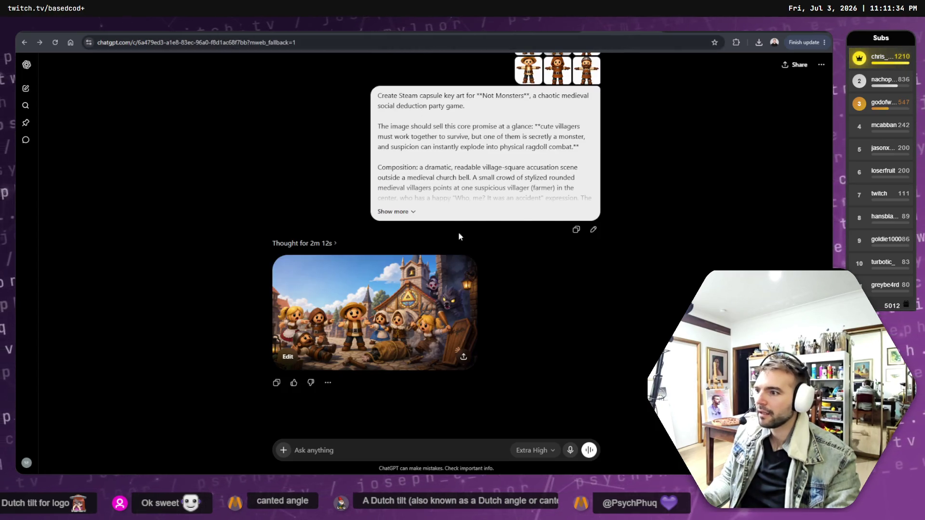
left_click(406, 305)
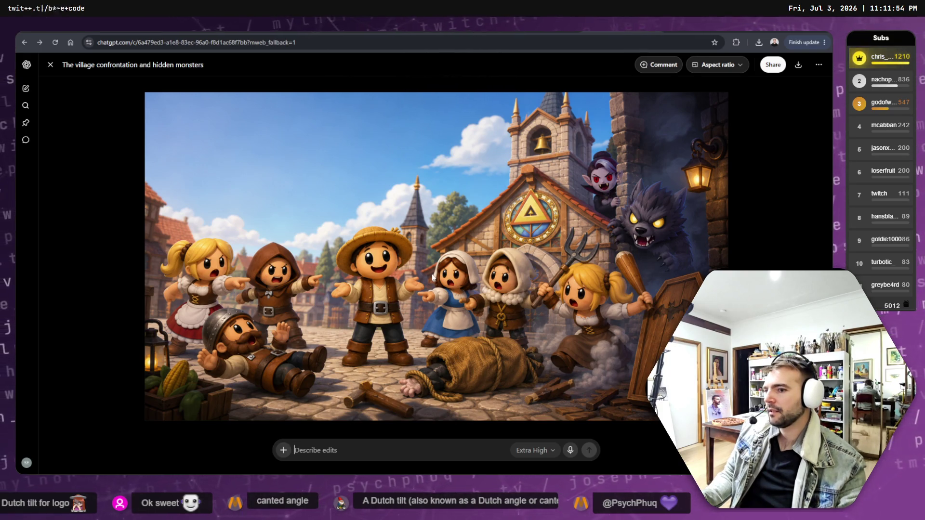
- Copy the generated village image to the clipboard and go back to GIMP
right_click(372, 228)
left_click(207, 196)
right_click(291, 213)
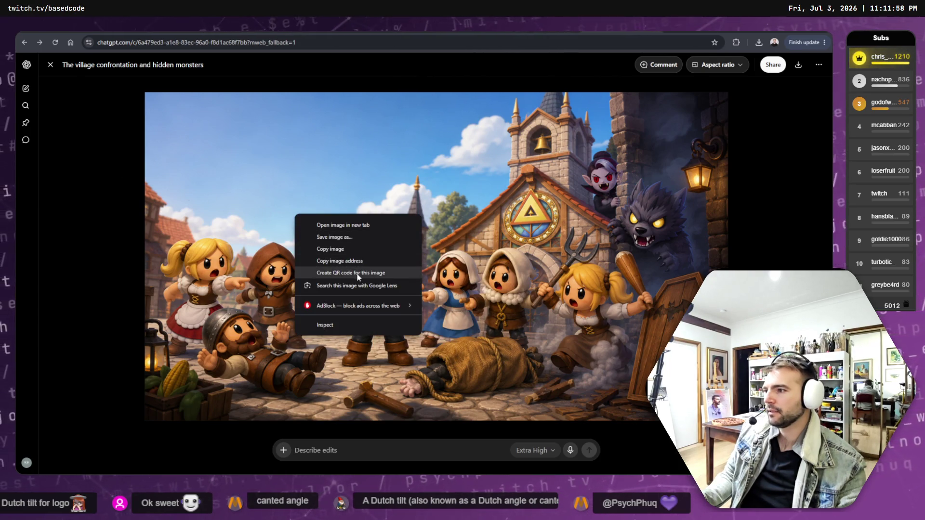
left_click(352, 250)
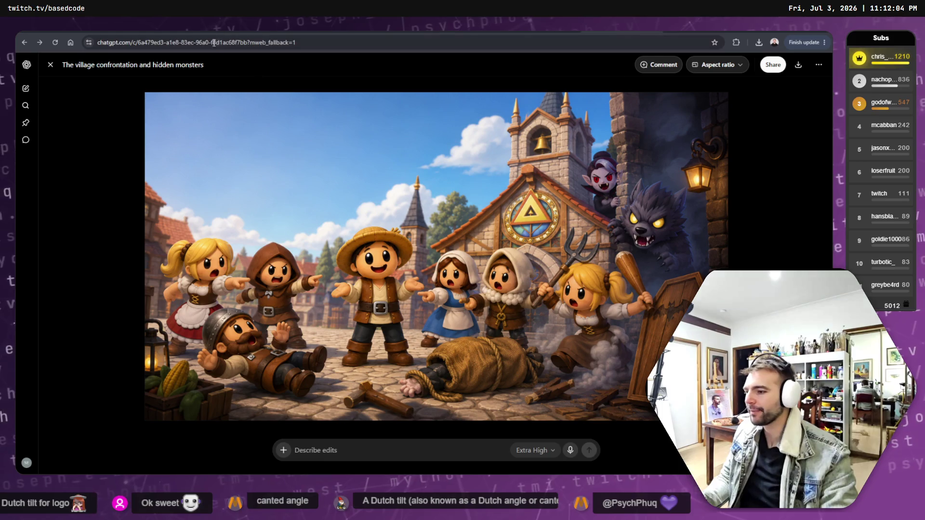
key("alt+Tab")
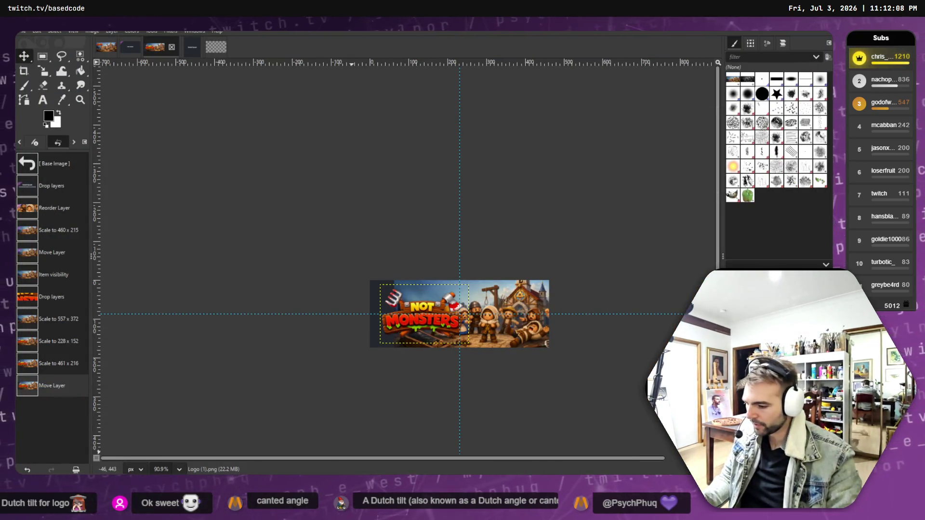
- Paste the villager confrontation image onto the tldraw board, left of the other pictures
key("alt+Tab")
left_click(184, 330)
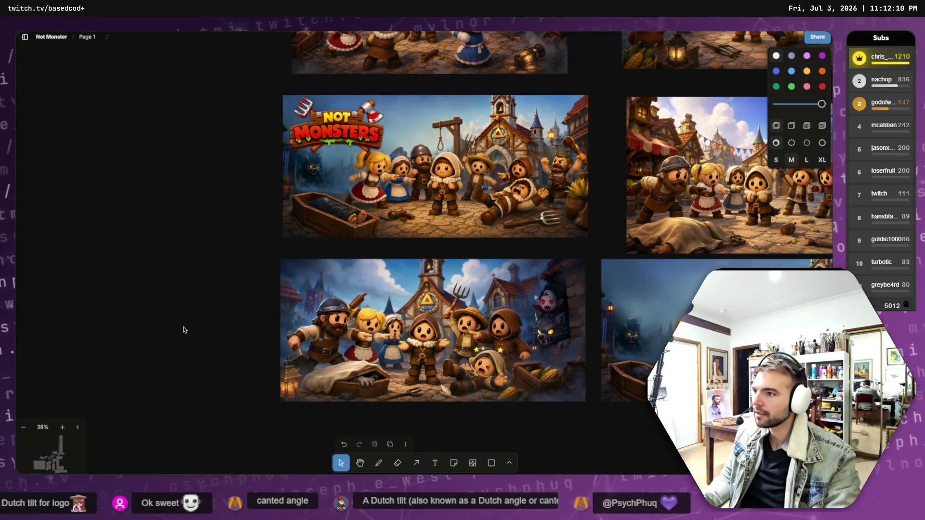
key("ctrl+v")
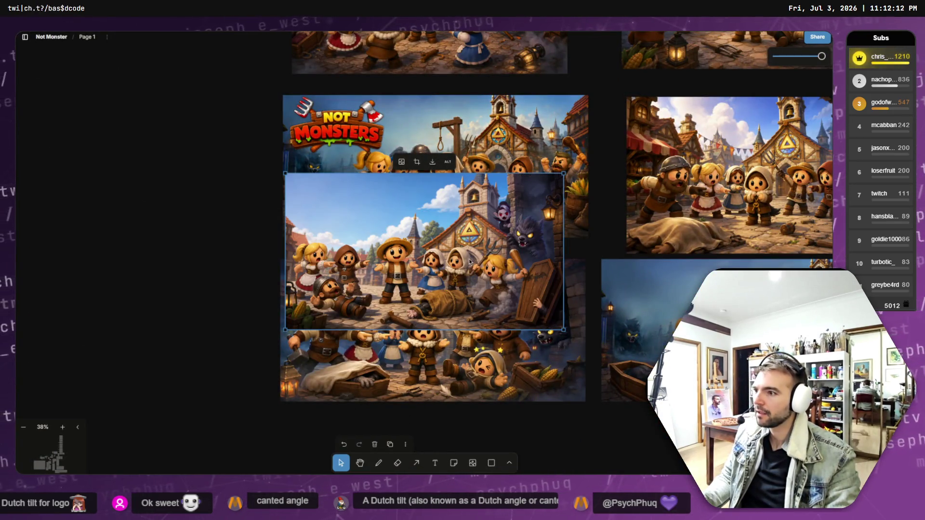
mouse_move(470, 262)
left_mouse_down()
mouse_move(185, 172)
mouse_move(179, 179)
left_mouse_up()
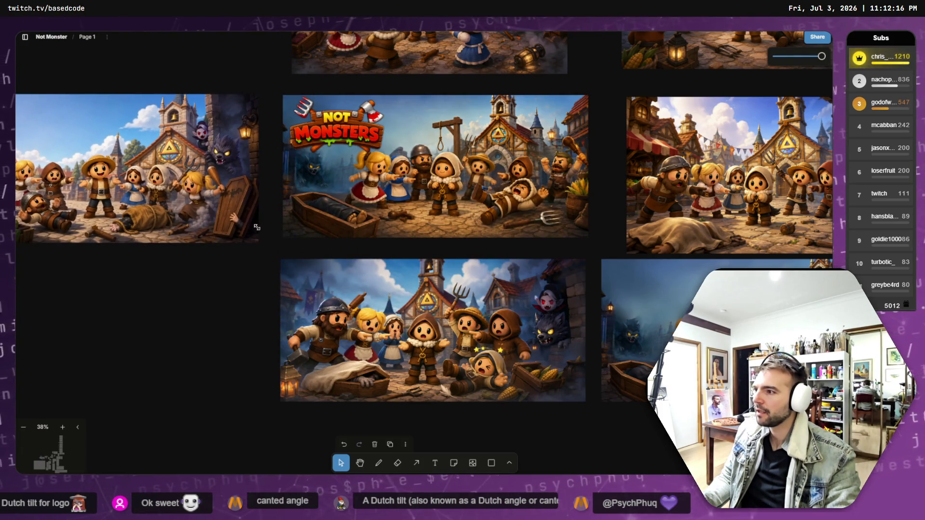
- Paste a copy of the NOT MONSTERS logo, bring it to front on the new picture's top-left
scroll(351, 257, "down", 3)
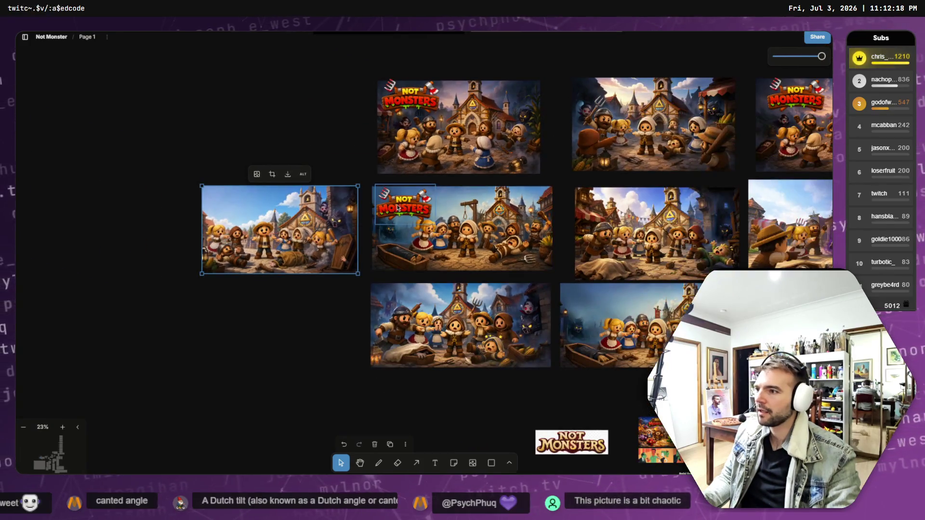
left_click(398, 207)
key("ctrl+v")
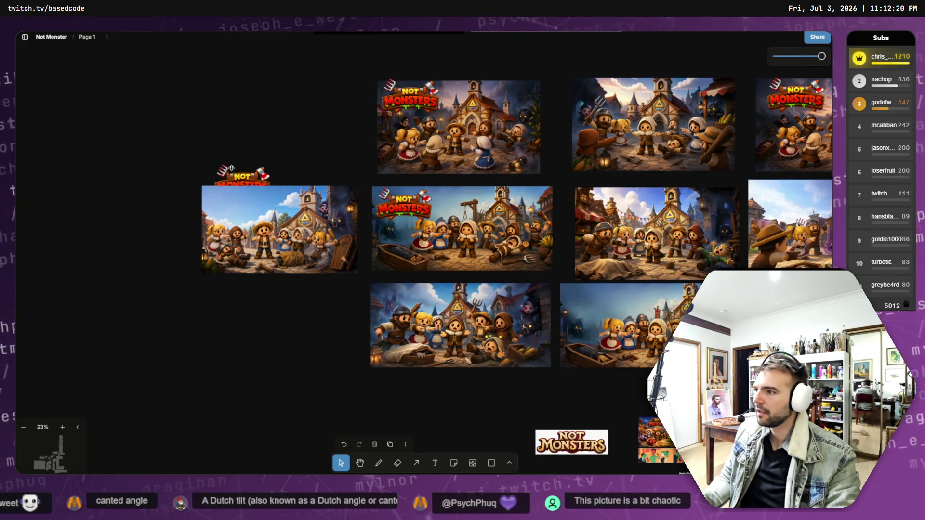
left_click_drag(241, 176, 236, 160)
right_click(231, 161)
mouse_move(268, 231)
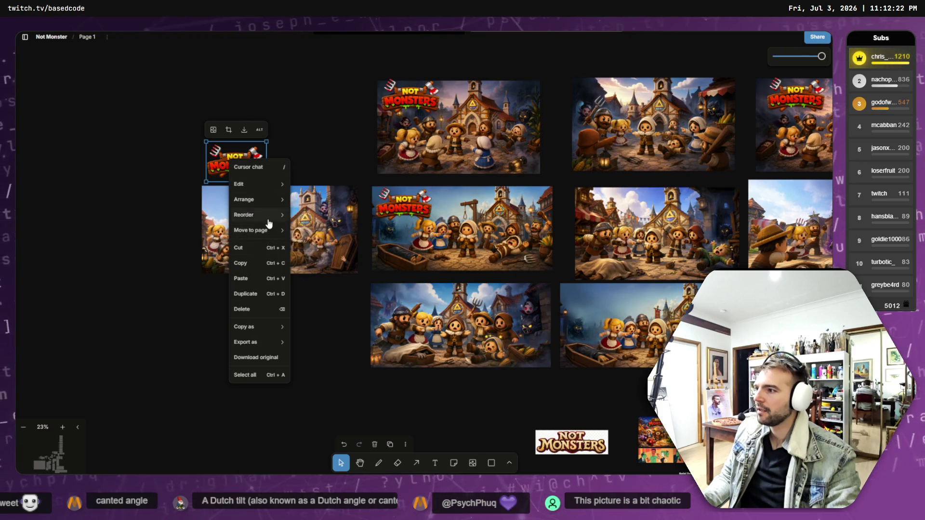
mouse_move(258, 215)
left_click(313, 218)
left_click_drag(229, 167, 233, 195)
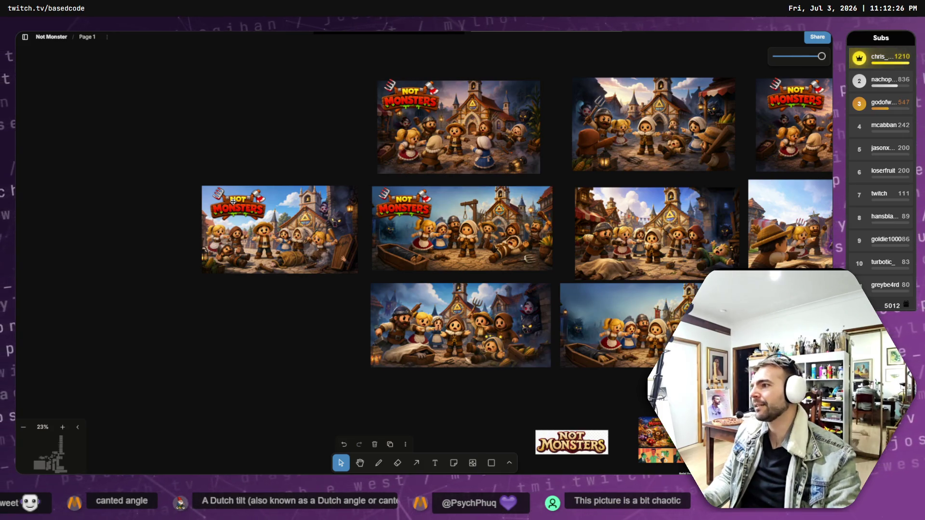
- Crop the logo copy and enlarge it over the new picture's top-left corner
left_click(233, 200)
double_click(234, 200)
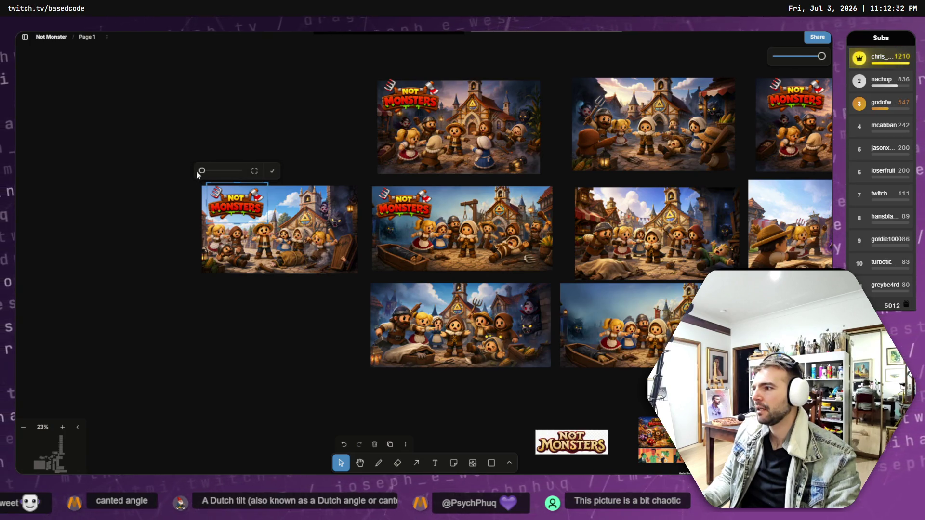
left_click(231, 163)
left_click(225, 210)
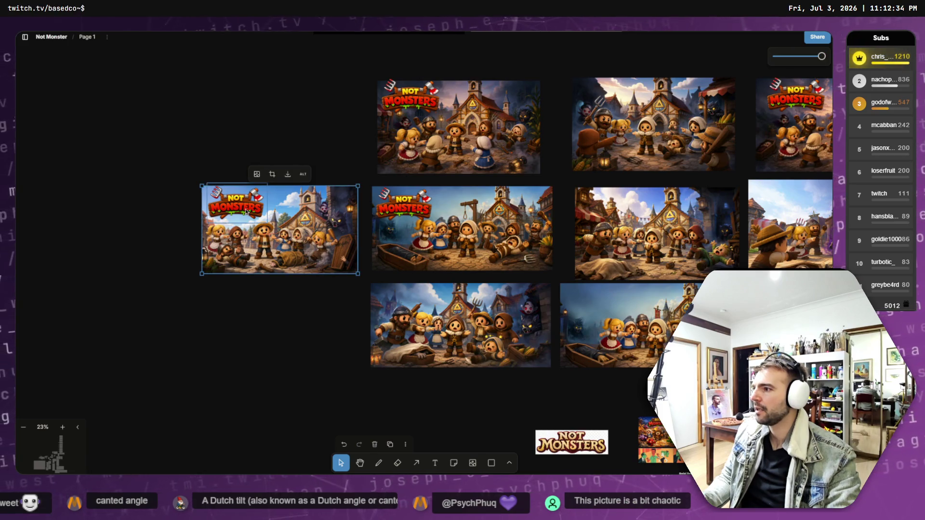
mouse_move(246, 212)
left_mouse_down()
mouse_move(271, 229)
mouse_move(234, 209)
left_mouse_up()
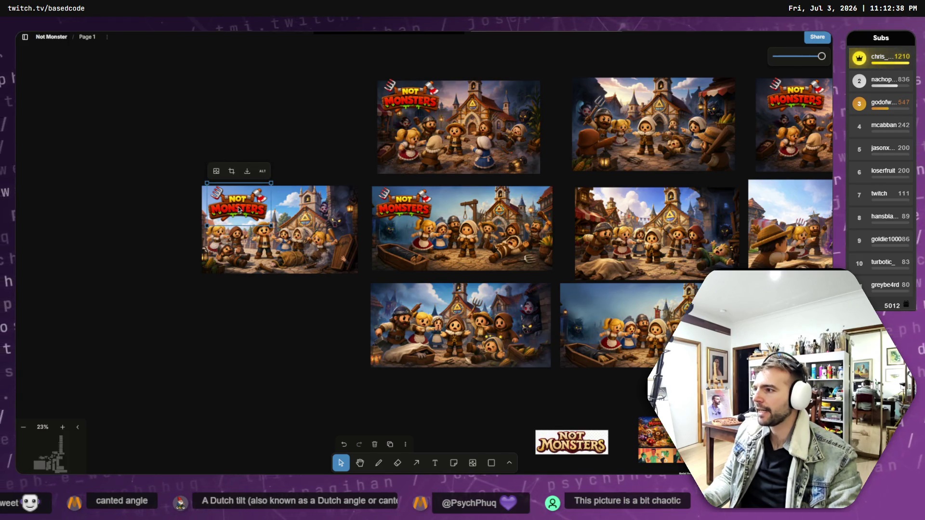
left_click(277, 124)
- Look over the board's NOT MONSTERS village key-art variants around the new picture, then return to GIMP
left_click(288, 248)
scroll(287, 247, "up", 3)
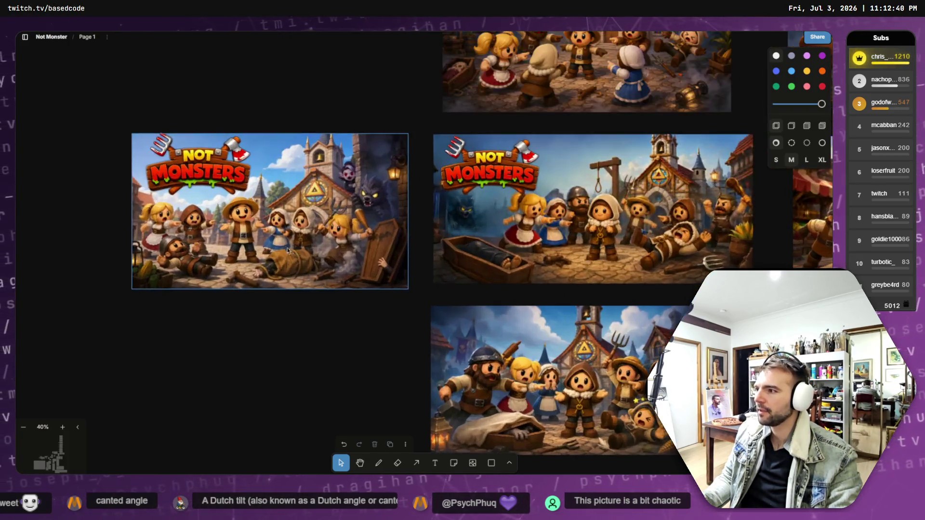
scroll(289, 246, "up", 3)
scroll(294, 242, "down", 2)
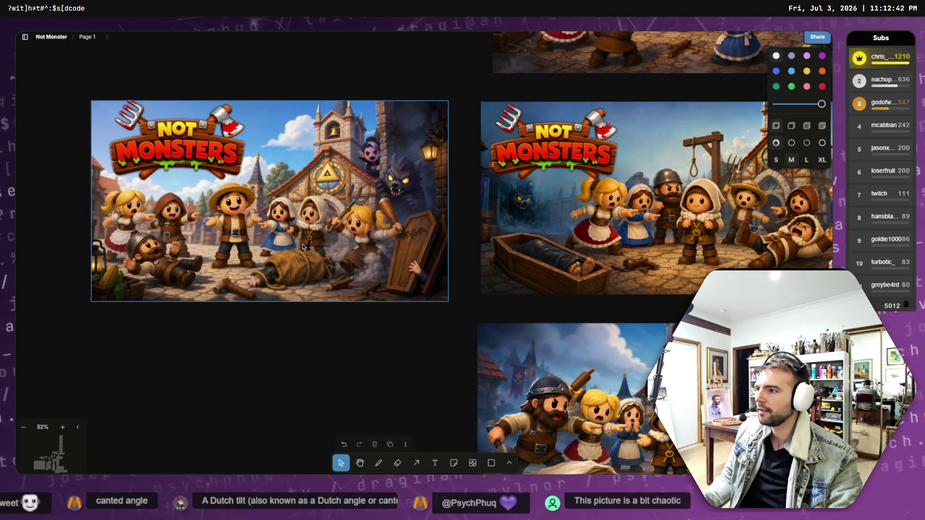
left_click(304, 318)
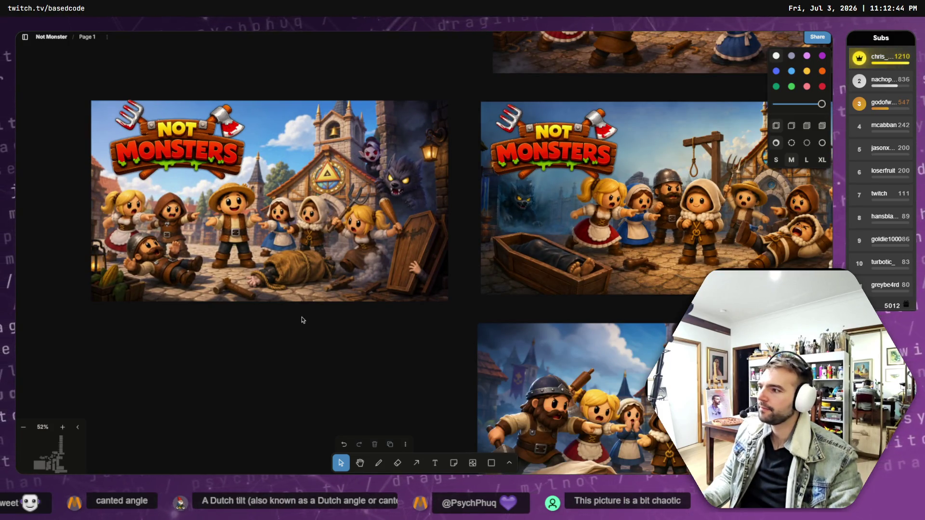
left_click(334, 295)
scroll(333, 290, "down", 2)
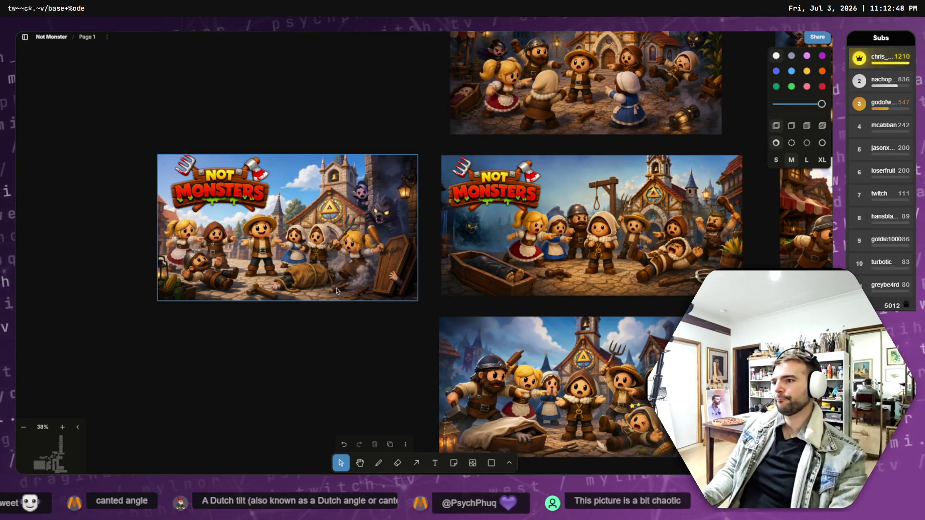
scroll(336, 291, "down", 3)
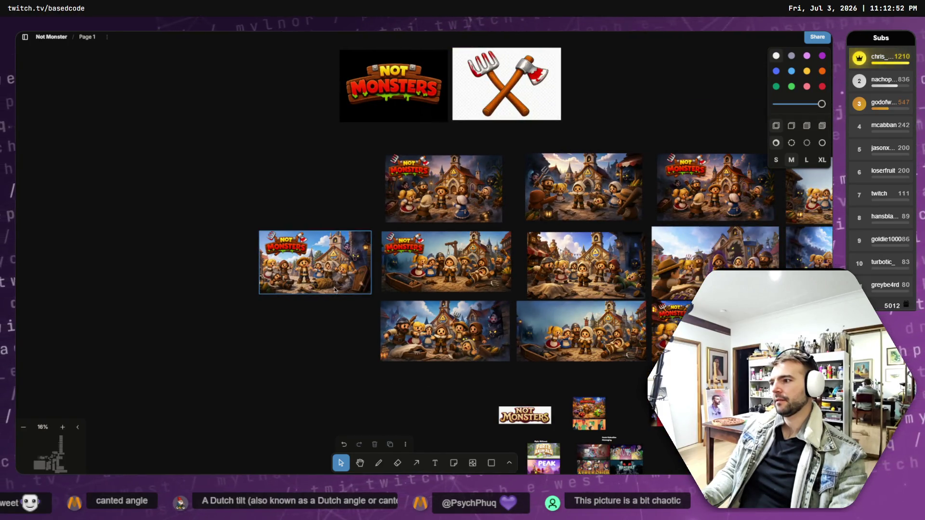
scroll(334, 290, "up", 4)
scroll(319, 278, "up", 3)
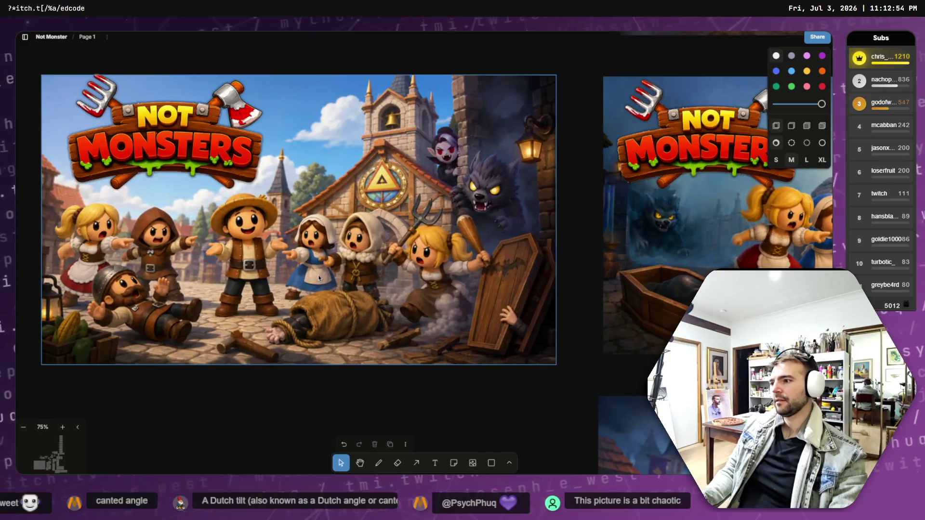
scroll(482, 270, "left", 2)
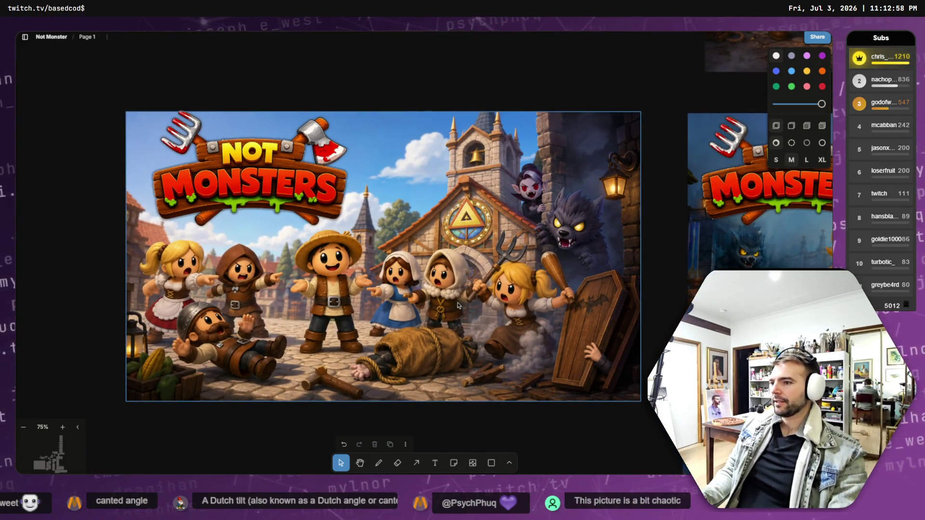
scroll(458, 305, "down", 3)
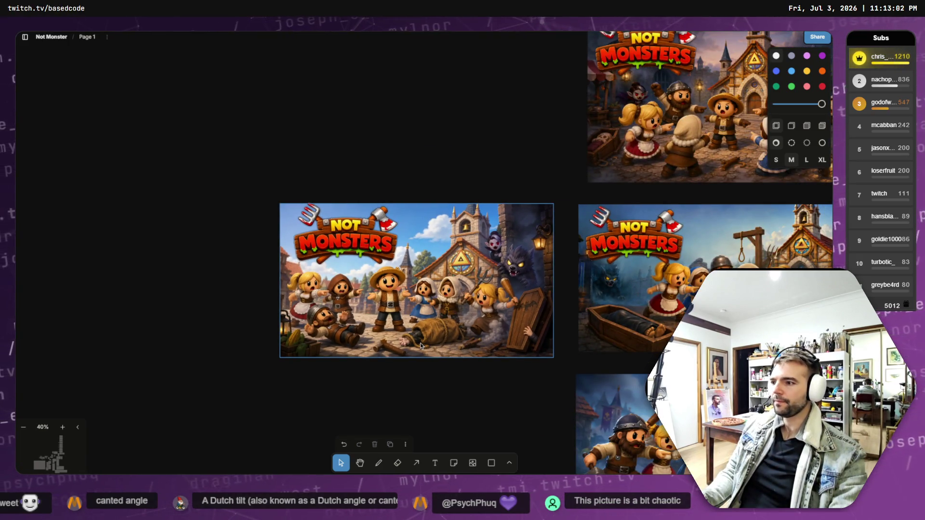
scroll(420, 345, "down", 2)
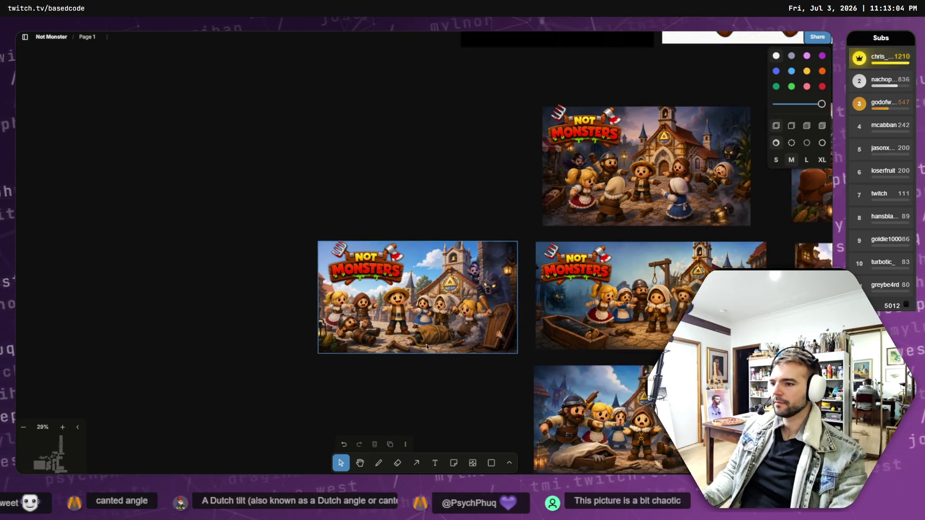
scroll(386, 345, "right", 2)
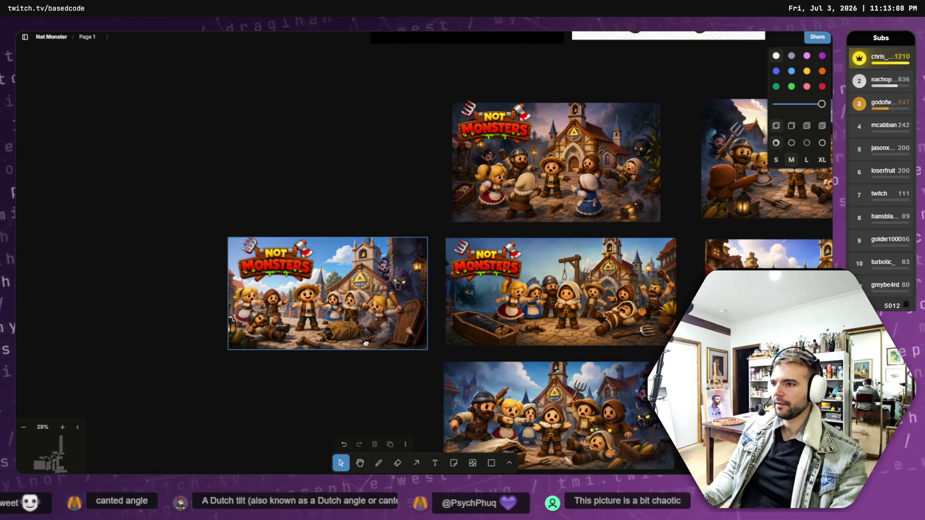
left_click_drag(366, 343, 369, 340)
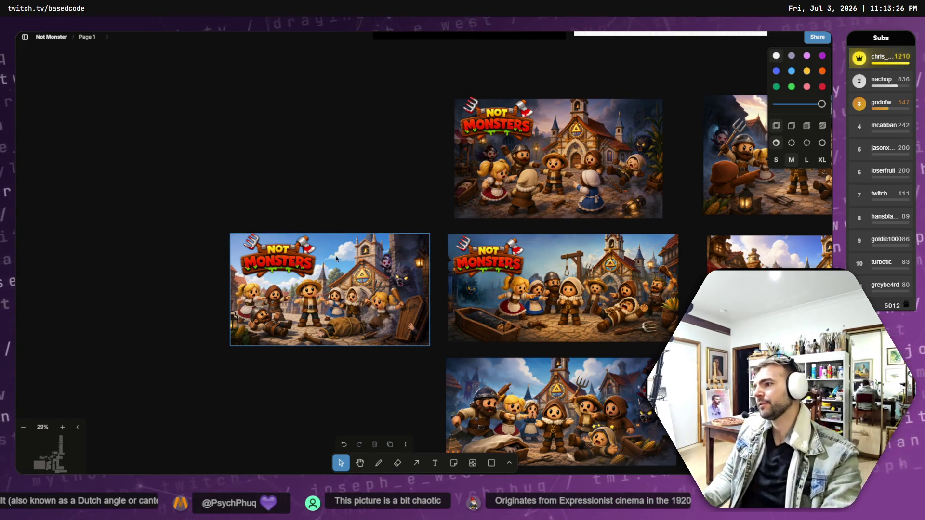
key("alt+Tab")
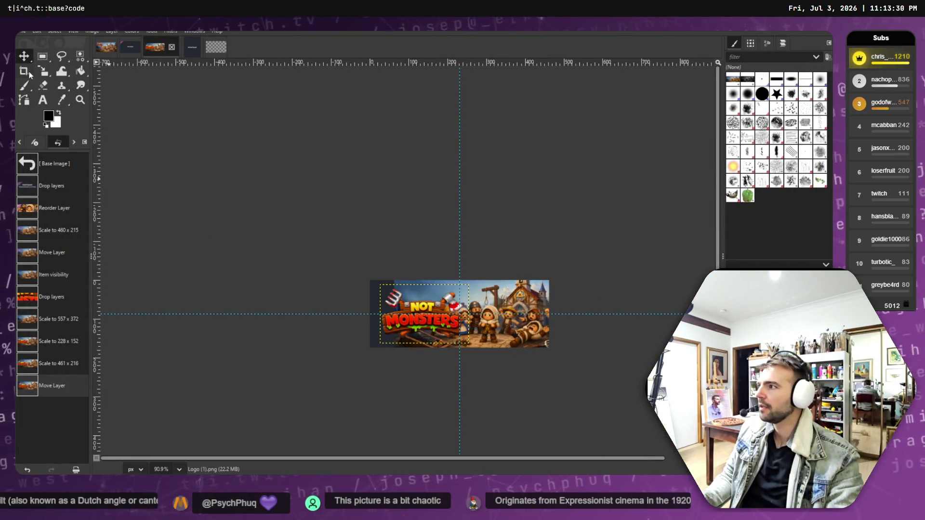
- Move the Not Monsters logo layer about 23 px left on the capsule banner
scroll(362, 270, "up", 5)
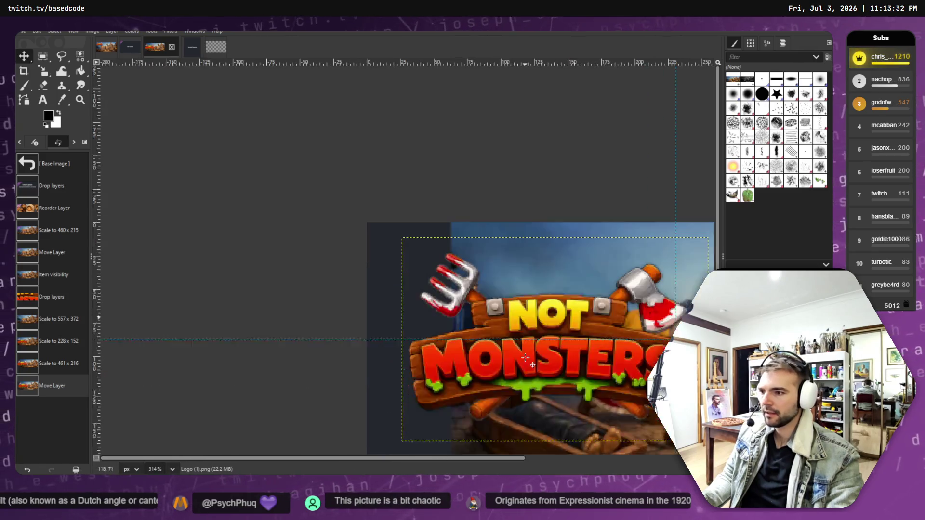
scroll(522, 354, "down", 3)
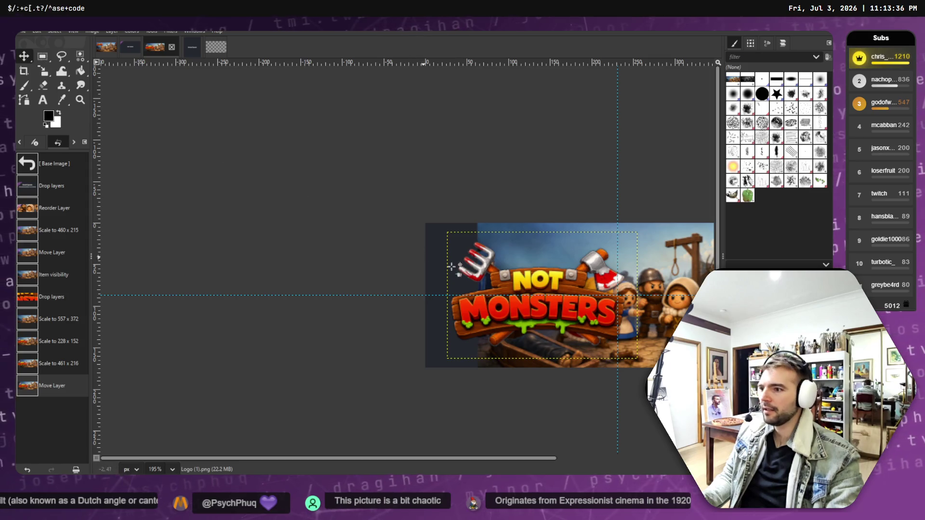
left_click_drag(542, 293, 531, 293)
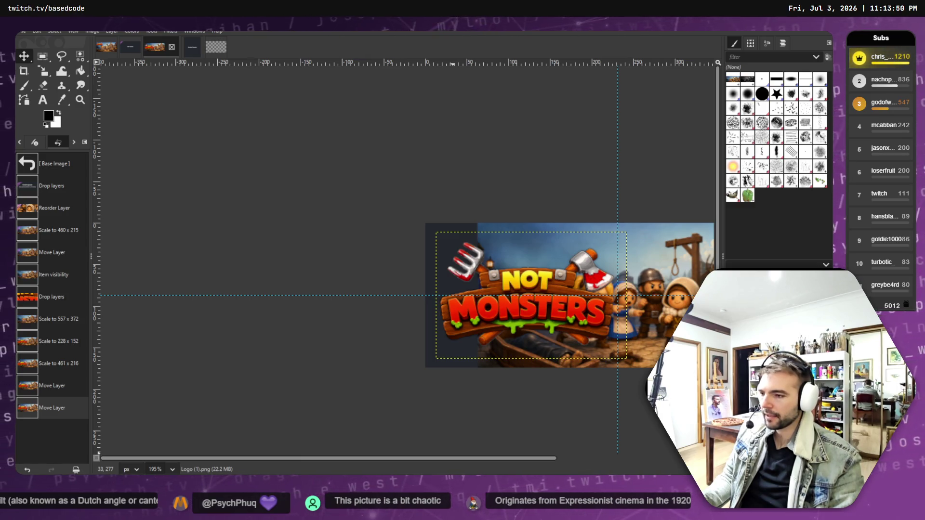
key("alt+Tab")
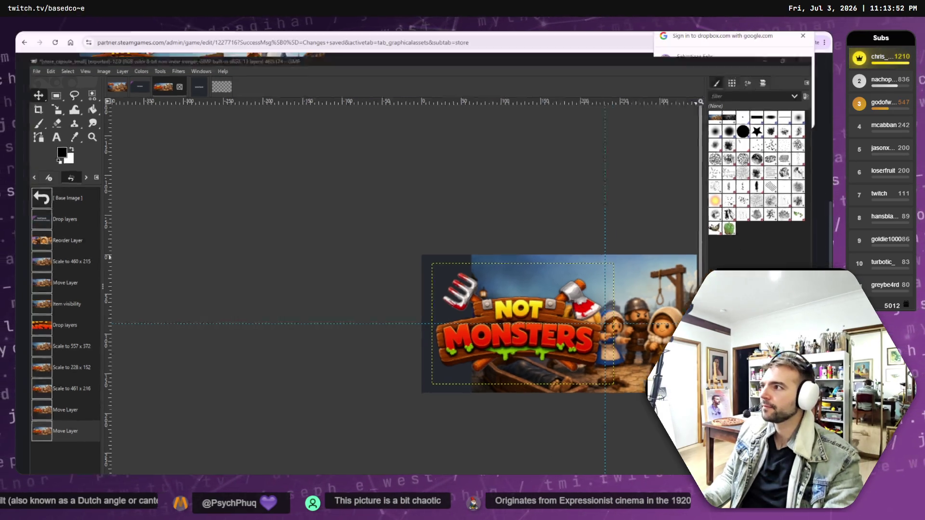
- Review the Header and Small Capsule art in Steamworks, then bring ChatGPT's village image back up
scroll(297, 254, "up", 5)
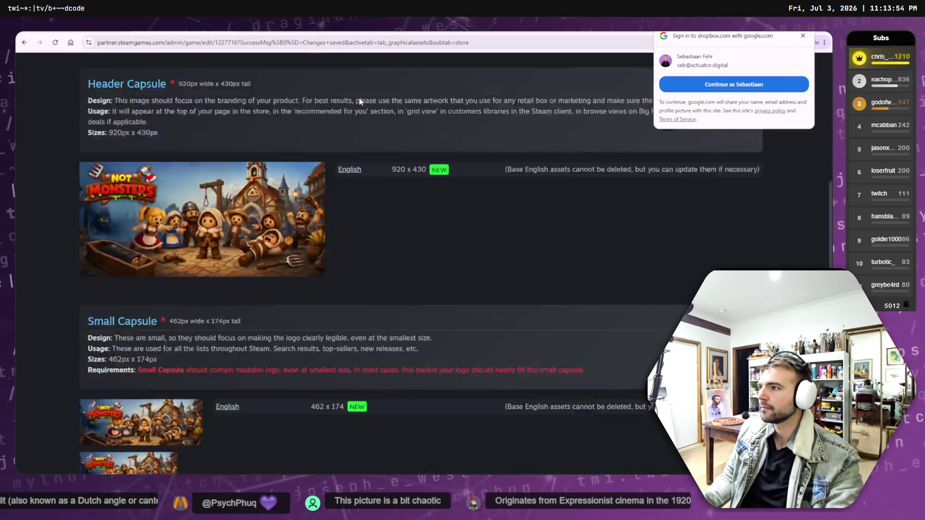
scroll(340, 79, "down", 4)
key("alt+Tab")
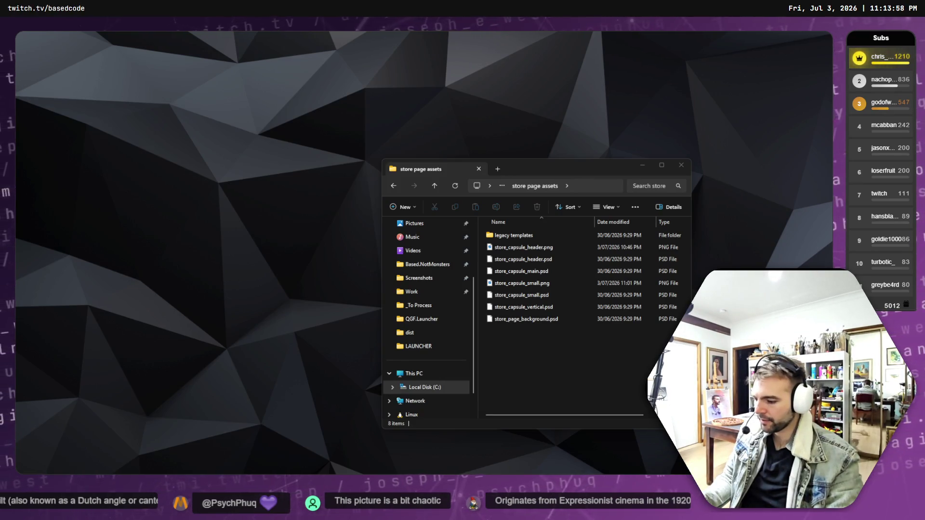
key("alt+Tab")
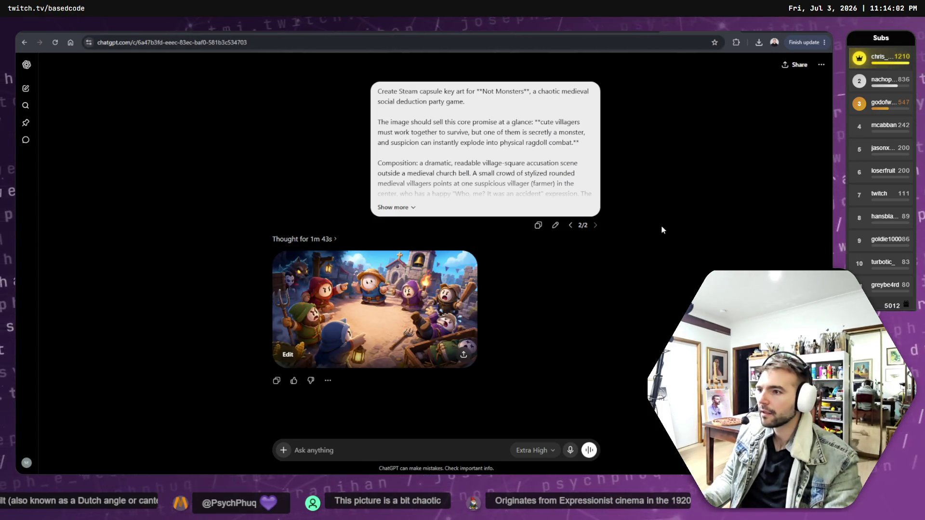
- Compare the generated image versions and resubmit the key-art prompt for another image
left_click(570, 225)
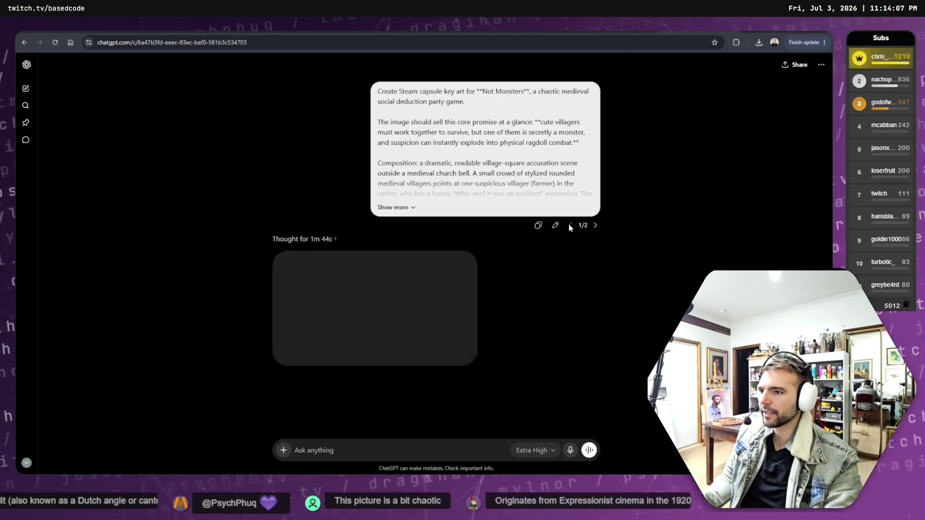
left_click(595, 225)
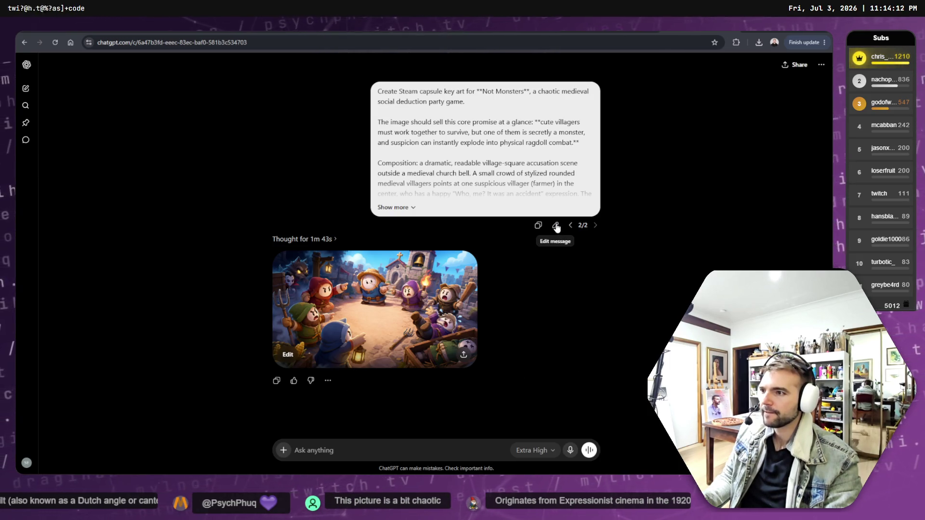
left_click(822, 64)
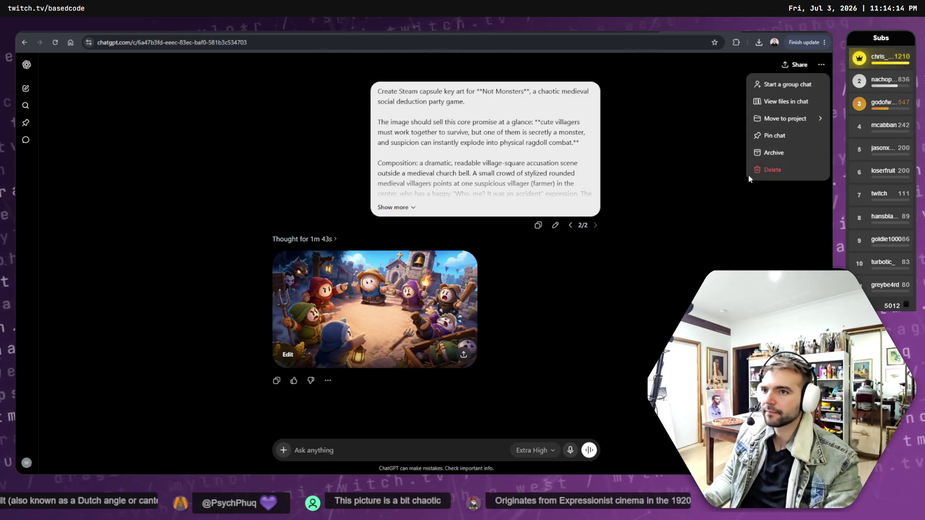
key("Escape")
left_click(464, 268)
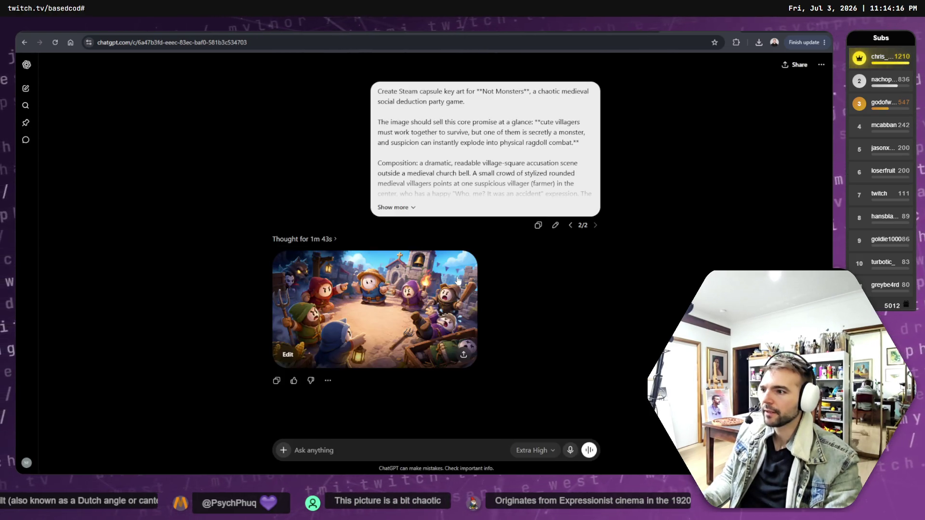
left_click(557, 227)
left_click(581, 218)
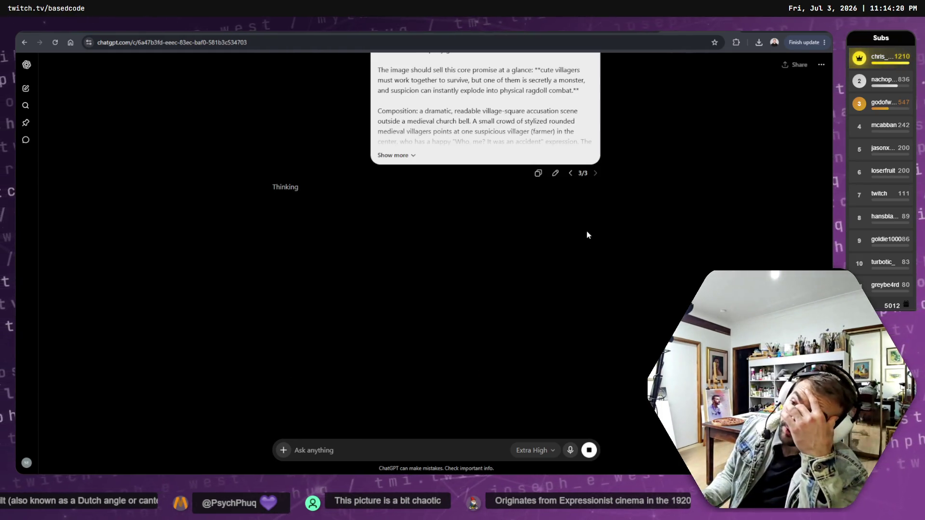
scroll(588, 236, "up", 1)
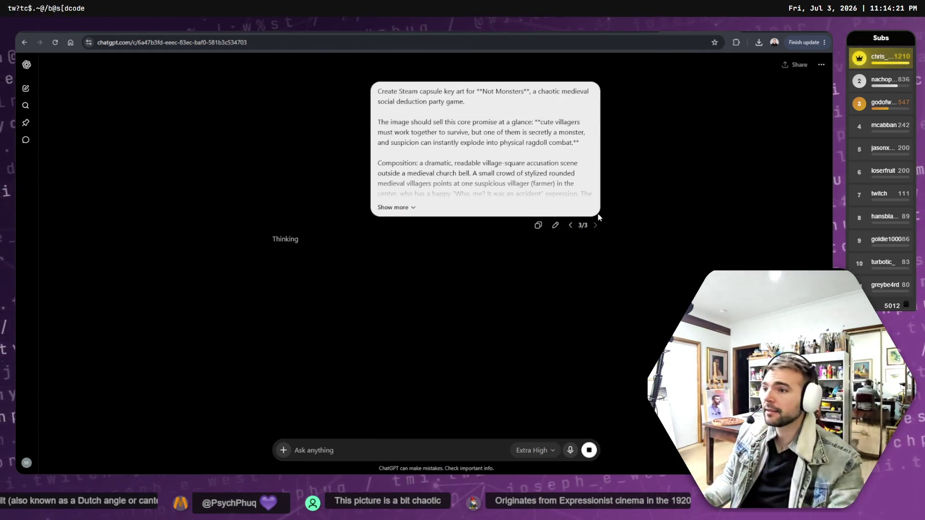
- Delete the Steam Capsule Key Art chat and paste the Not Monsters key-art prompt into a new chat
left_click(557, 227)
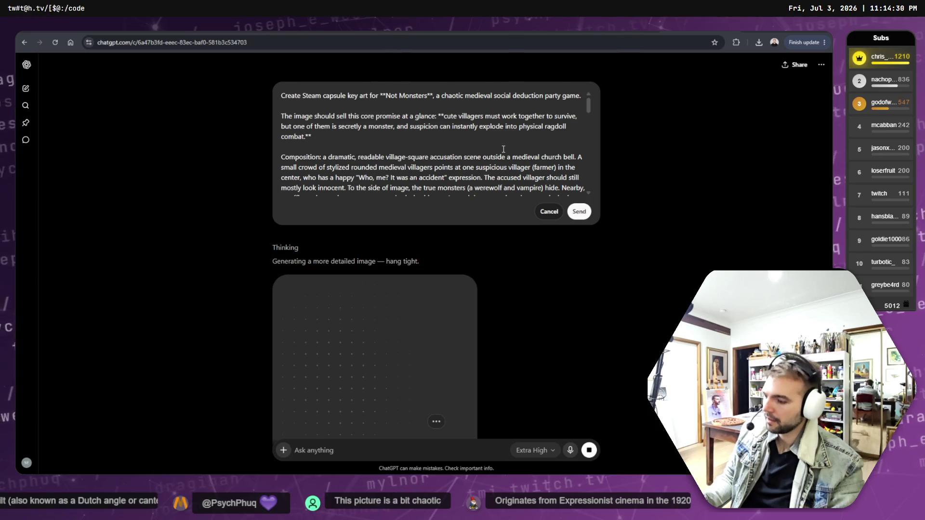
key("ctrl+a")
key("ctrl+c")
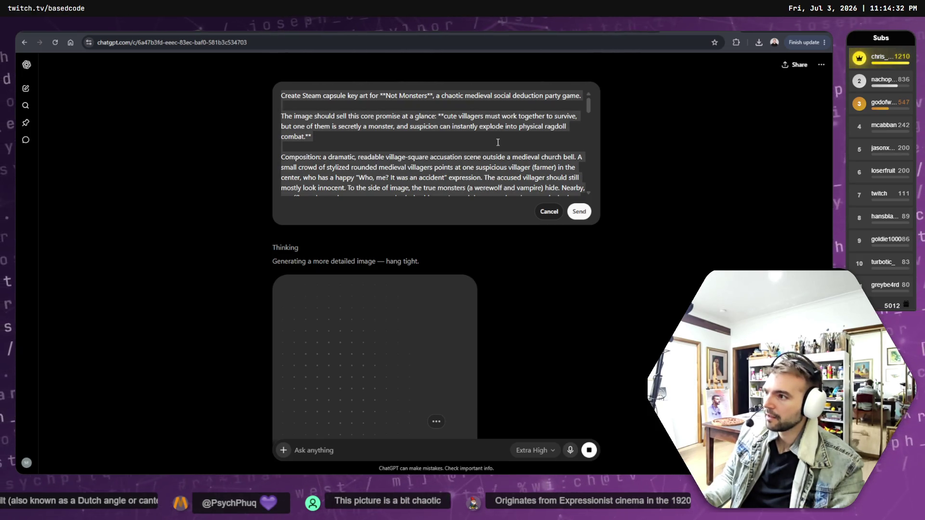
left_click(549, 212)
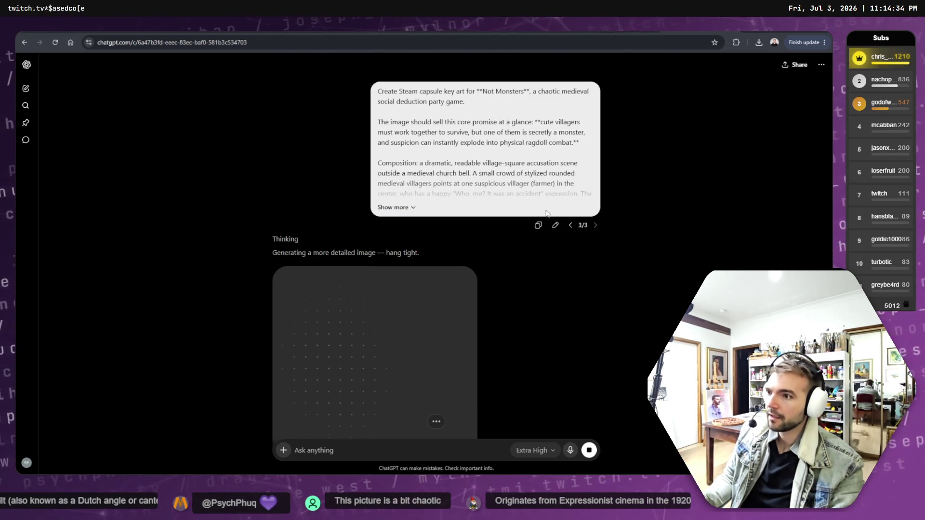
left_click(822, 64)
left_click(771, 170)
left_click(500, 269)
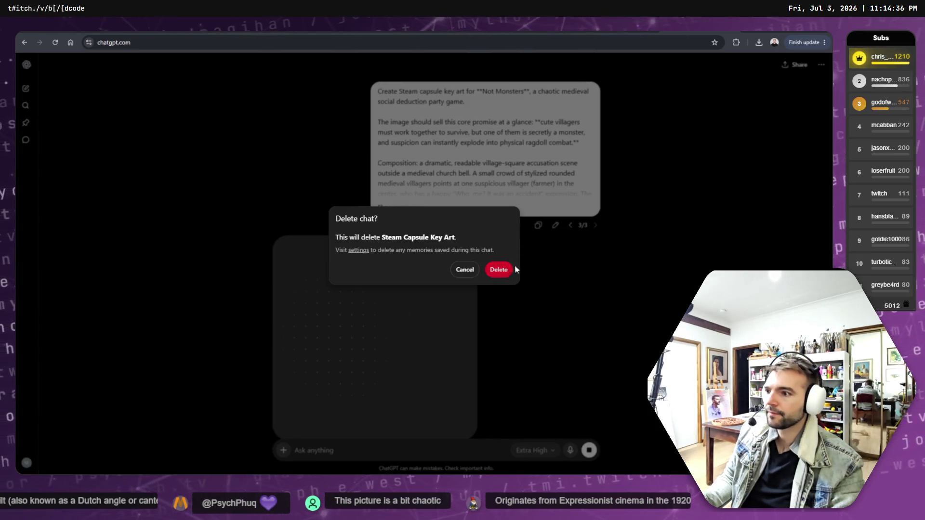
key("ctrl+v")
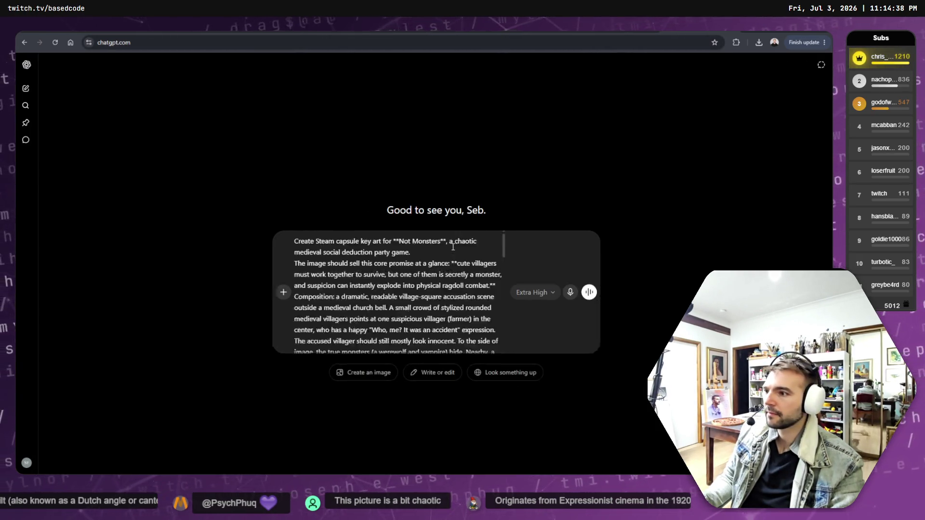
- Open the Not Monsters project page from the ChatGPT sidebar
left_click(28, 70)
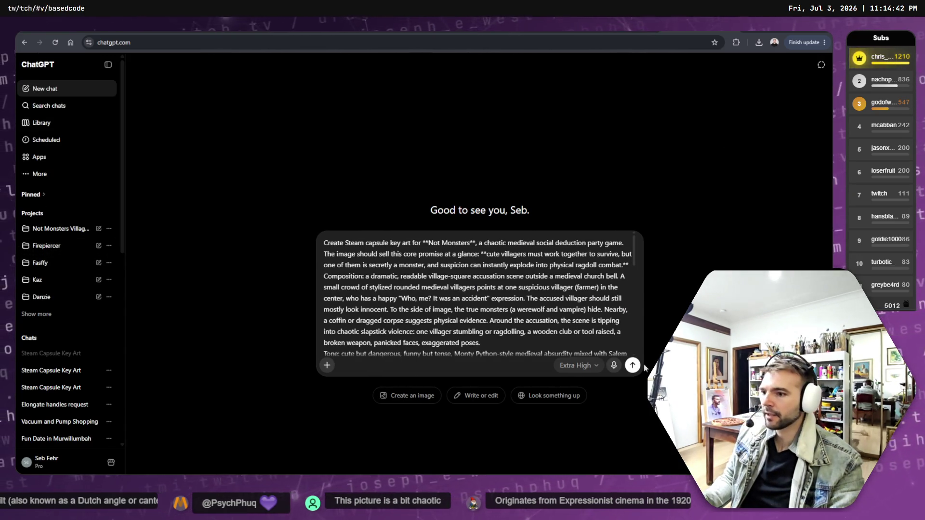
scroll(482, 299, "down", 10)
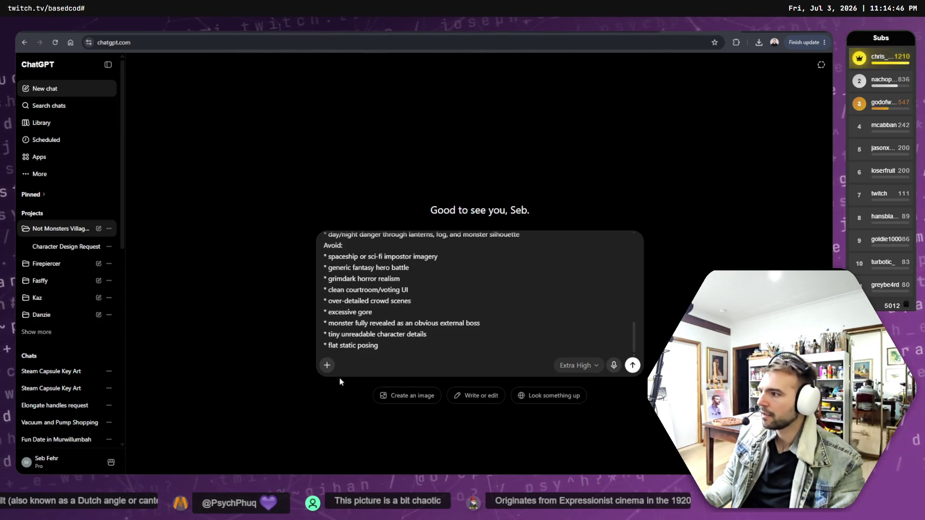
left_click(71, 229)
left_click(38, 313)
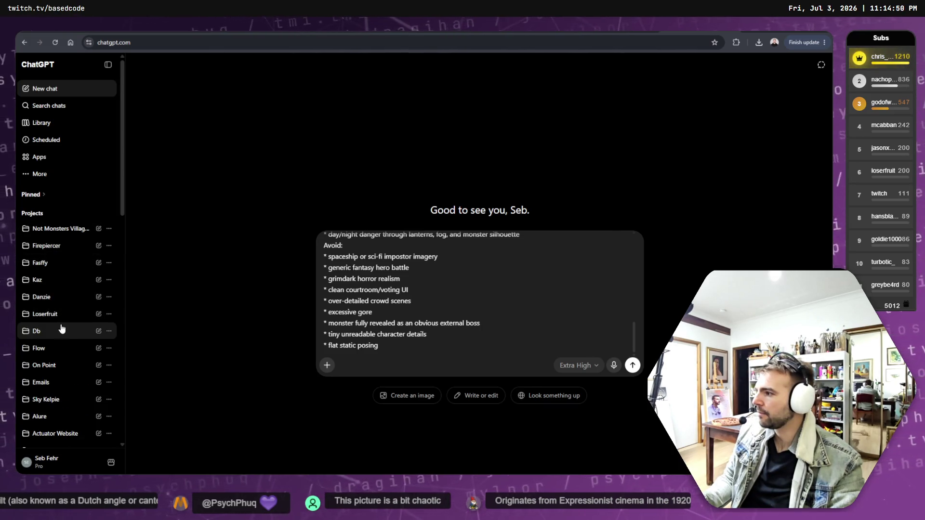
scroll(66, 327, "down", 1)
scroll(66, 326, "down", 3)
scroll(62, 328, "up", 4)
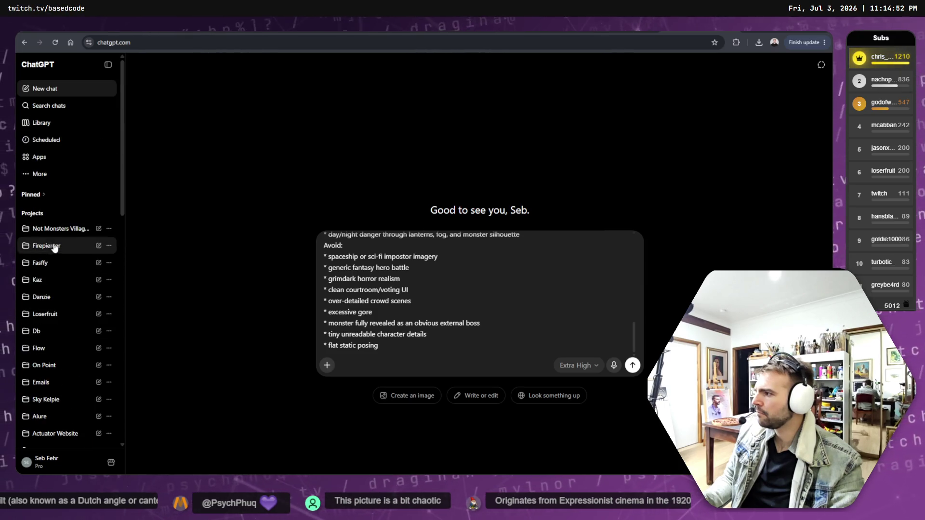
left_click(31, 195)
left_click(36, 247)
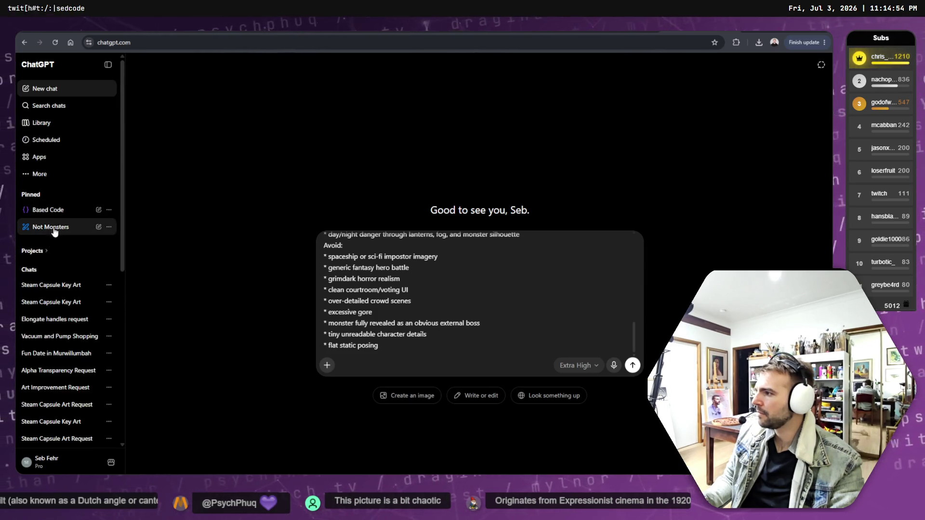
left_click(51, 227)
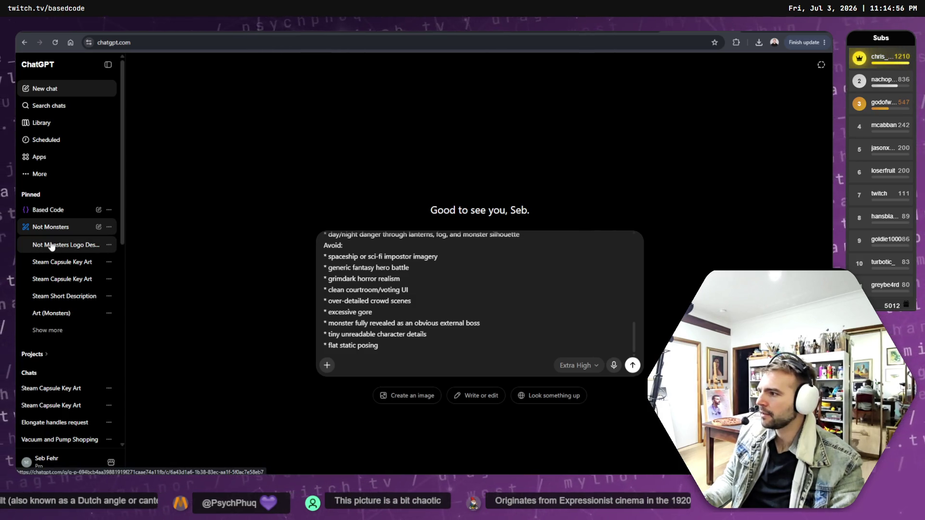
left_click(100, 227)
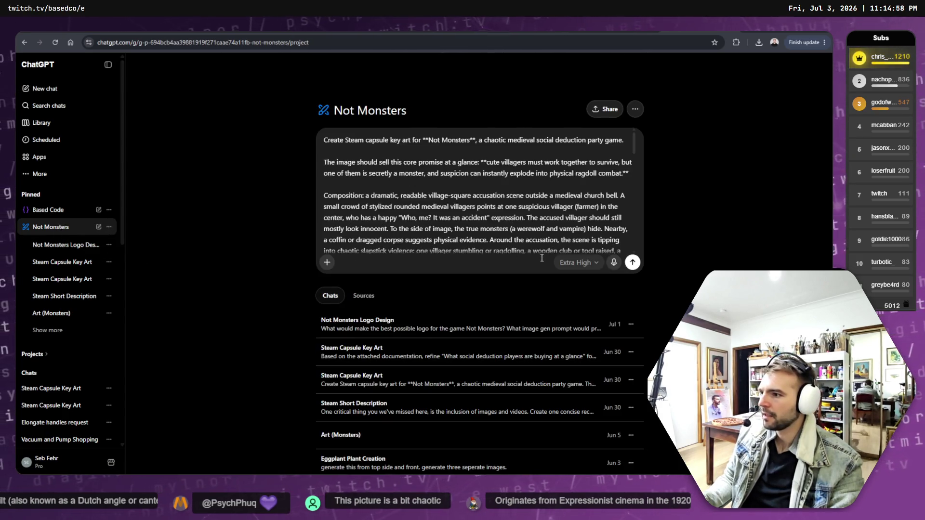
- Attach the wolf, farmer, blonde girl, dwarf villager and church tldrawFile images from Downloads
key("ctrl+a")
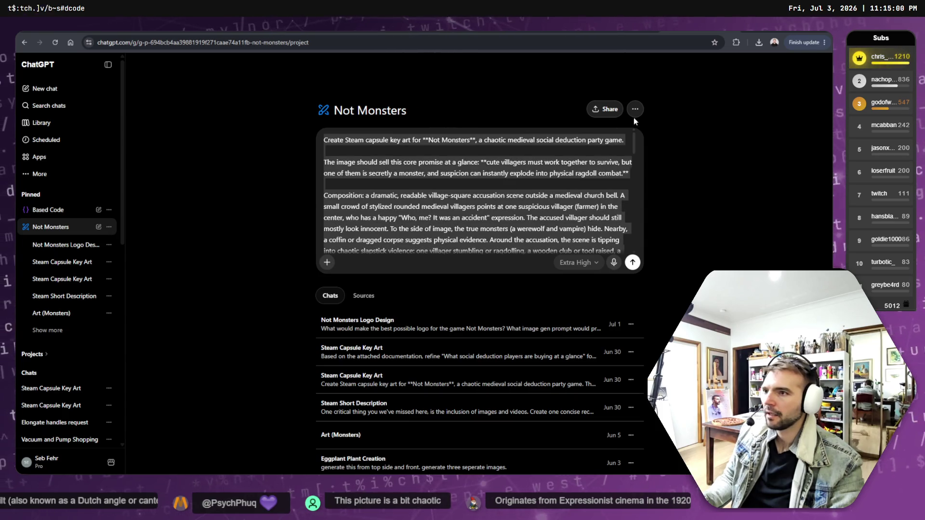
left_click(332, 265)
left_click(353, 281)
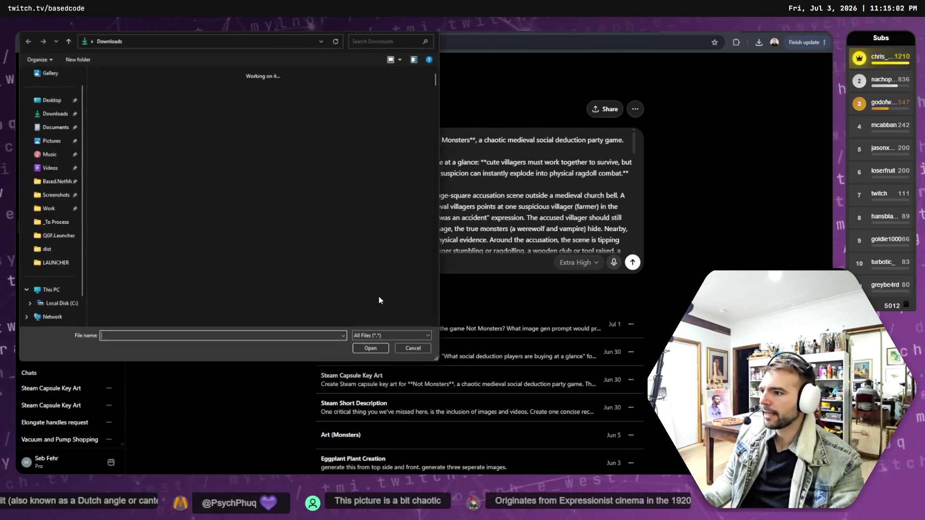
left_click(255, 136)
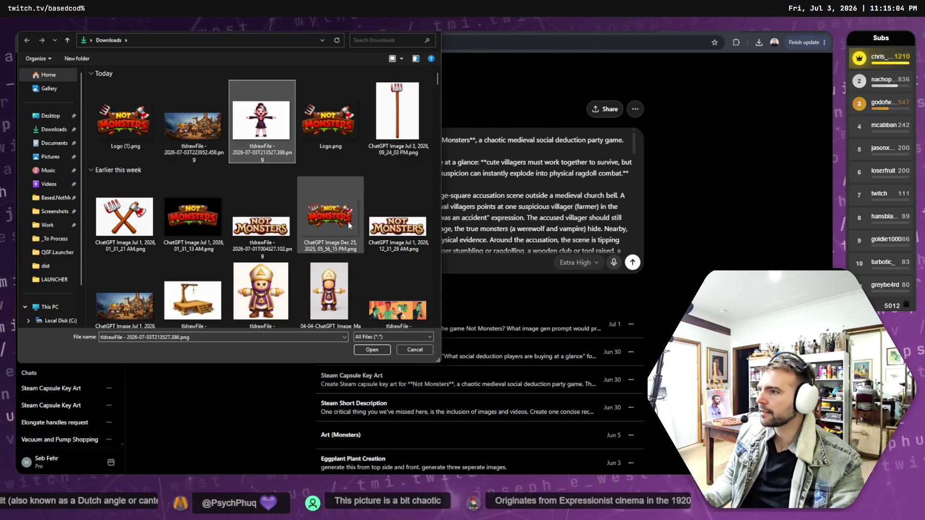
scroll(256, 224, "down", 10)
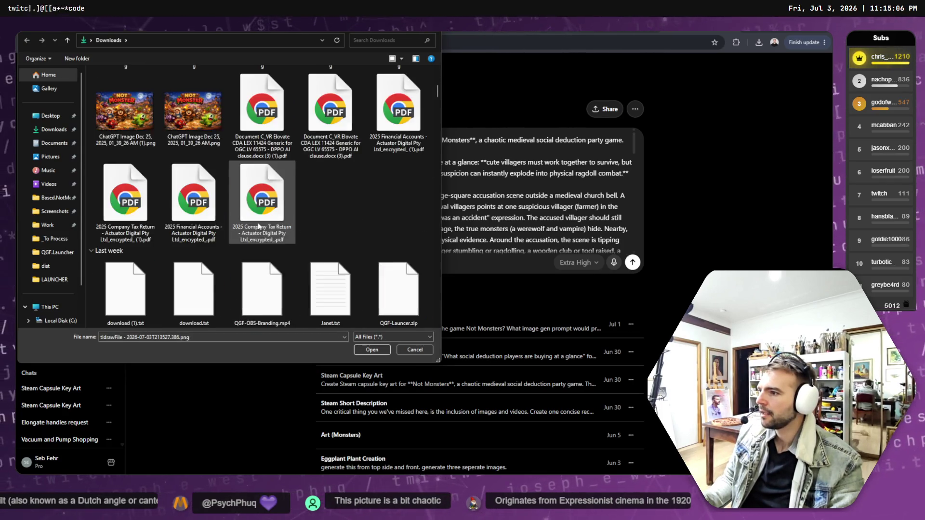
scroll(311, 196, "up", 5)
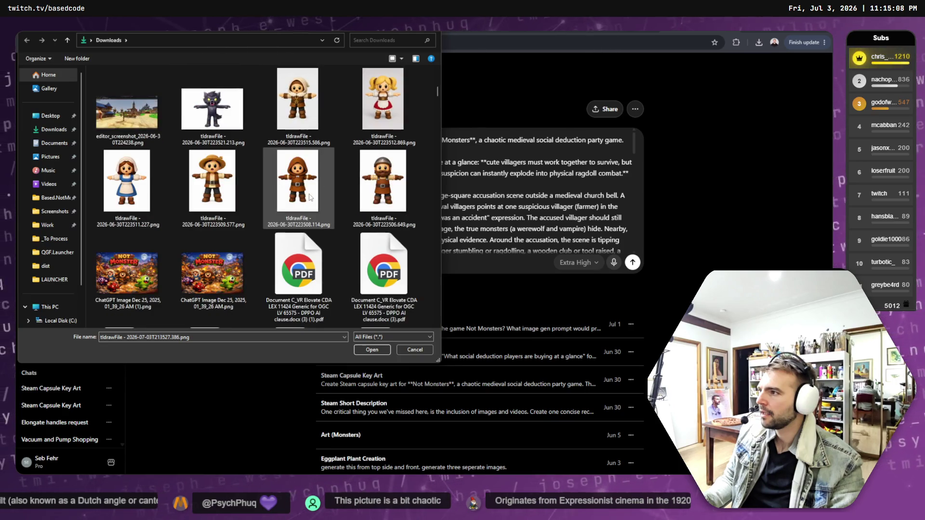
left_click(212, 279, "ctrl")
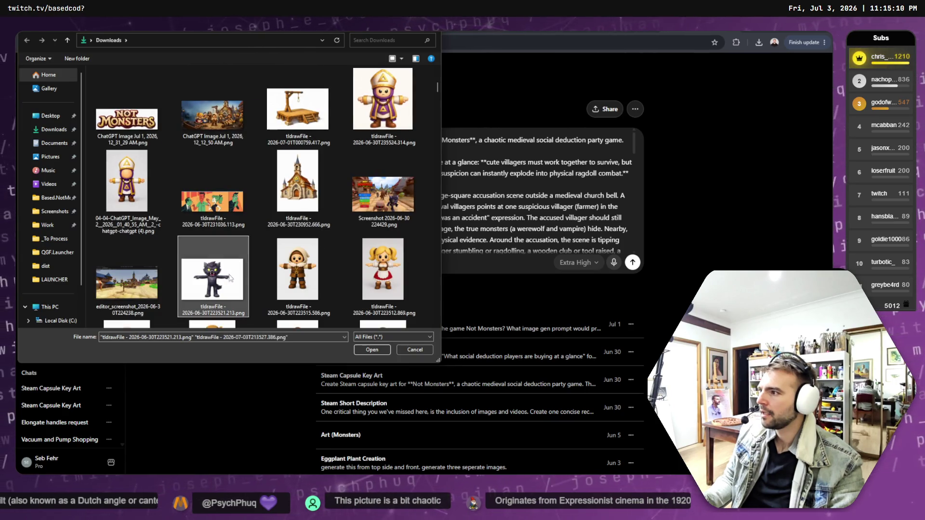
scroll(252, 269, "up", 5)
scroll(255, 261, "down", 5)
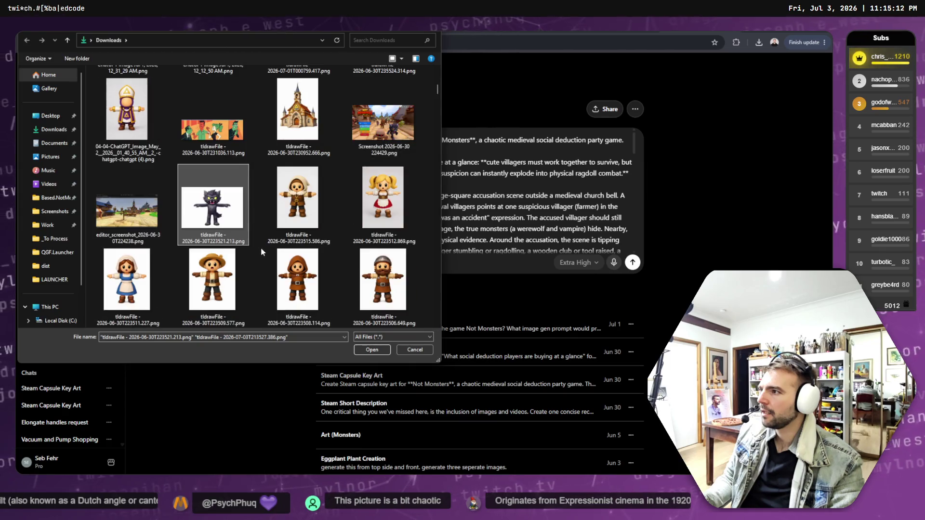
scroll(241, 249, "up", 5)
left_click(299, 139, "ctrl")
scroll(232, 229, "down", 5)
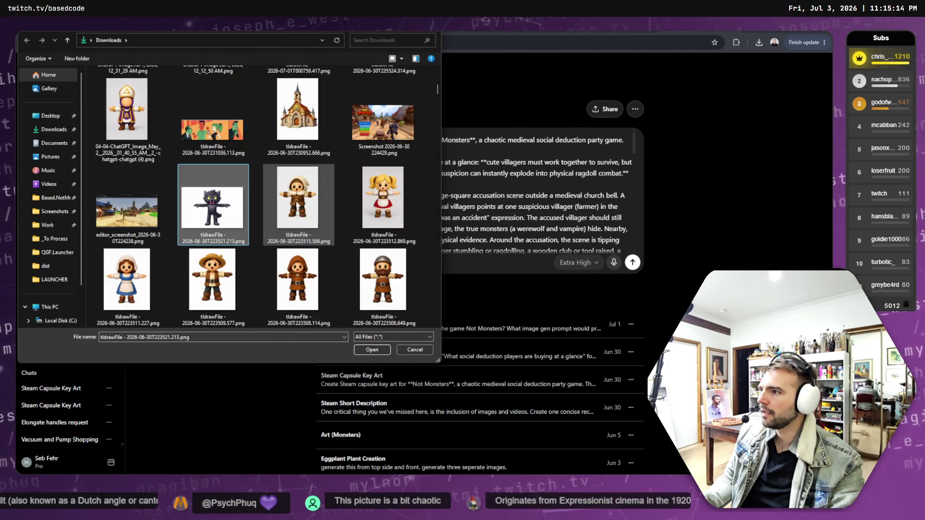
left_click(232, 268, "ctrl")
left_click(383, 202, "ctrl")
scroll(384, 207, "down", 3)
left_click(384, 119, "ctrl")
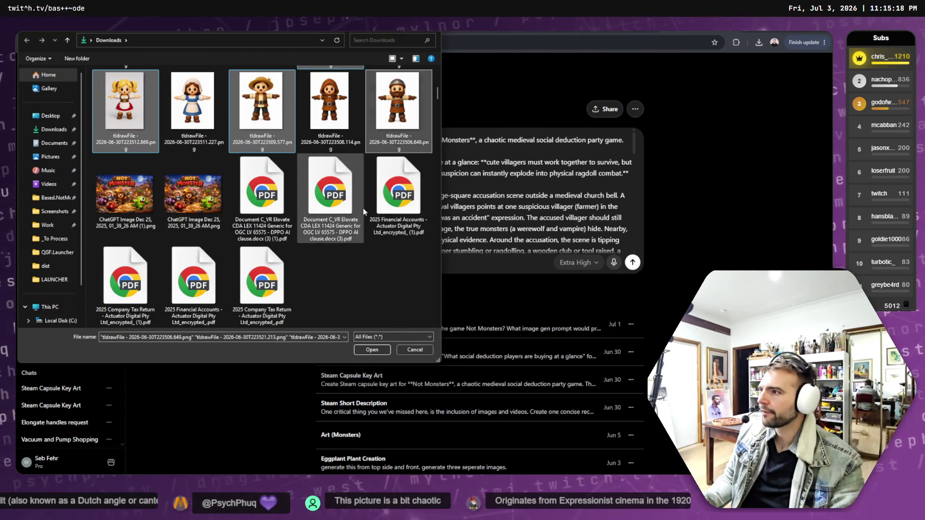
scroll(363, 210, "up", 3)
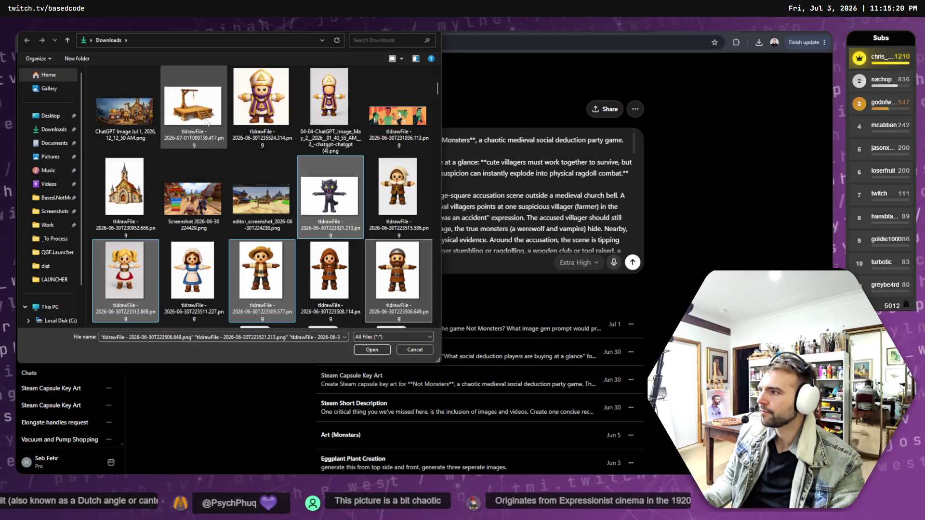
left_click(124, 190, "ctrl")
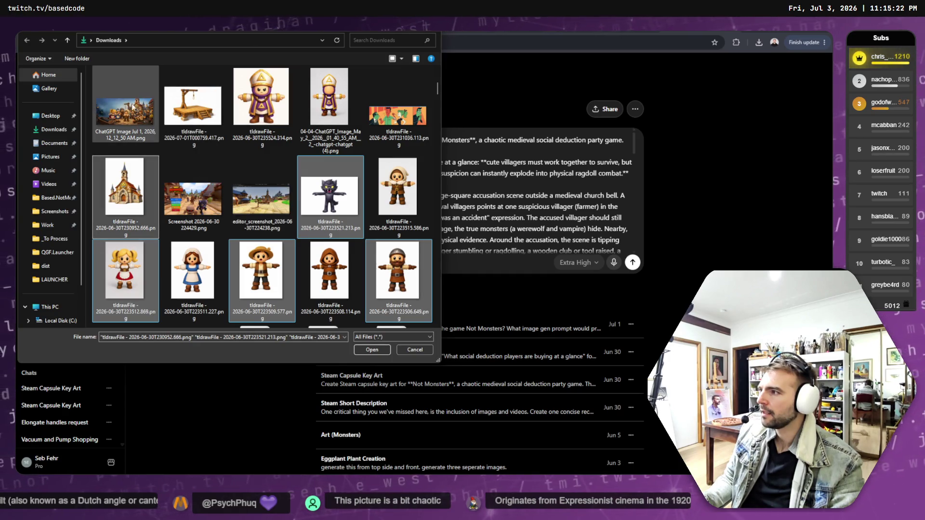
scroll(286, 196, "up", 5)
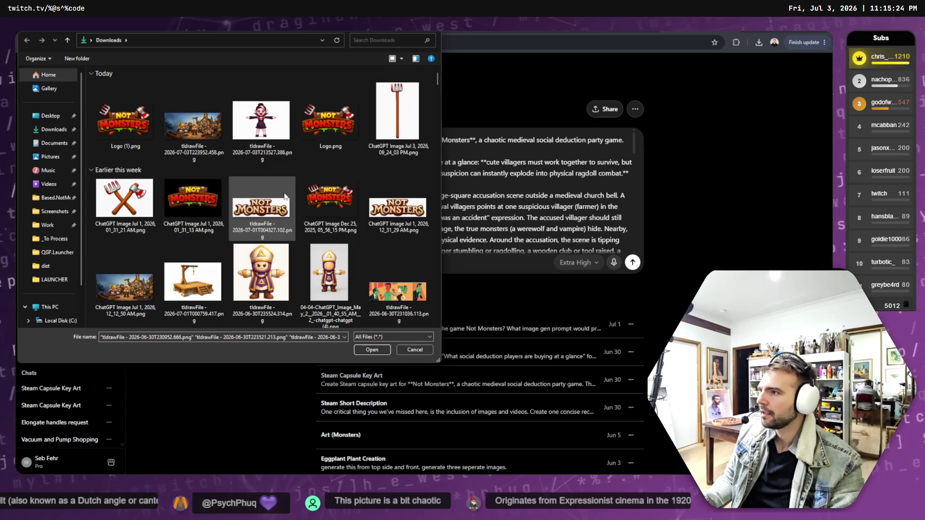
scroll(286, 193, "down", 10)
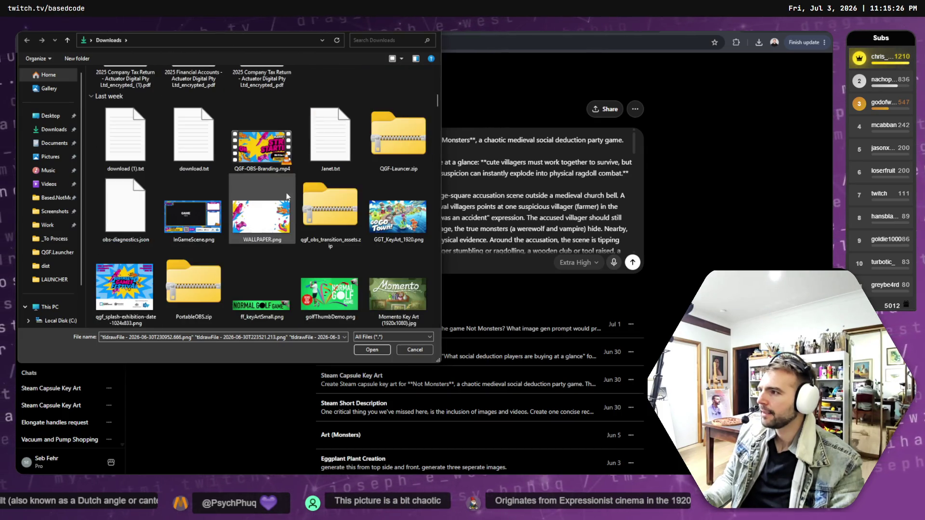
scroll(342, 247, "up", 10)
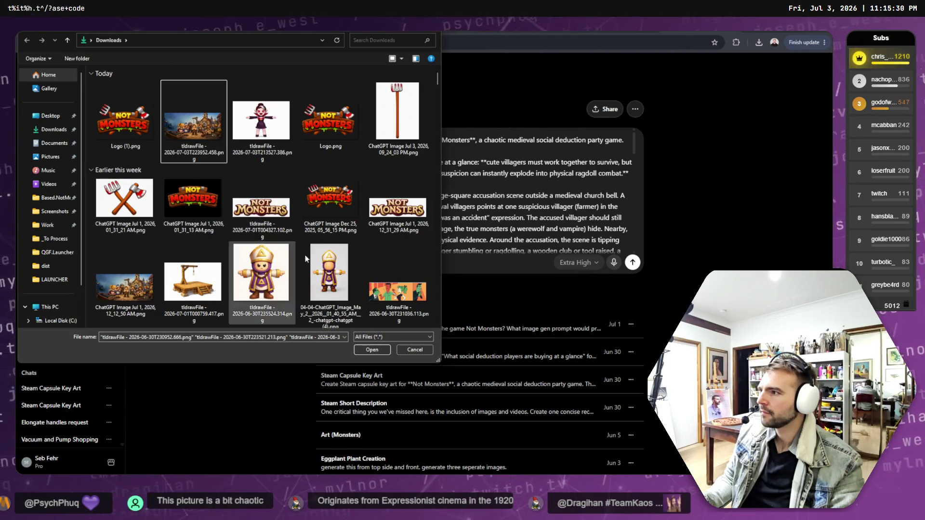
scroll(374, 349, "down", 5)
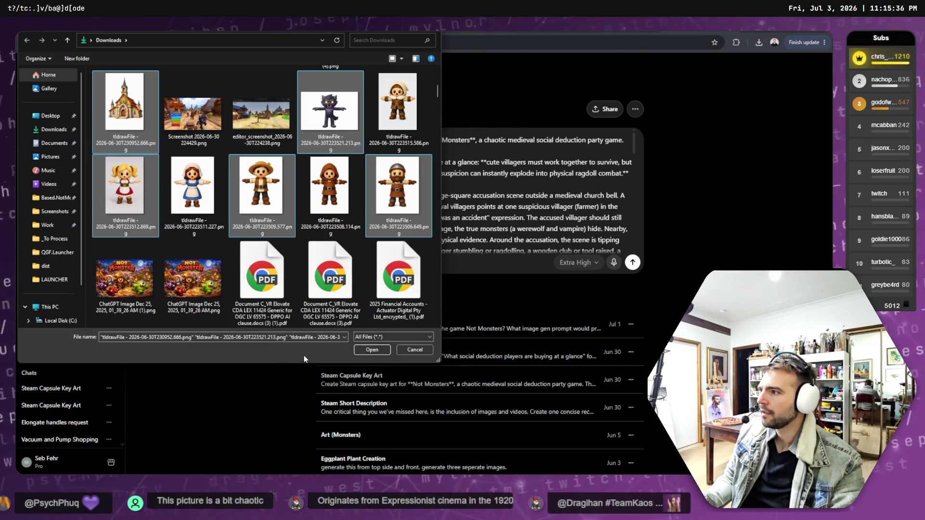
left_click(371, 349)
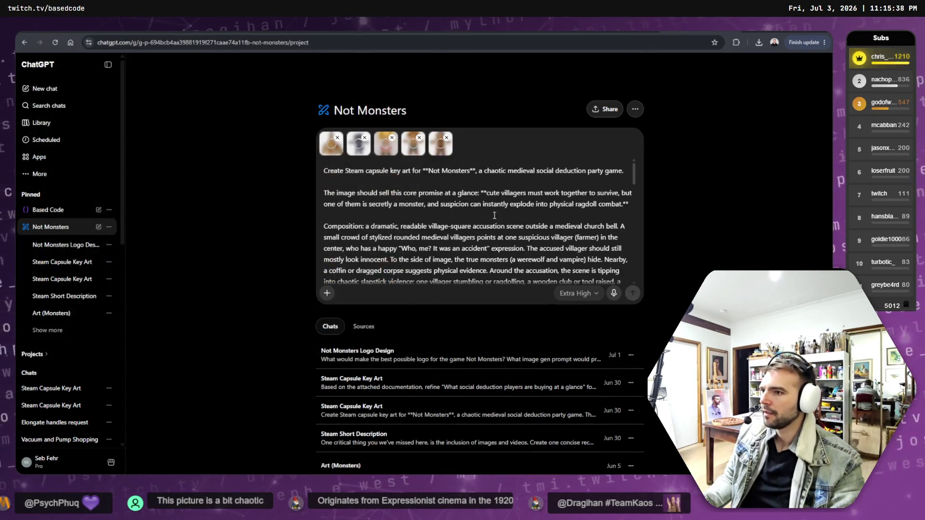
- Attach the tldrawFile village scene image from Downloads as the sixth reference
scroll(536, 227, "down", 10)
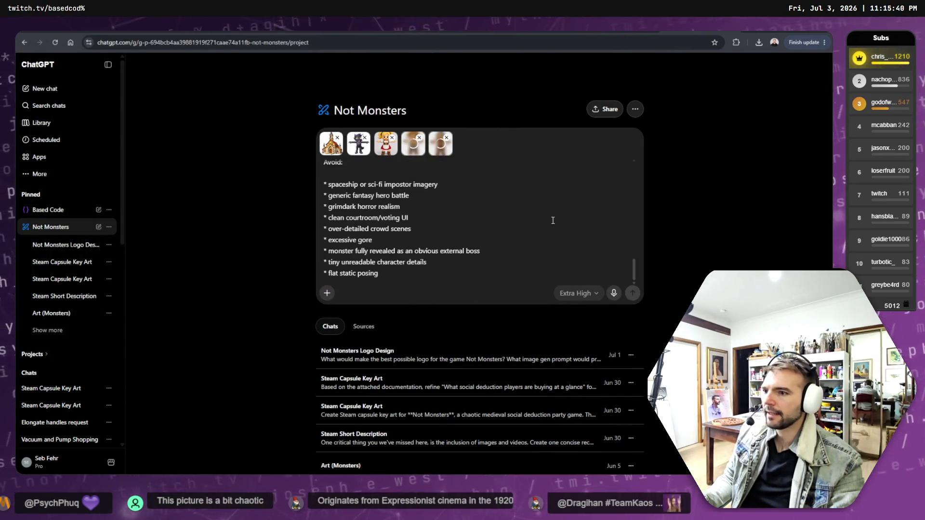
scroll(536, 228, "up", 10)
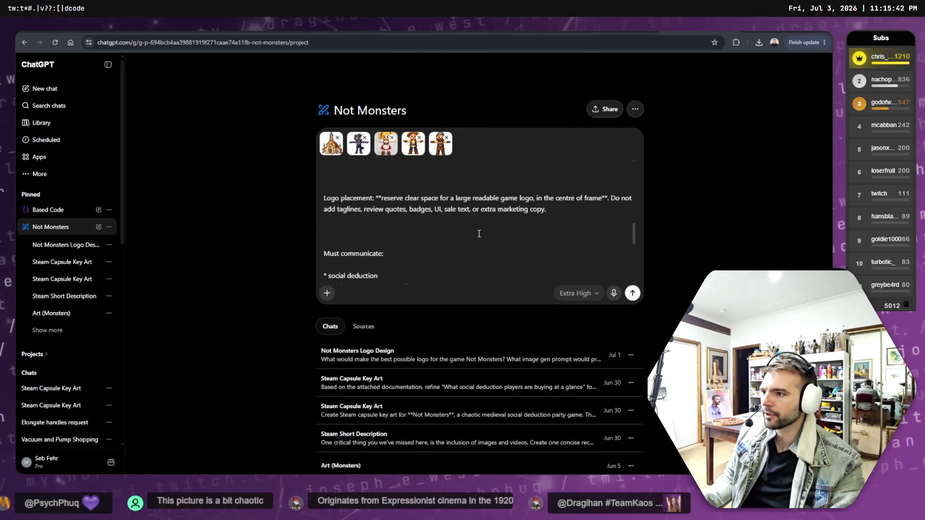
scroll(341, 241, "down", 1)
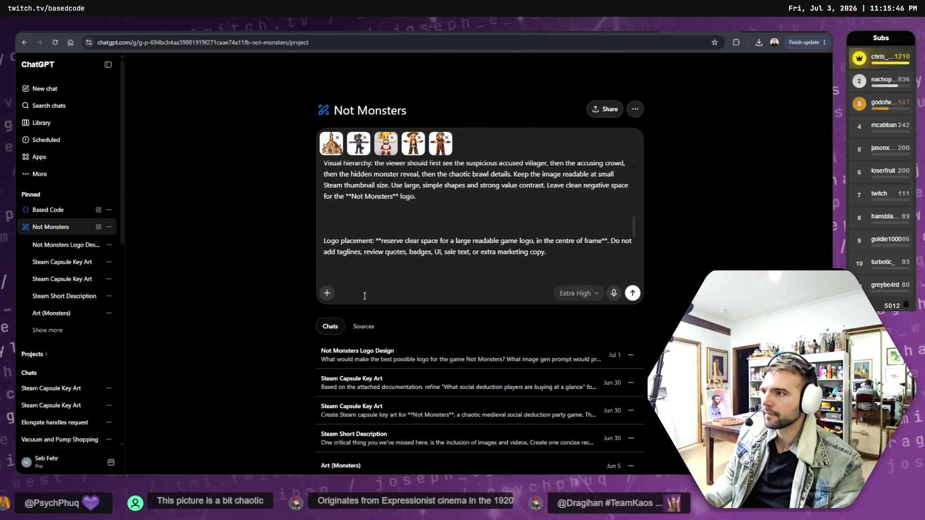
left_click(327, 293)
left_click(373, 311)
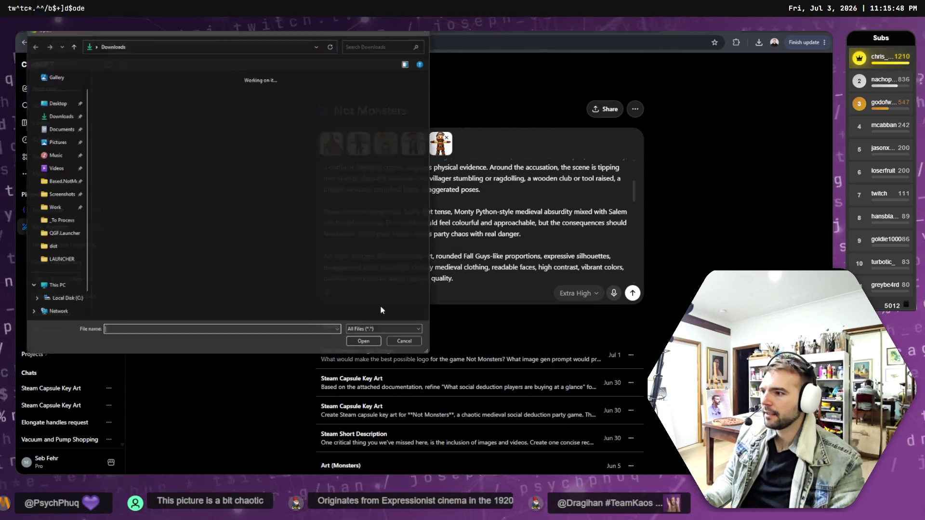
double_click(191, 122)
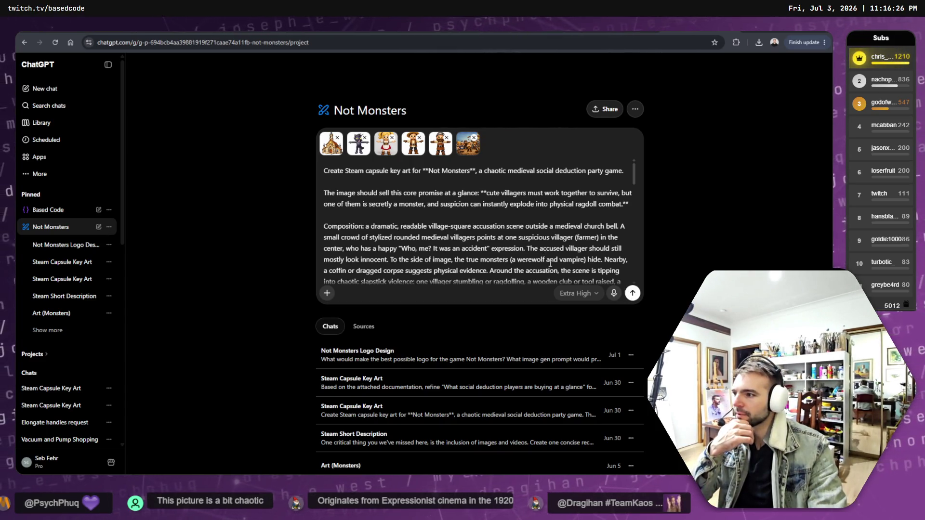
scroll(544, 267, "down", 1)
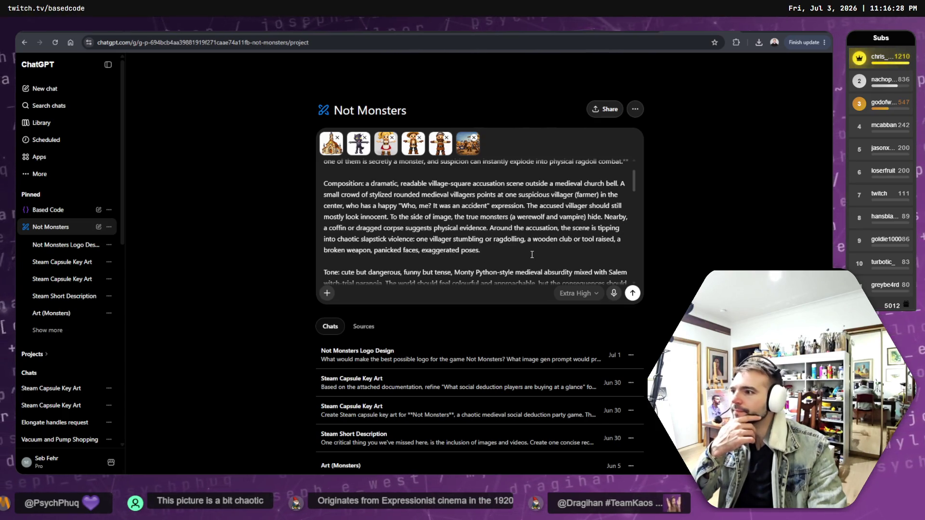
- Copy the Not Monsters key art prompt into a new ChatGPT chat in a fresh tab
left_click_drag(530, 251, 387, 216)
left_click(577, 190)
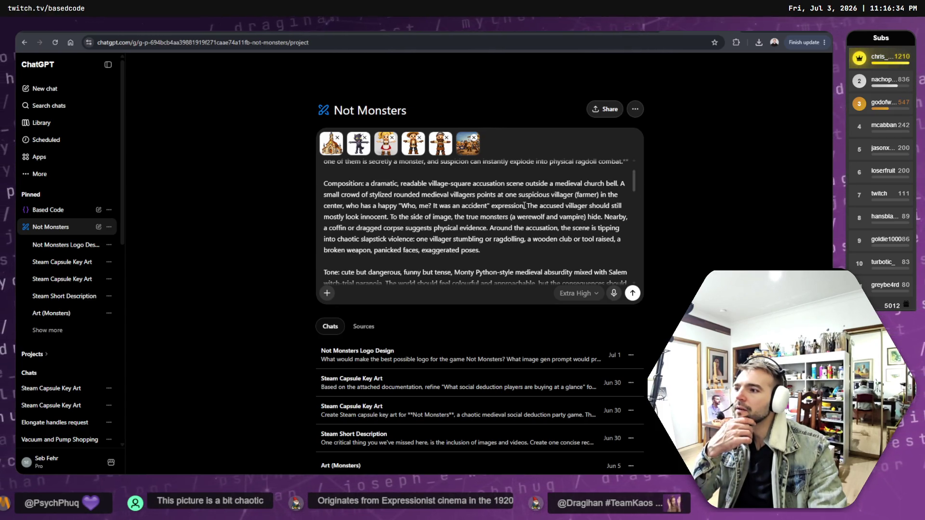
left_click(523, 207)
key("ctrl+a")
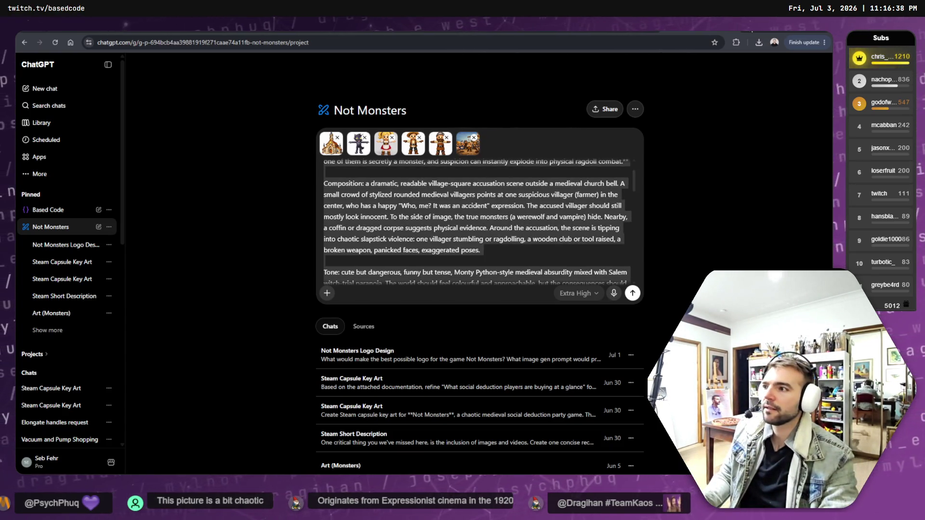
key("ctrl+t")
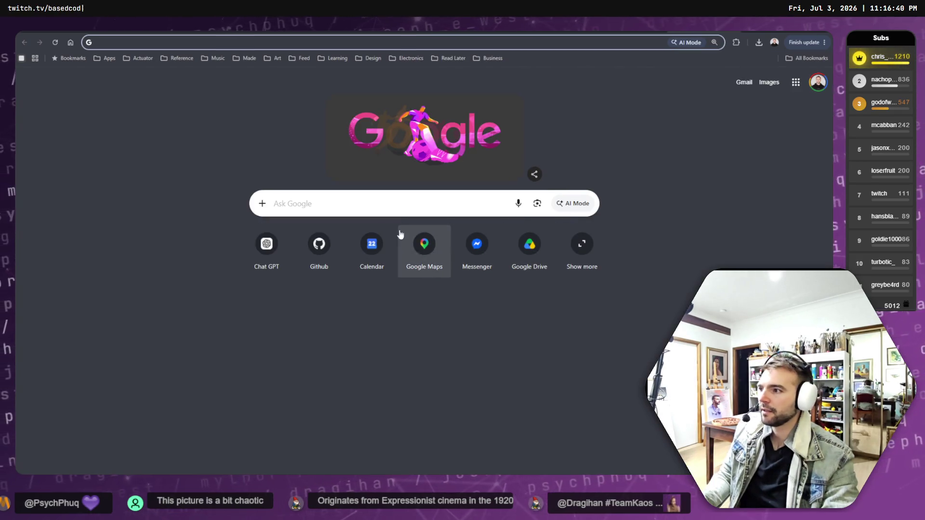
left_click(264, 244)
key("ctrl+v")
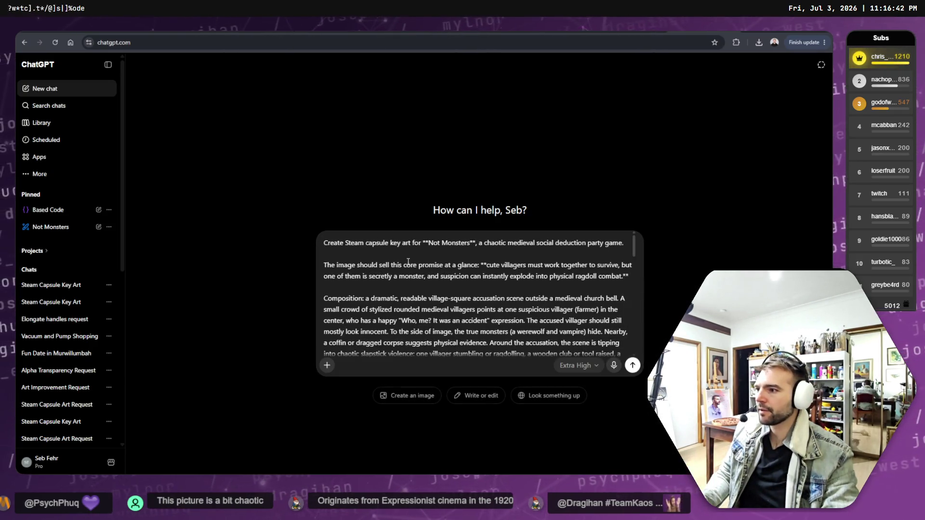
- Send an adaptation request, a '-' separator and the pasted prompt, then return to the project
key("ctrl+a")
type("Adapt tg")
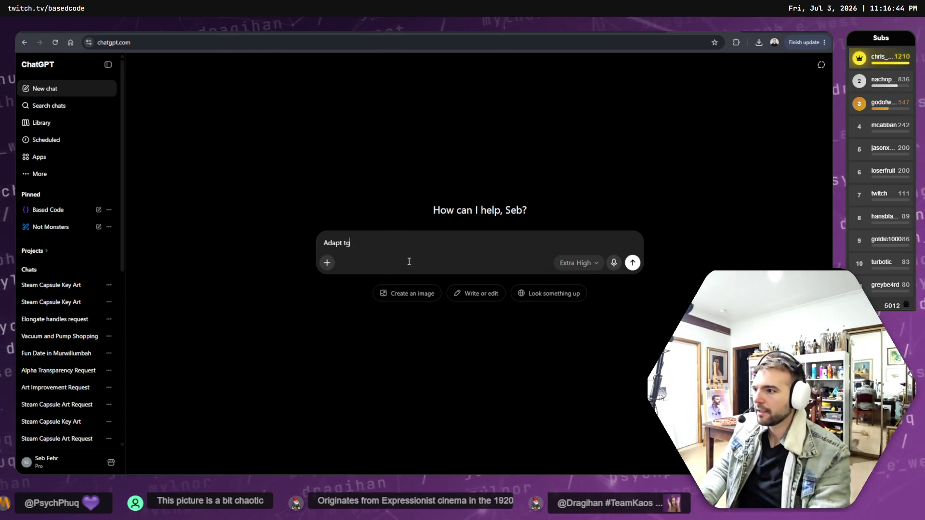
key("BackSpace")
type("he following prompt, spo t")
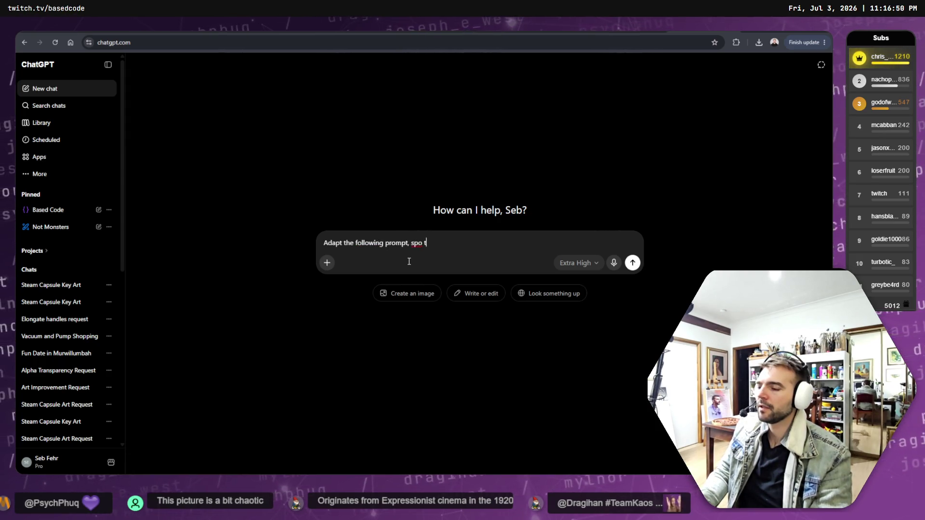
key("BackSpace")
key("BackSpace")
key("BackSpace")
type("hat there is spac")
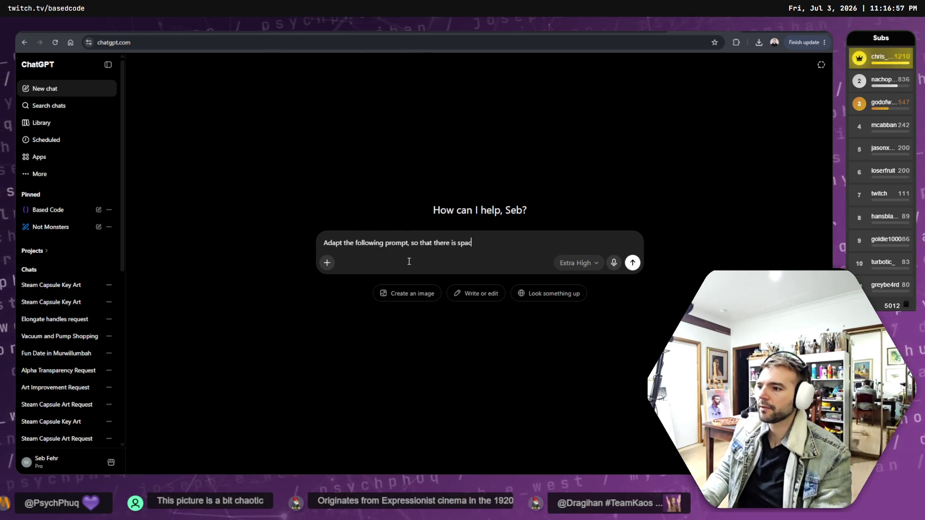
type("e a")
type("the ")
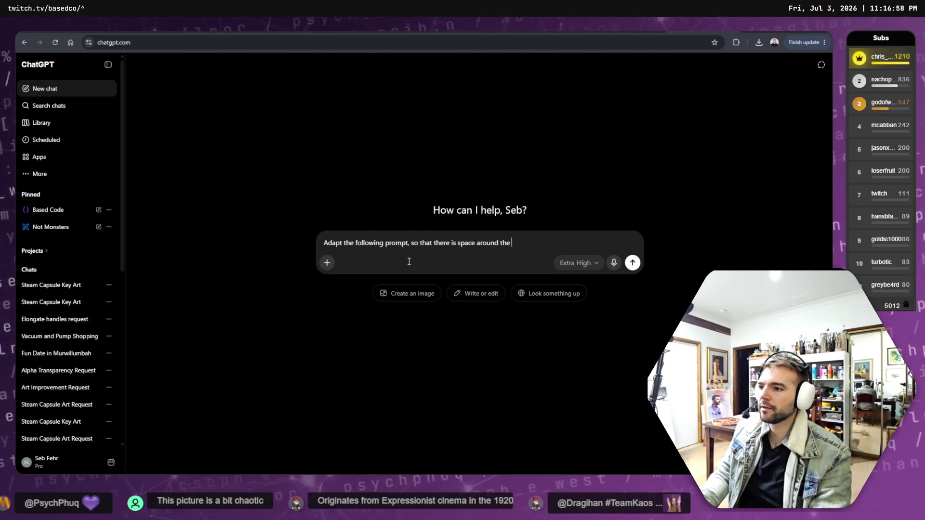
type(" to")
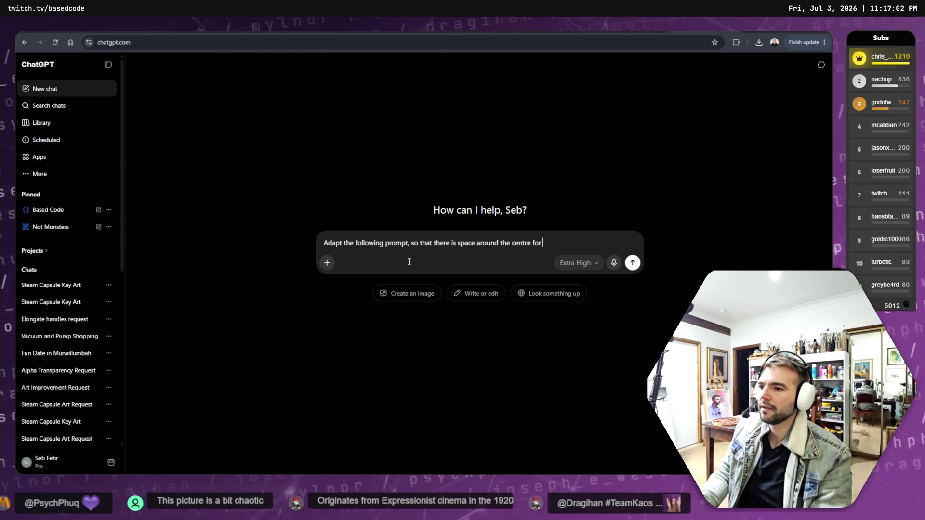
type("the logo:")
key("shift+Return")
key("shift+Return")
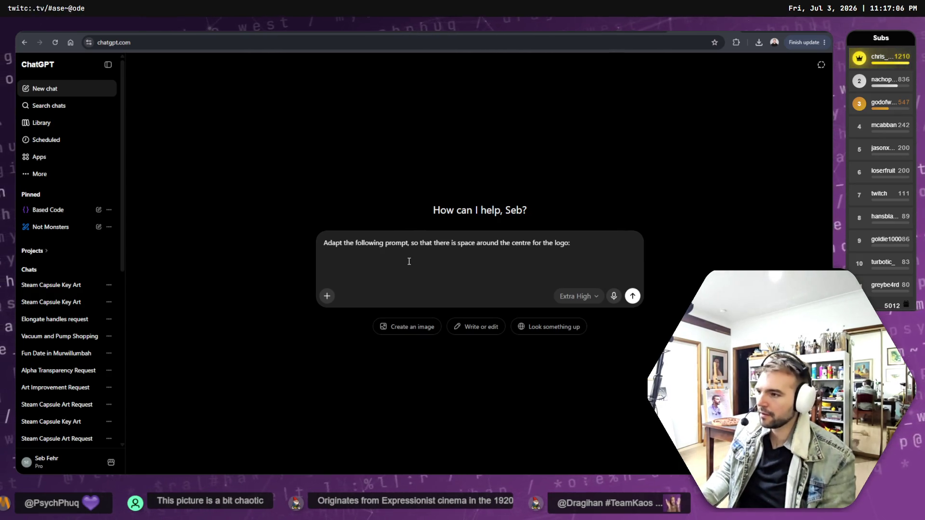
key("BackSpace")
type("---")
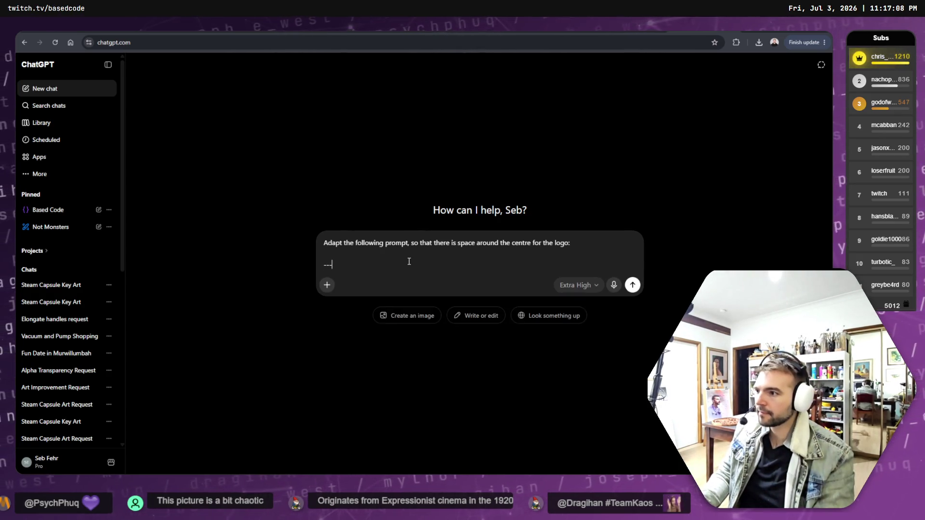
key("shift+Return")
key("shift+Return")
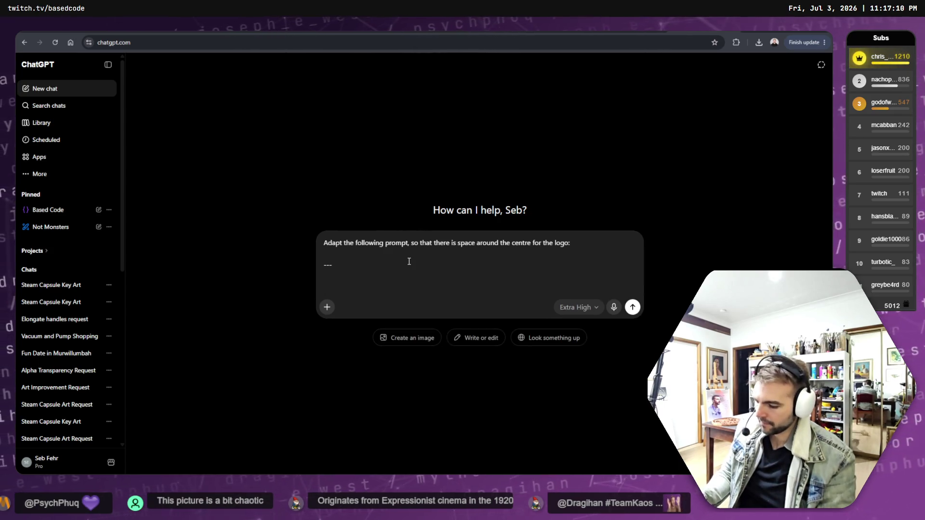
key("ctrl+v")
key("Return")
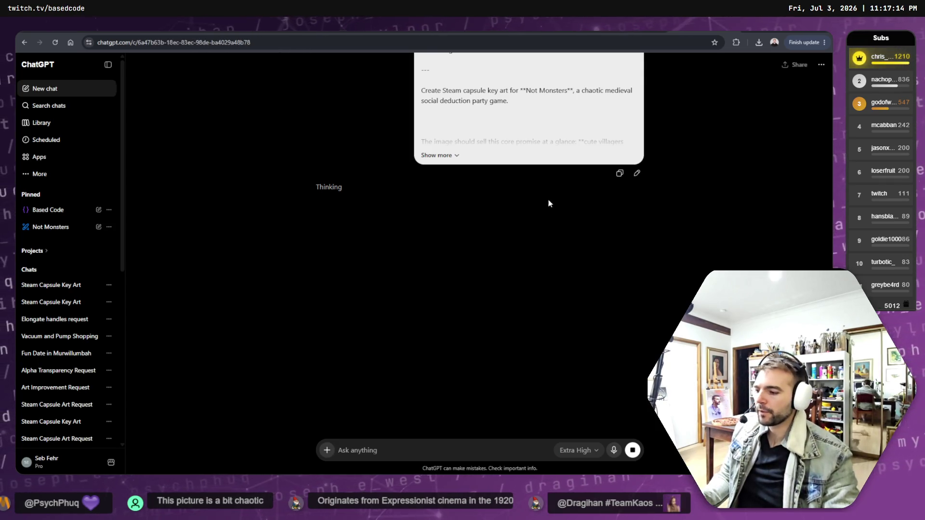
key("alt+Left")
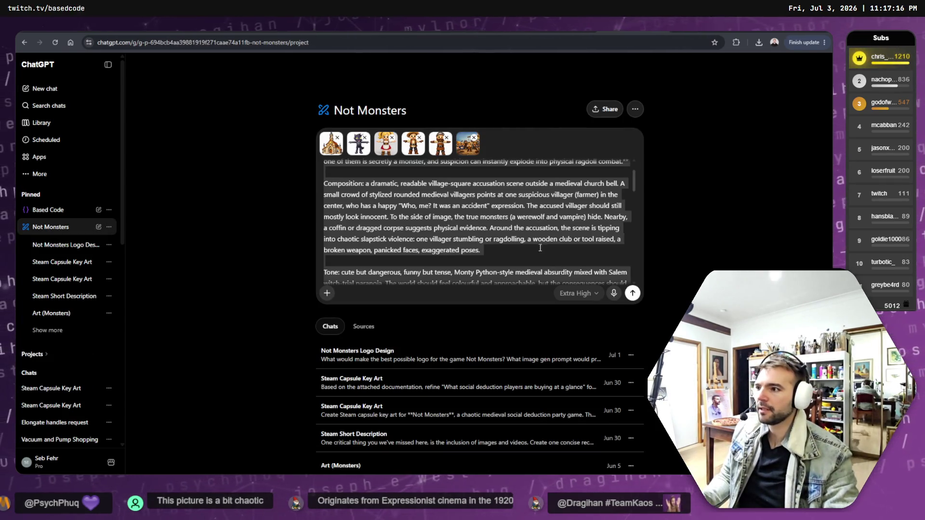
- Send the six-image key art prompt and review the rewritten logo placement requirement
left_click(632, 293)
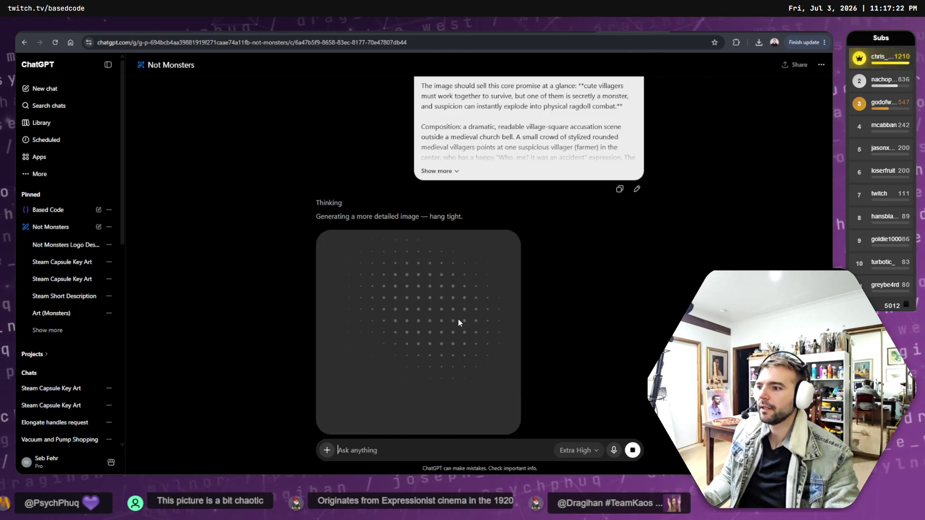
left_click(455, 171)
scroll(494, 298, "down", 6)
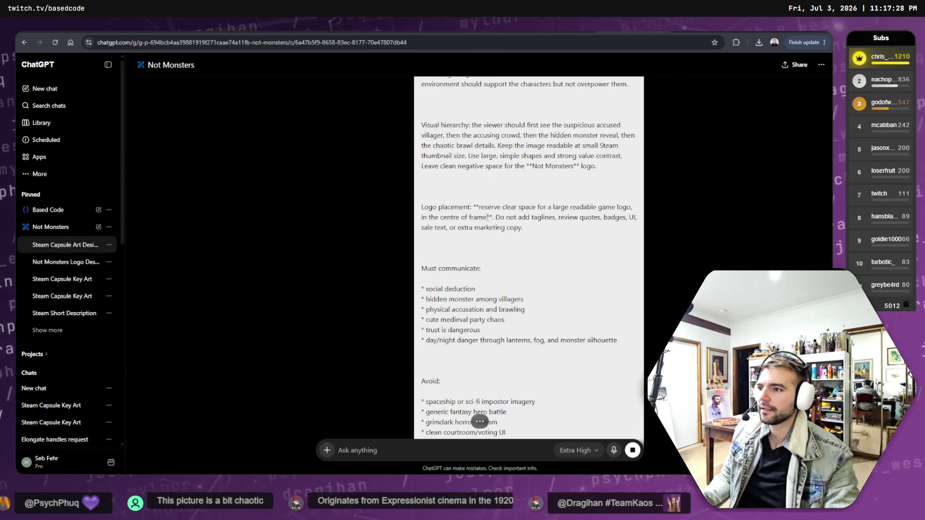
left_click_drag(494, 218, 474, 207)
scroll(539, 227, "up", 10)
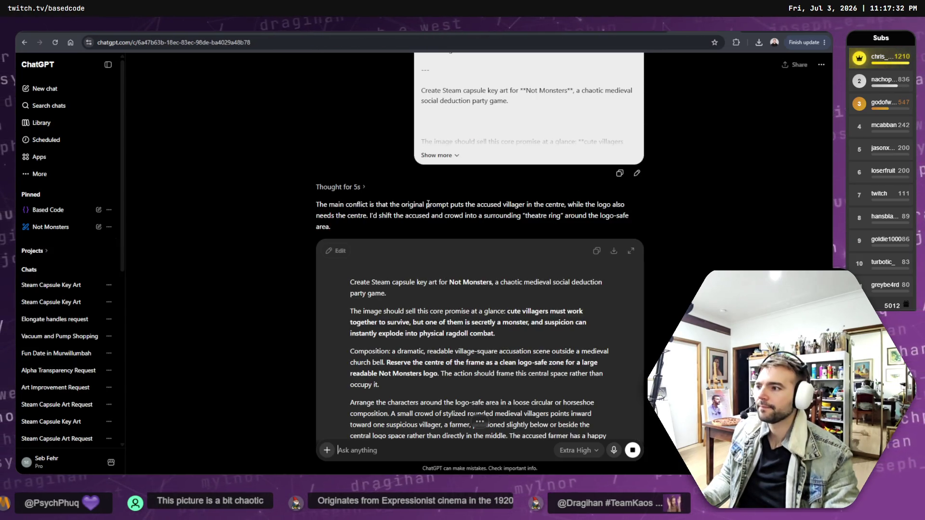
scroll(429, 214, "down", 2)
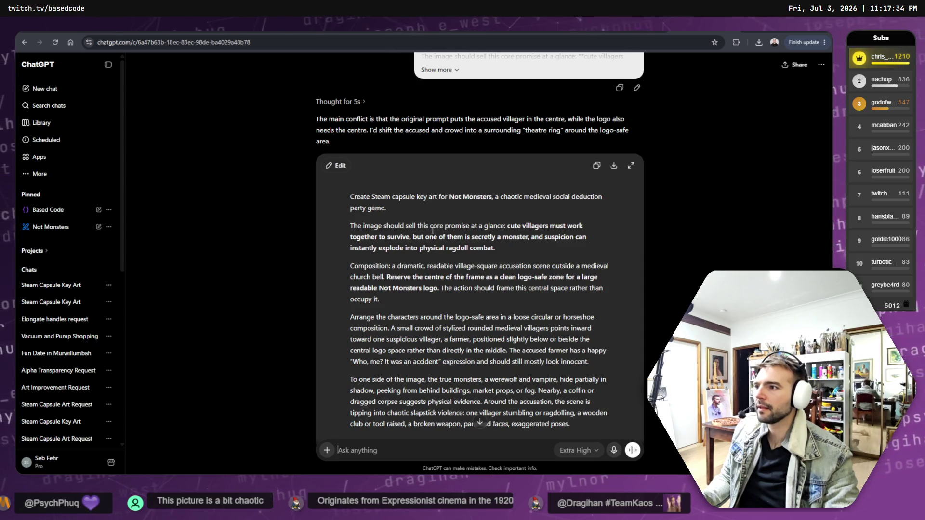
scroll(428, 110, "down", 15)
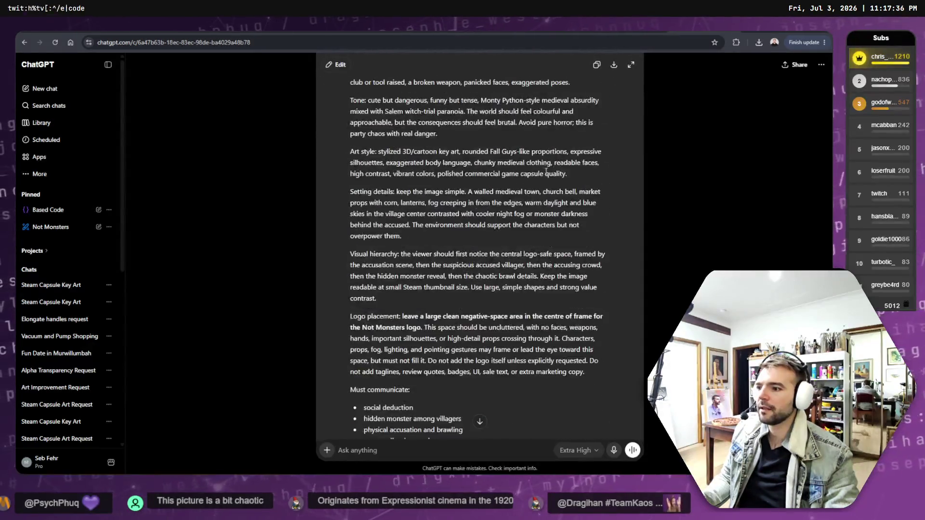
scroll(590, 211, "up", 15)
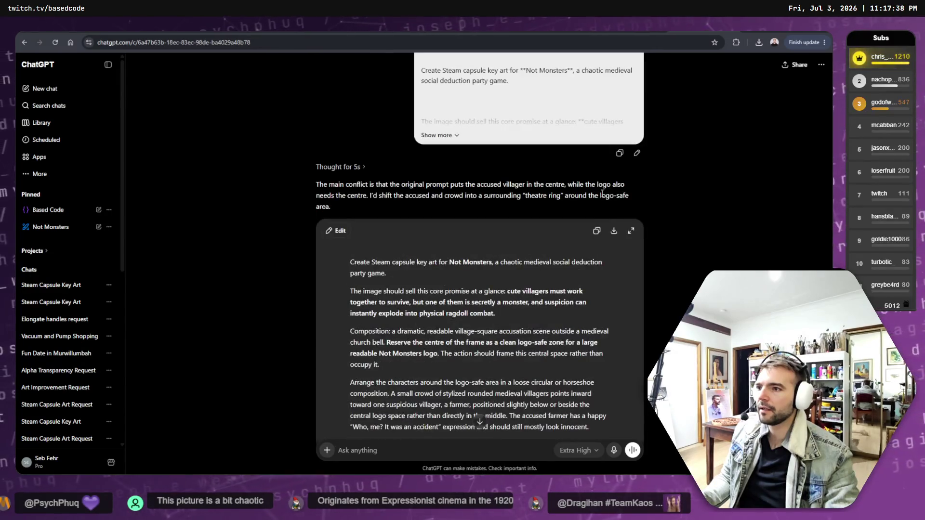
key("ctrl+Tab")
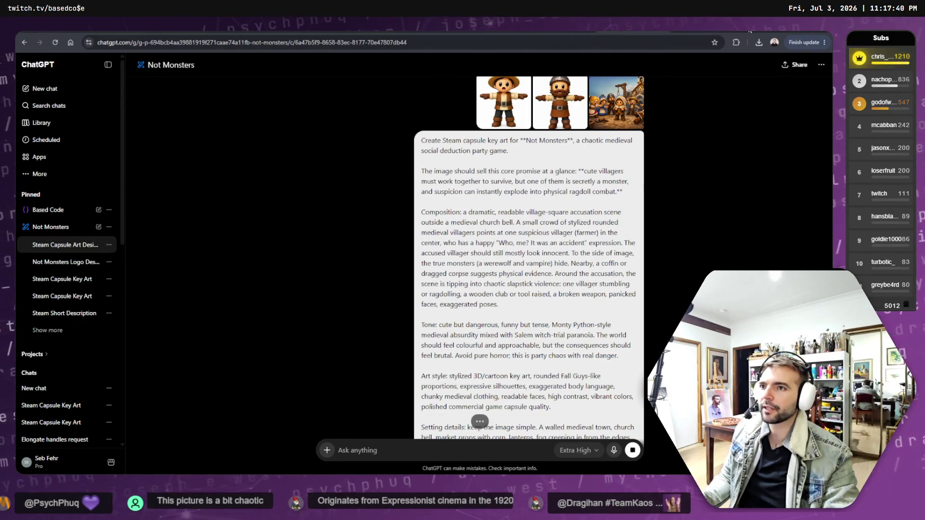
- Paste the Steam capsule key art prompt into a new ChatGPT chat
key("ctrl+t")
left_click(268, 246)
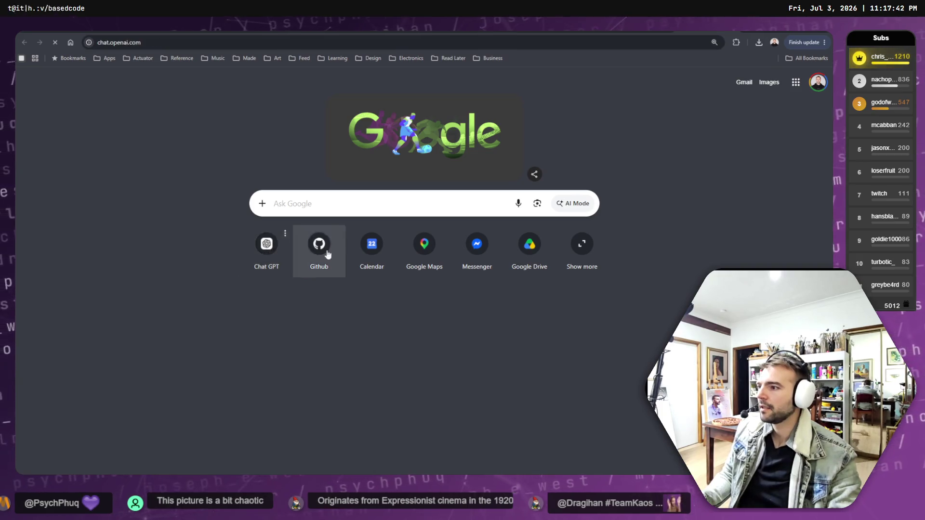
key("ctrl+v")
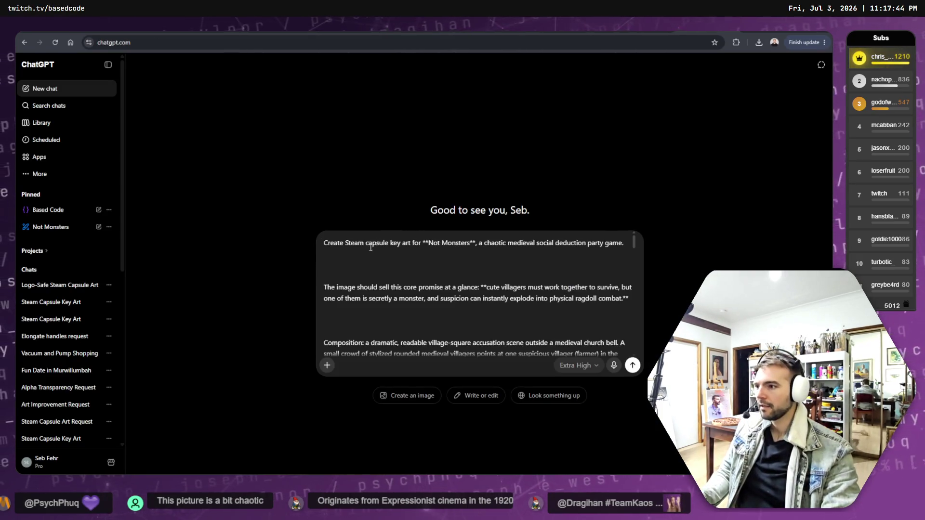
- Attach six references: wolf, straw-hat villager, blonde girl, bearded villager, girl in blue, church
scroll(444, 274, "down", 5)
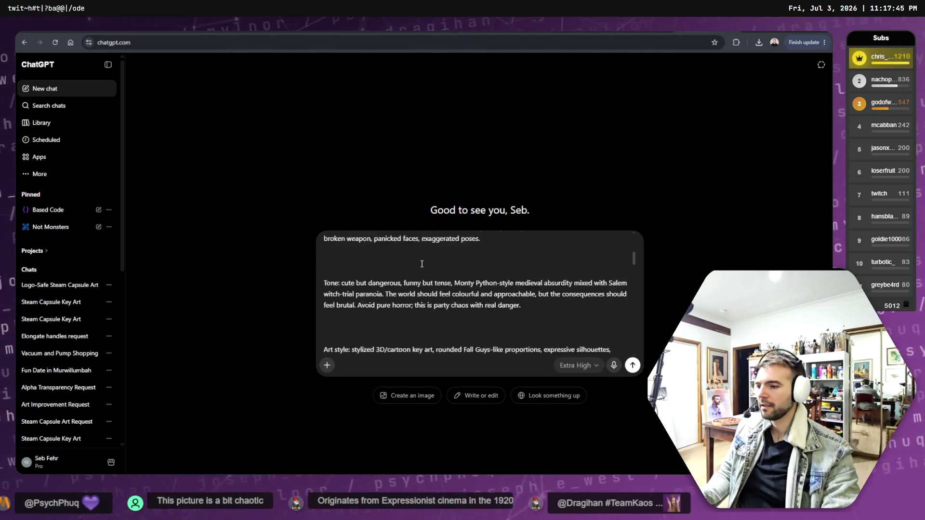
left_click(332, 367)
left_click(360, 232)
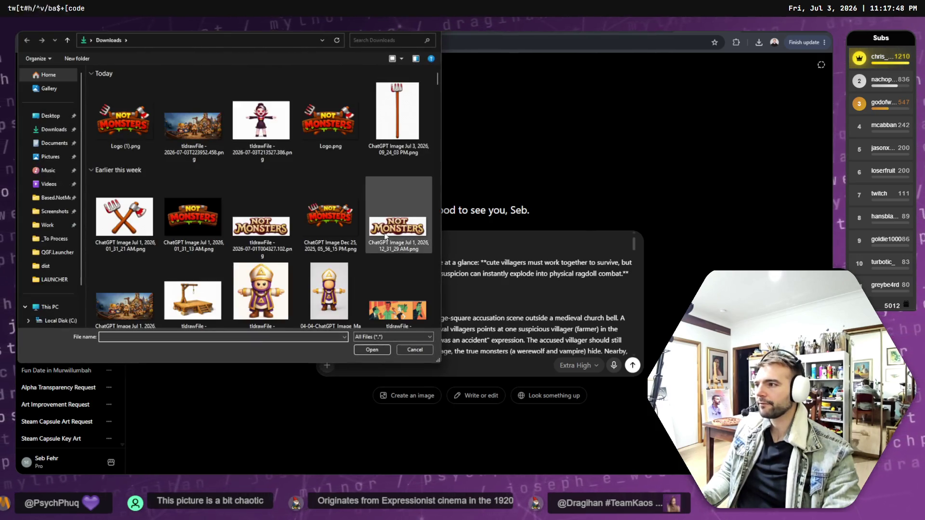
scroll(337, 212, "down", 6)
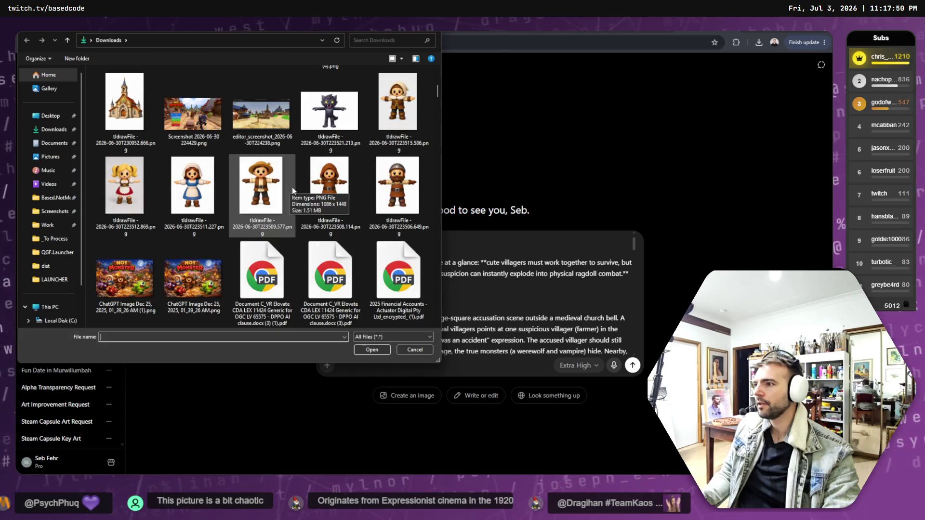
scroll(294, 187, "down", 3)
scroll(293, 187, "up", 3)
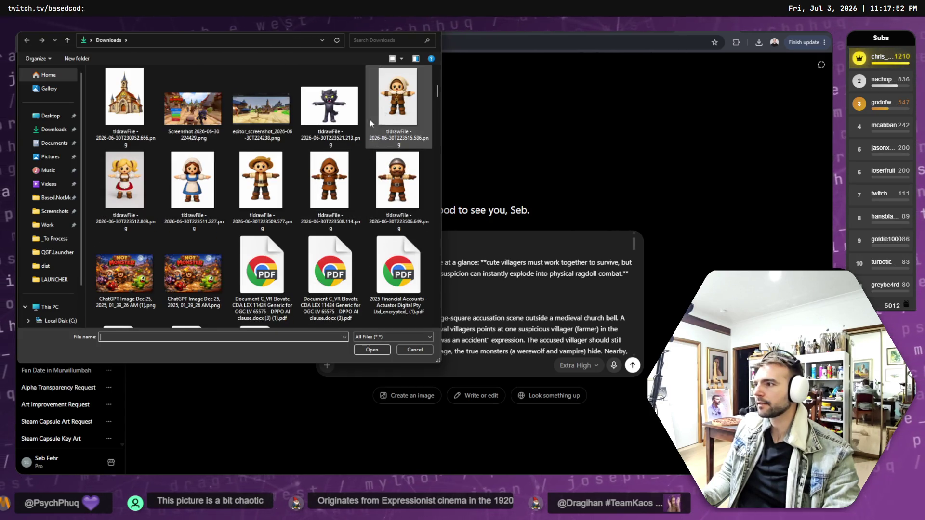
left_click(263, 183)
left_click(329, 106, "ctrl")
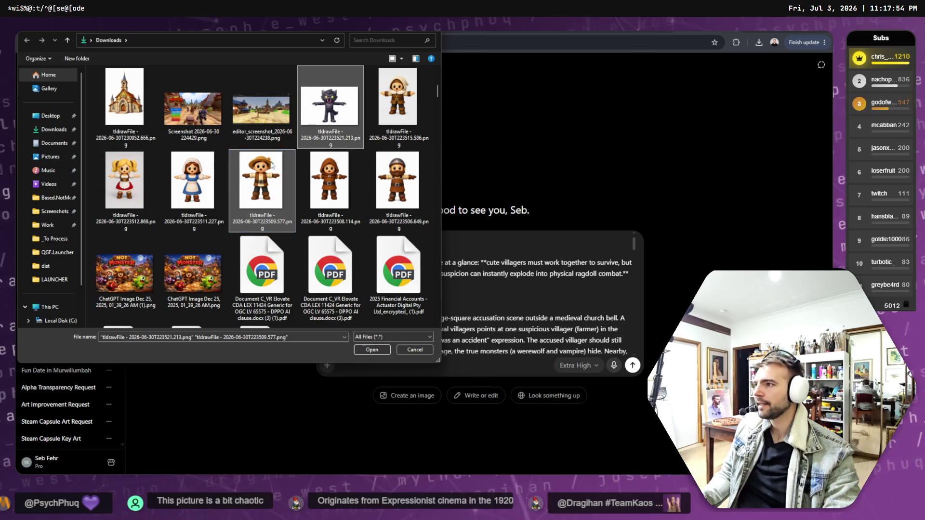
left_click(131, 200, "ctrl")
left_click(398, 183, "ctrl")
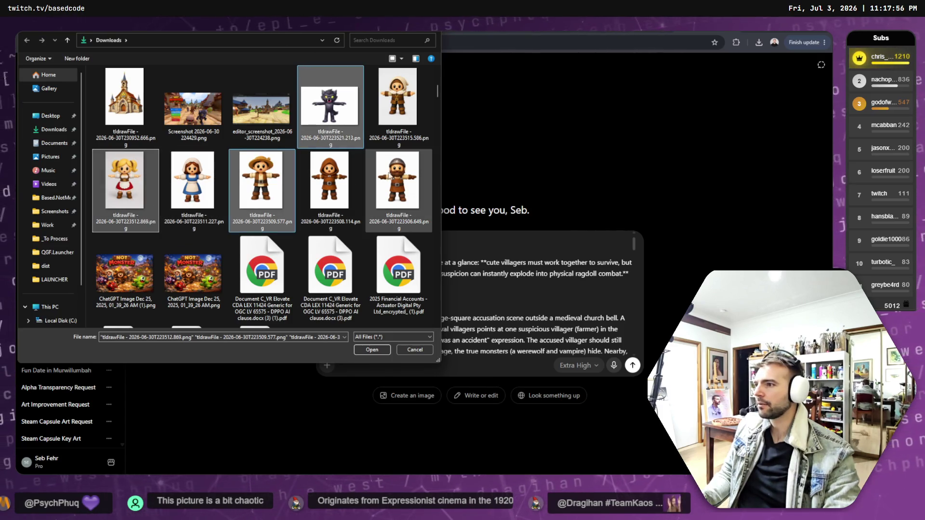
left_click(199, 200, "ctrl")
left_click(330, 183, "ctrl")
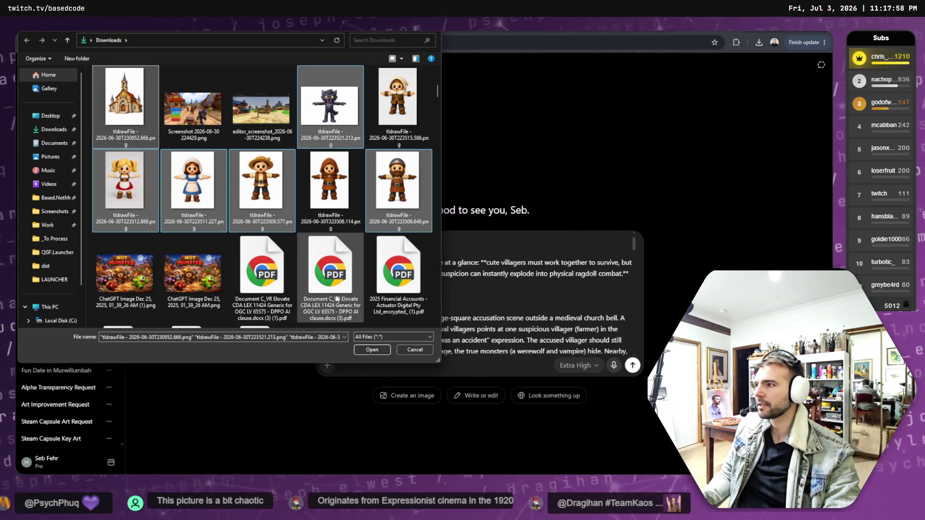
left_click(372, 349)
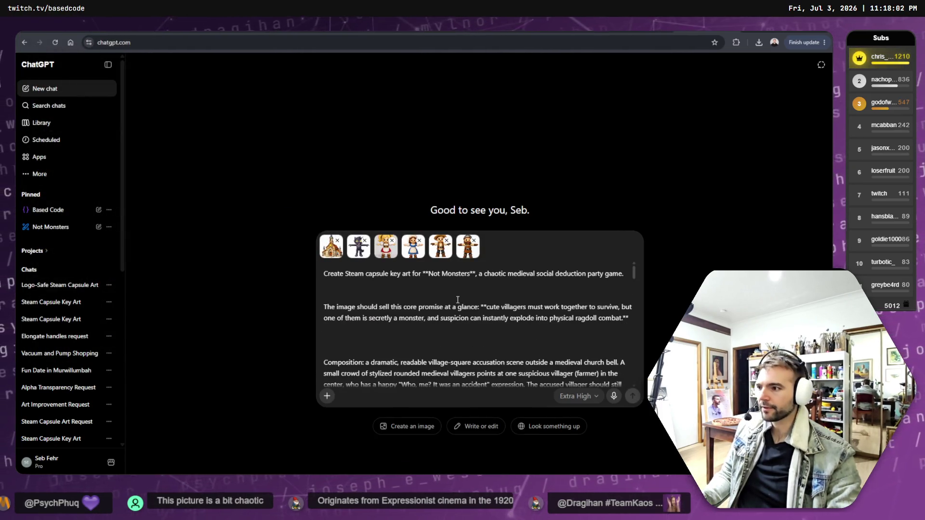
- Remove extra blank lines, paste in the Logo placement paragraph, and send the prompt
key("BackSpace")
key("BackSpace")
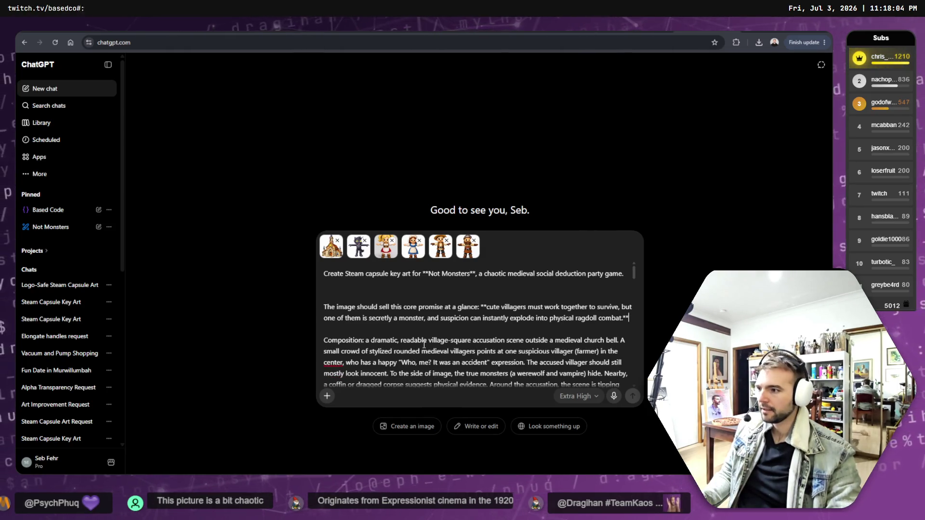
left_click(379, 293)
scroll(411, 345, "down", 5)
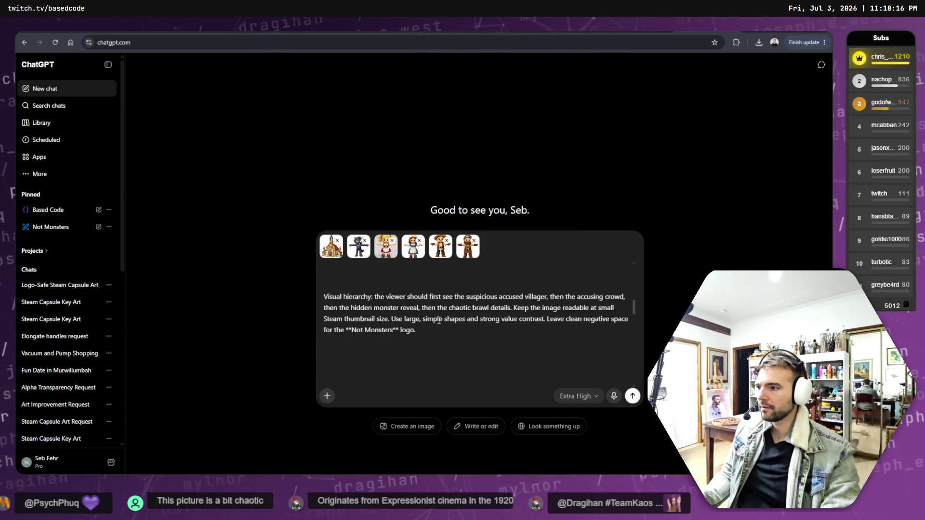
scroll(443, 322, "up", 2)
key("BackSpace")
key("BackSpace")
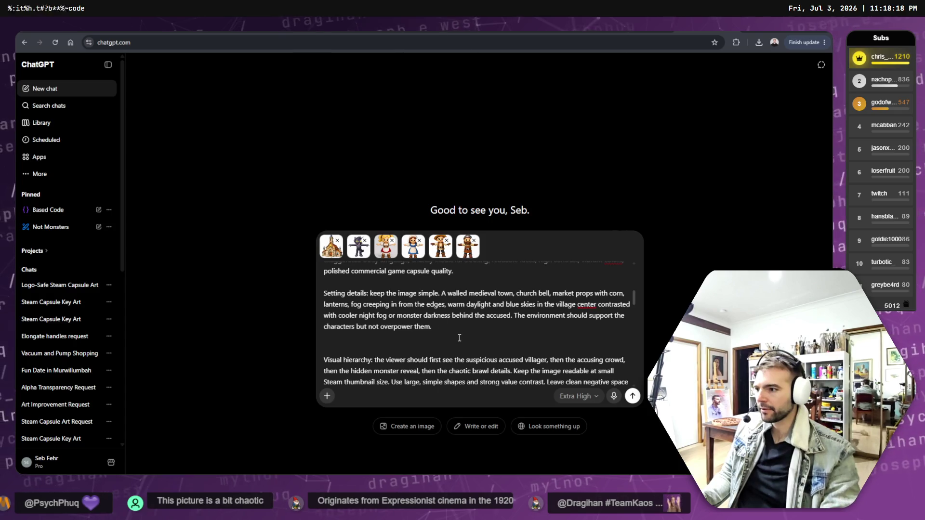
scroll(443, 327, "down", 2)
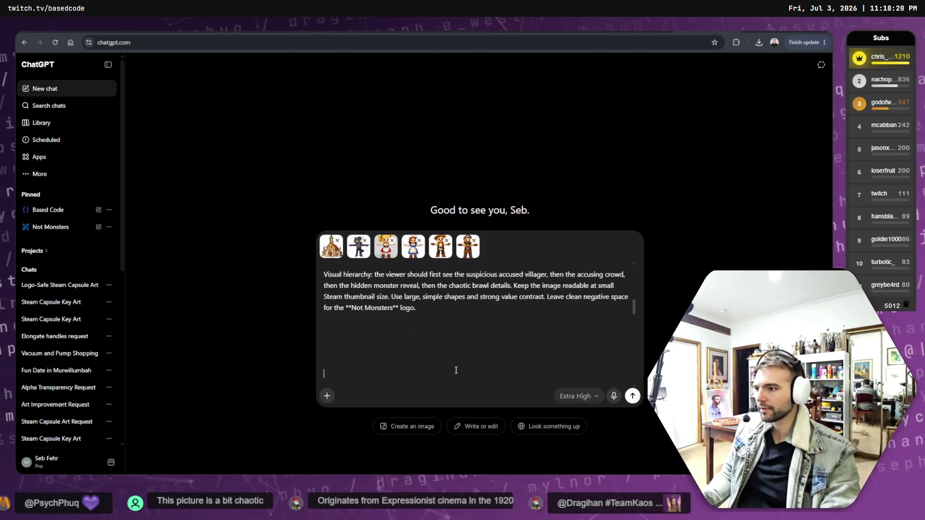
type("Logo placement: **reserve clear space for a large readable game logo, in the centre of frame**. Do not add taglines, review quotes, badges, UI, sale text, or extra marketing copy.")
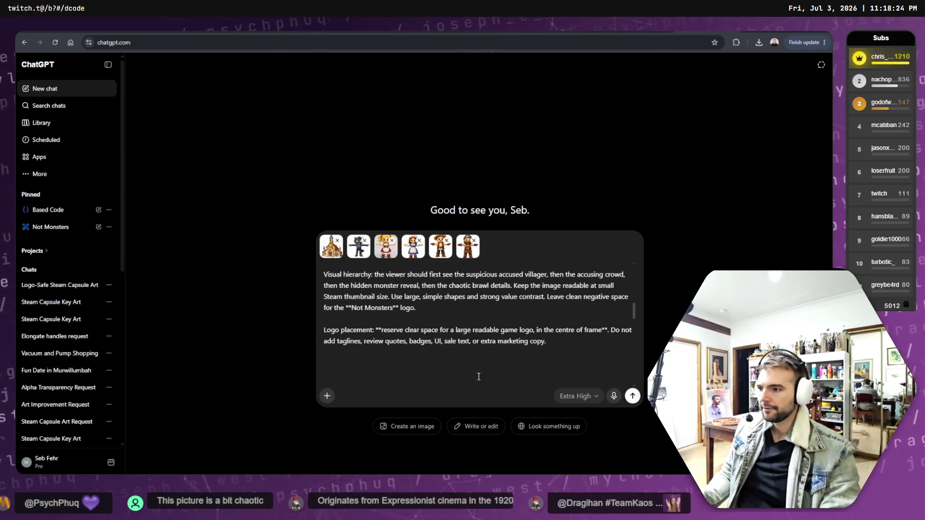
left_click(633, 397)
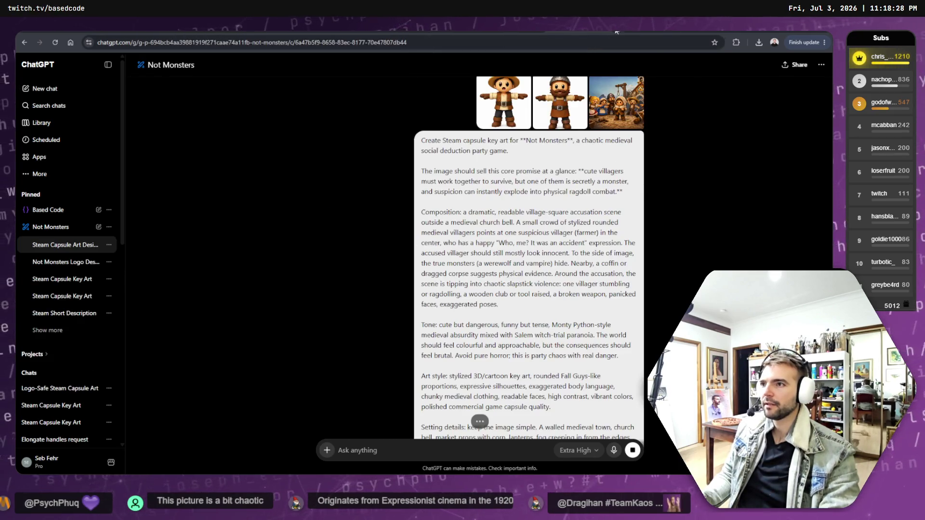
- Check the Logo-Safe Steam Capsule Art reply, then view the Medieval village witch hunt chaos image
scroll(603, 232, "down", 4)
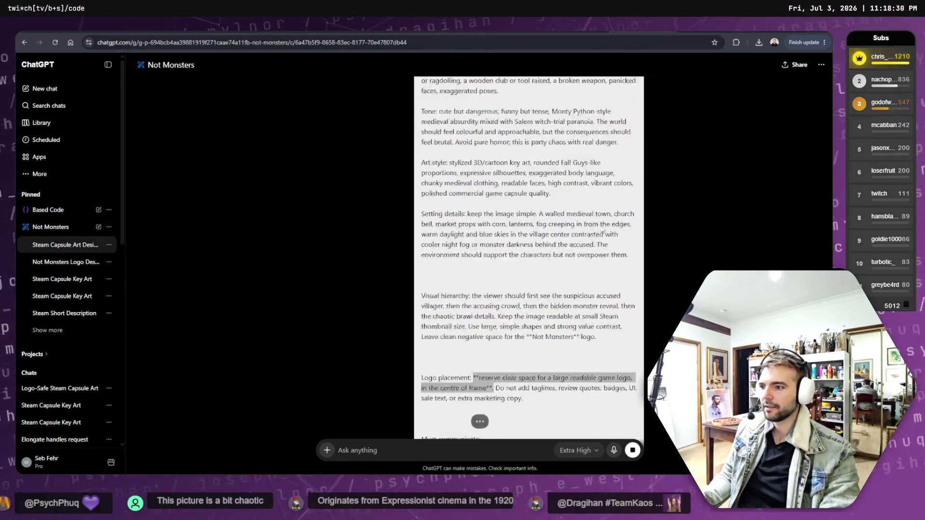
scroll(603, 232, "down", 10)
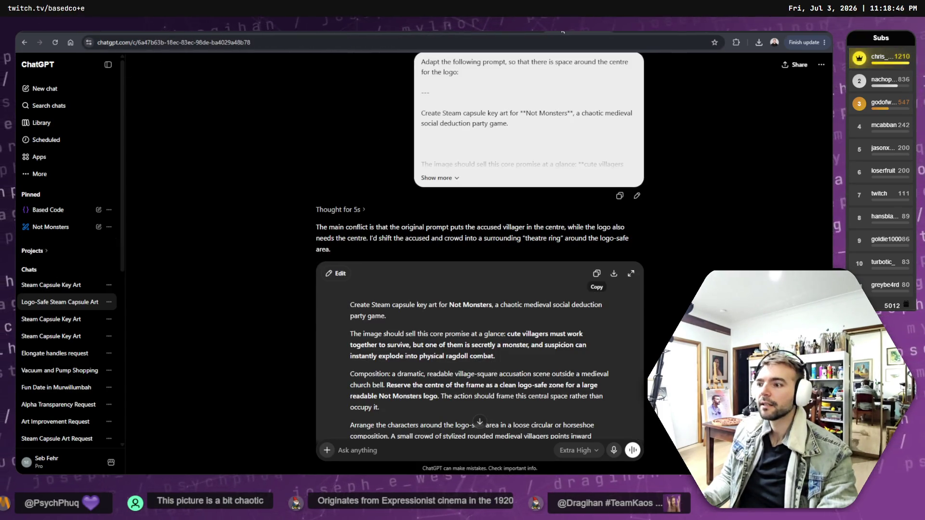
scroll(687, 279, "down", 7)
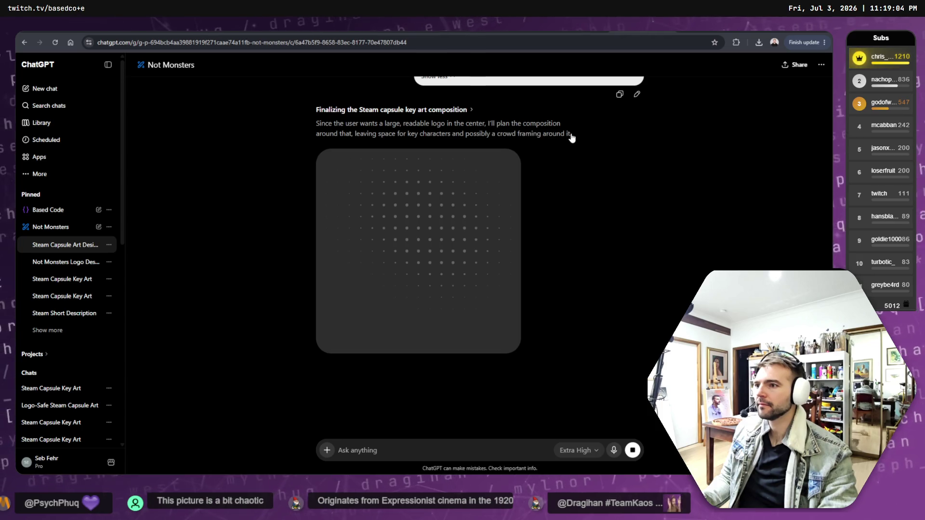
left_click_drag(572, 138, 321, 122)
left_click(287, 128)
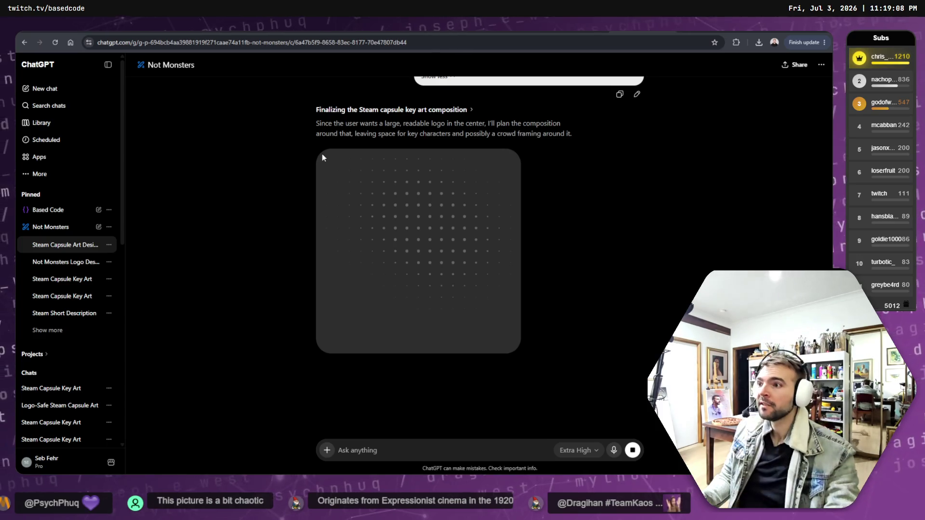
left_click(59, 406)
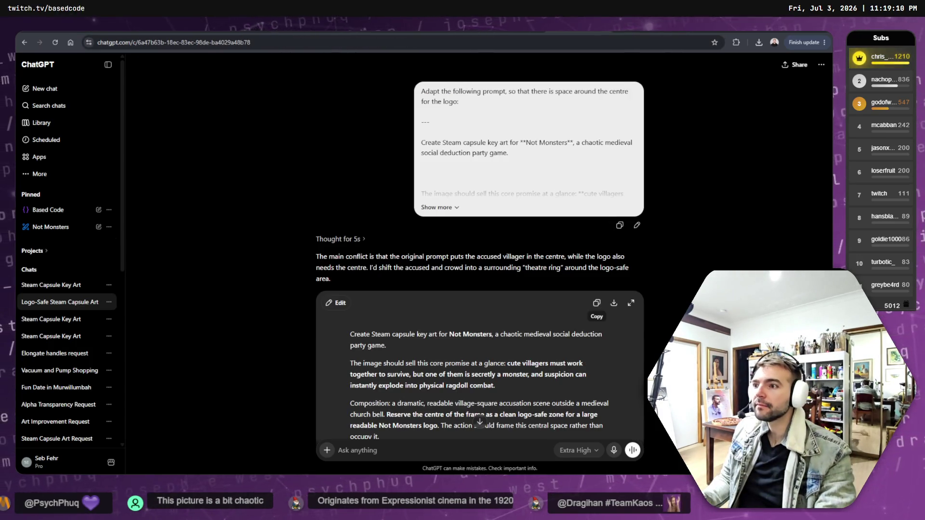
key("alt+Left")
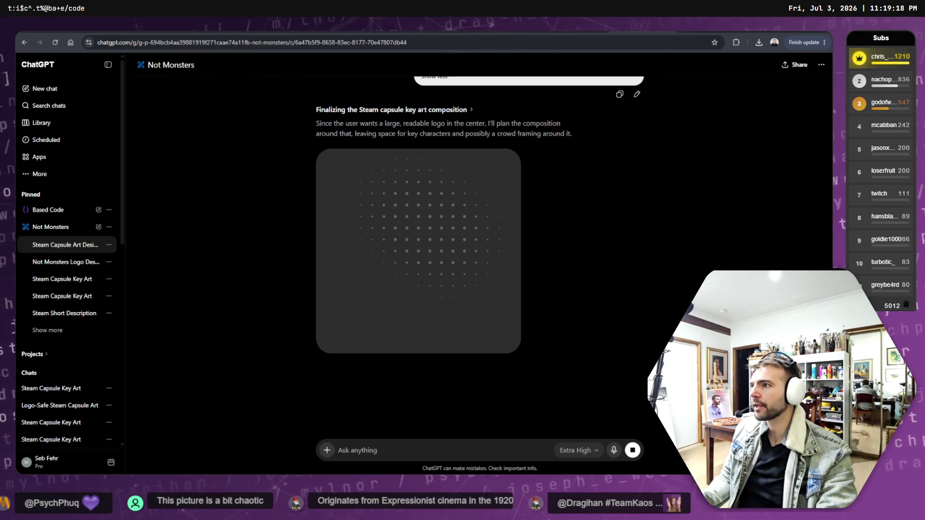
left_click(337, 27)
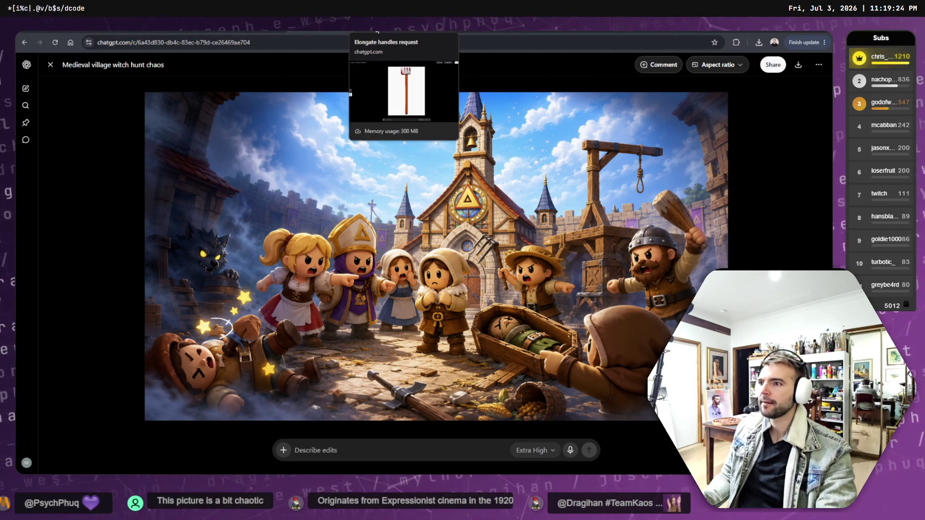
- Compare the Cartoon pitchfork, Medieval village mob chaos and village confrontation generated images
left_click(377, 30)
left_click(447, 28)
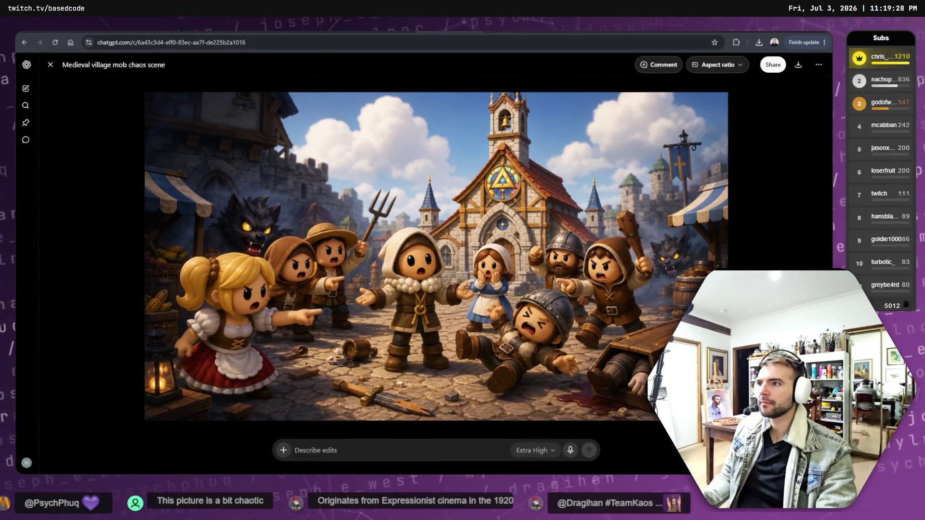
left_click(517, 29)
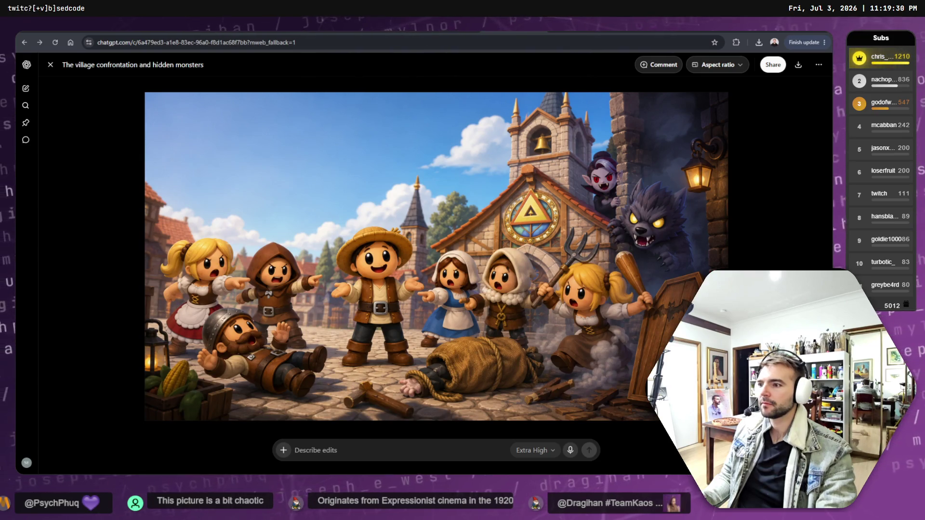
left_click(377, 30)
left_click(448, 29)
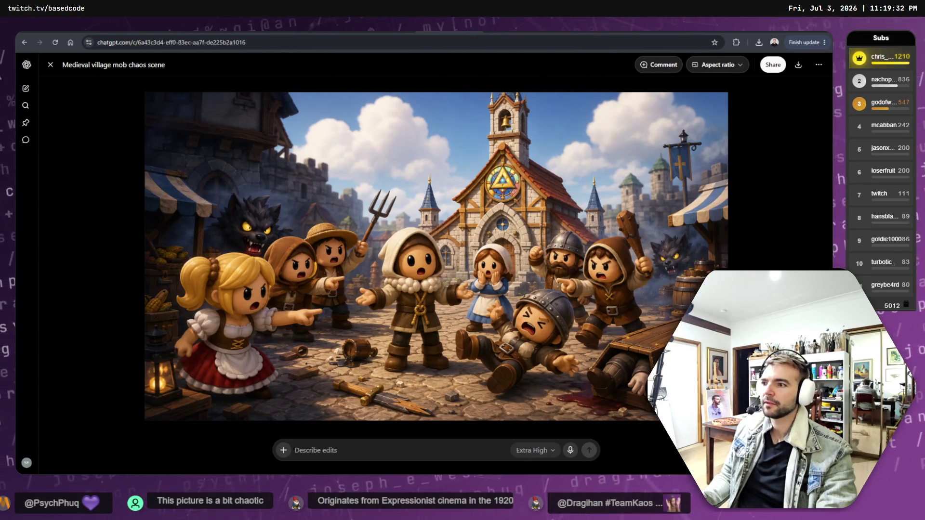
left_click(517, 29)
left_click(377, 30)
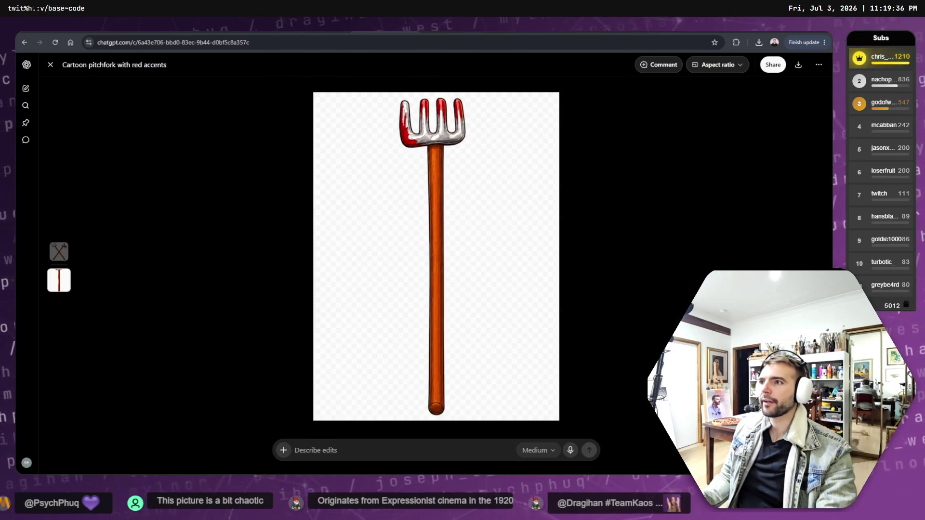
- Check the conversation generating the new key art, then switch over to GIMP
key("ctrl+Tab")
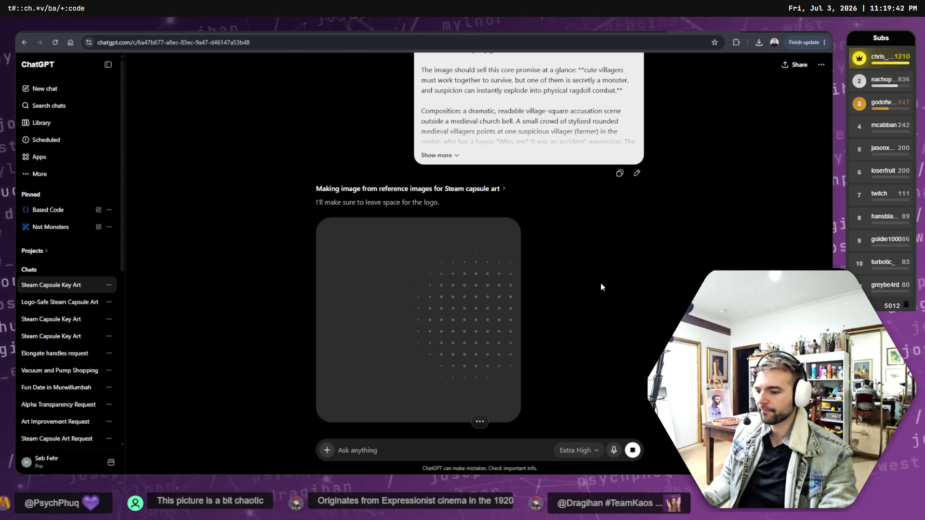
key("ctrl+Tab")
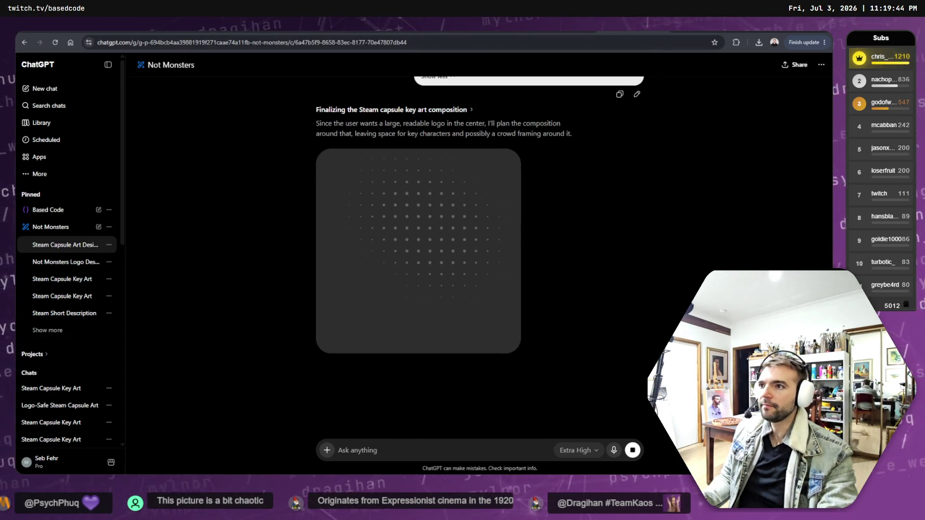
key("ctrl+shift+Tab")
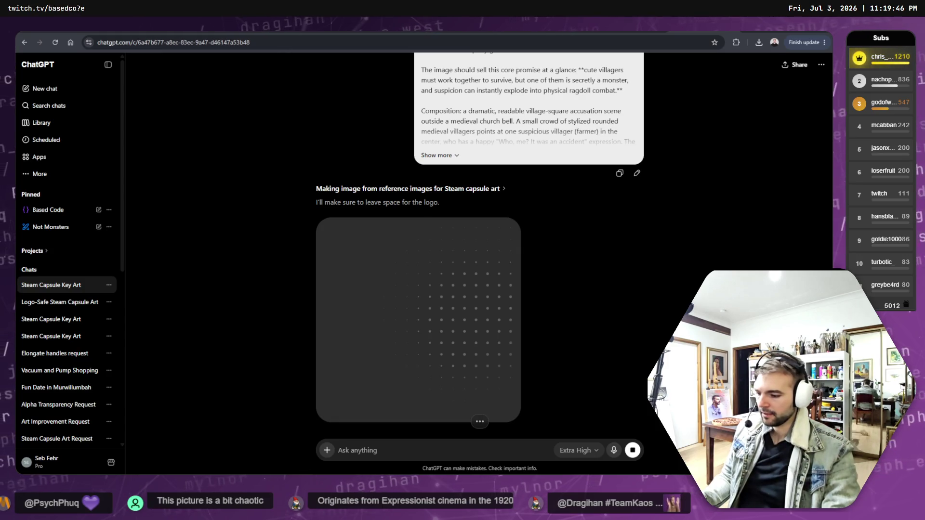
key("alt+Tab")
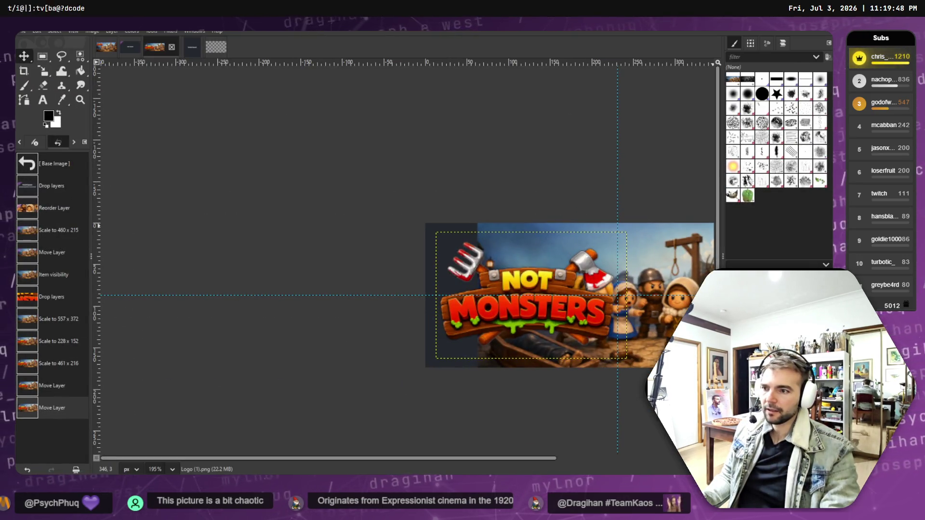
- Paste a second copy of the villager key art layer
left_click_drag(596, 391, 380, 375)
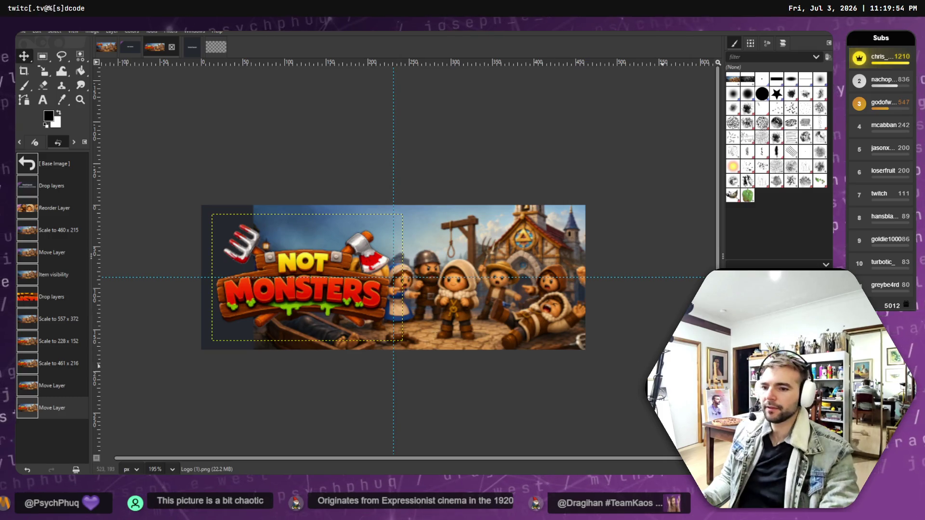
left_click(730, 385)
left_click(730, 385)
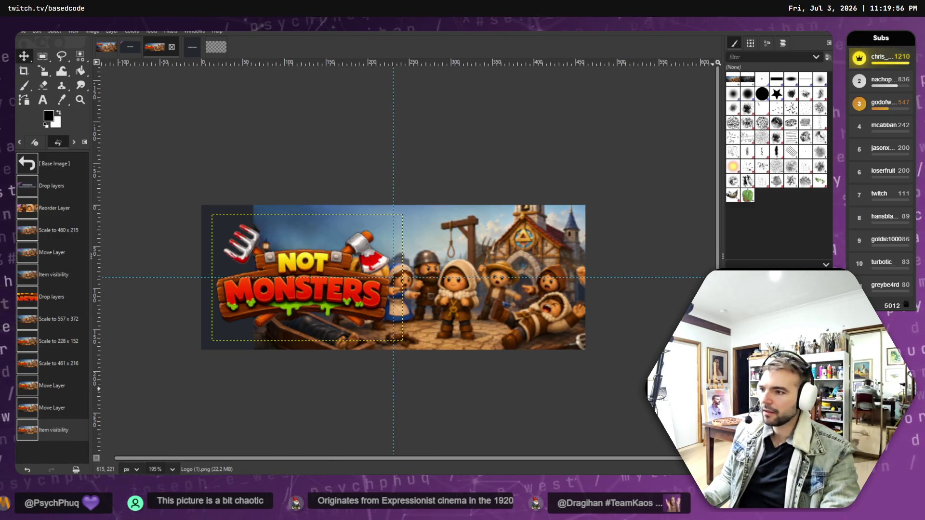
left_click(450, 292)
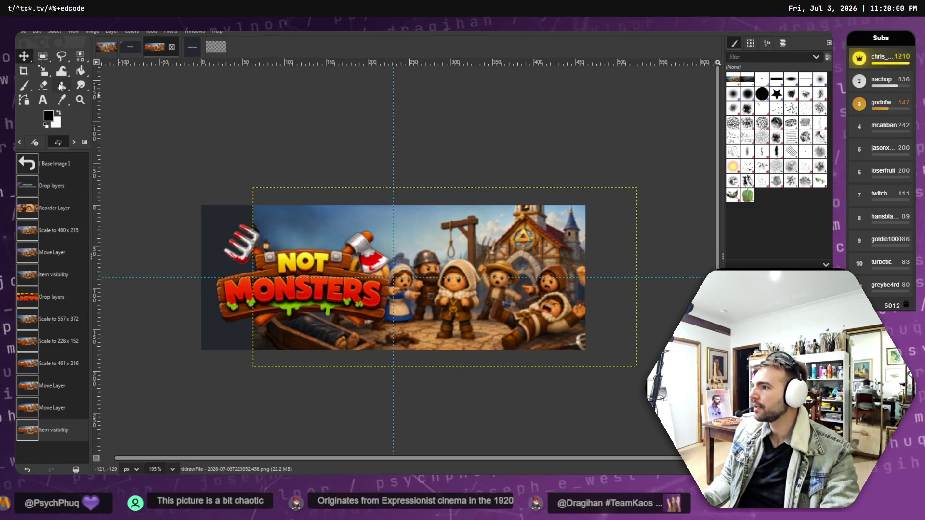
left_click(61, 85)
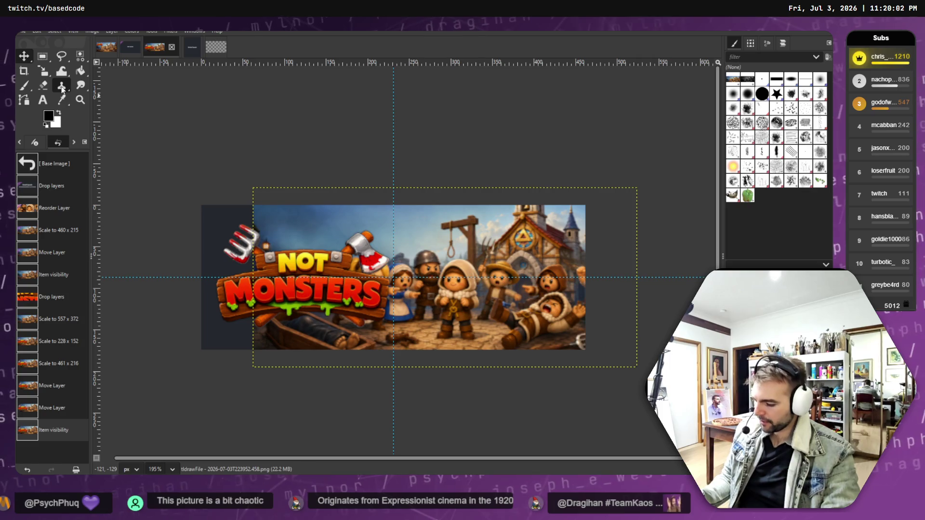
key("ctrl+c")
key("ctrl+v")
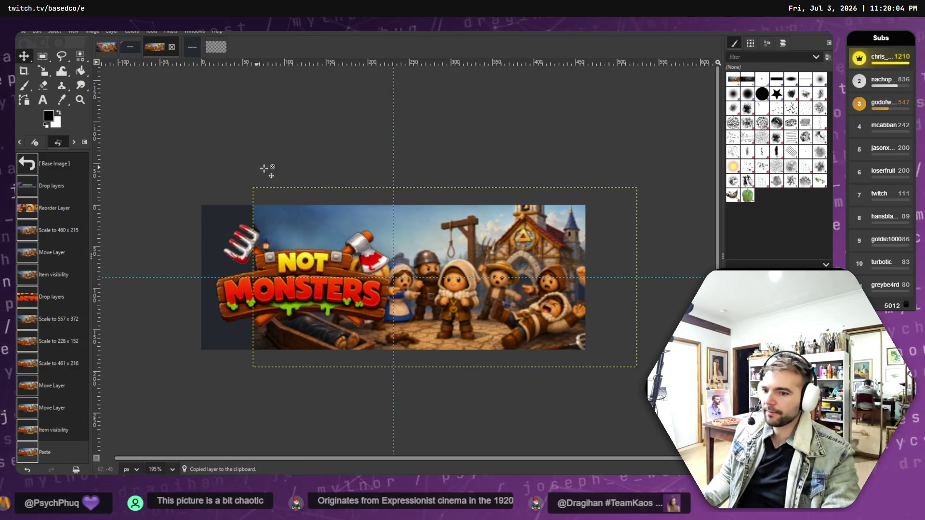
- Flip the whole image horizontally with Image > Transform
left_click(93, 31)
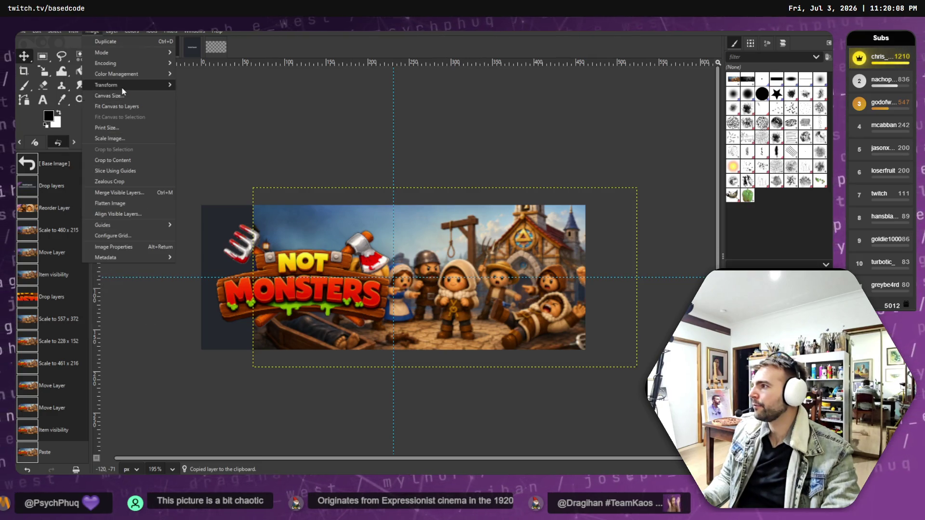
mouse_move(122, 89)
left_click(208, 86)
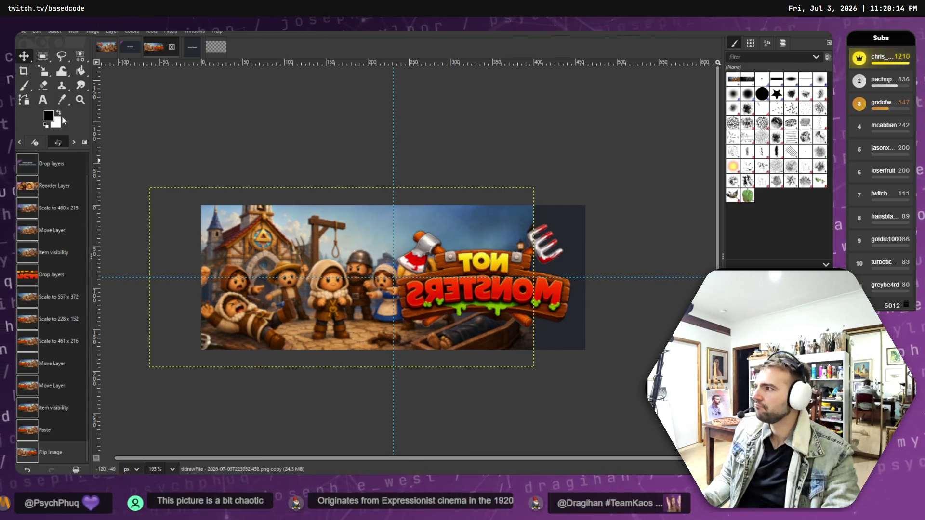
- Try shrinking the key art layer with Scale, then undo and cancel it
key("shift+s")
left_click(381, 233)
left_click_drag(381, 233, 163, 225)
key("ctrl+z")
key("Escape")
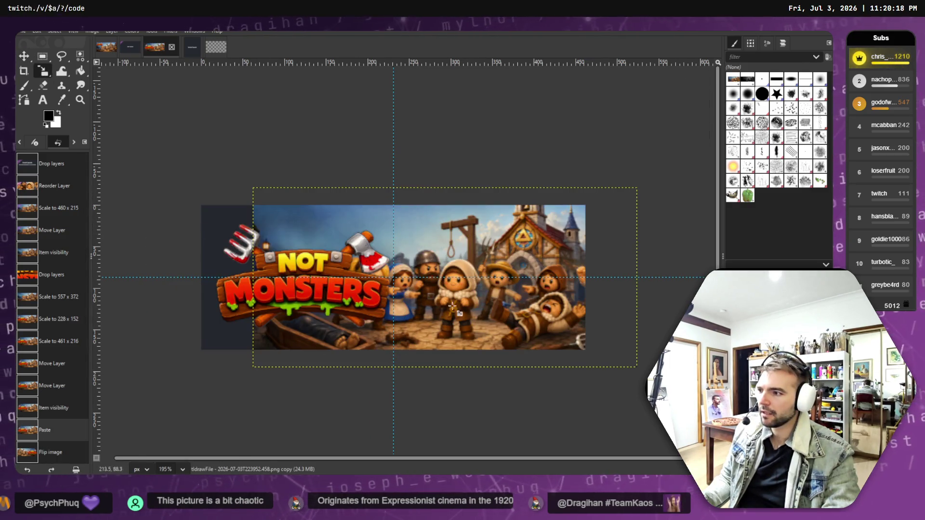
- Raise the pasted key art copy above the logo layer in the stack
key("shift+s")
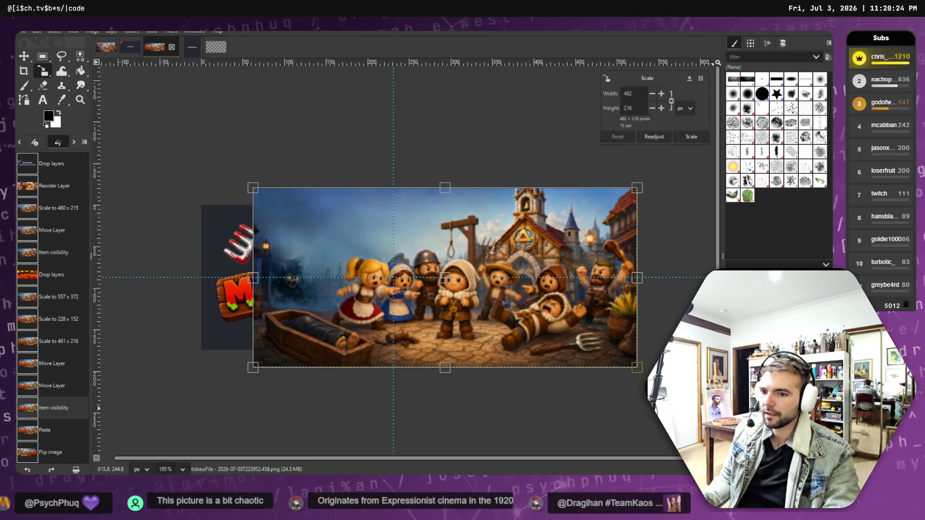
key("Page_Up")
key("Page_Down")
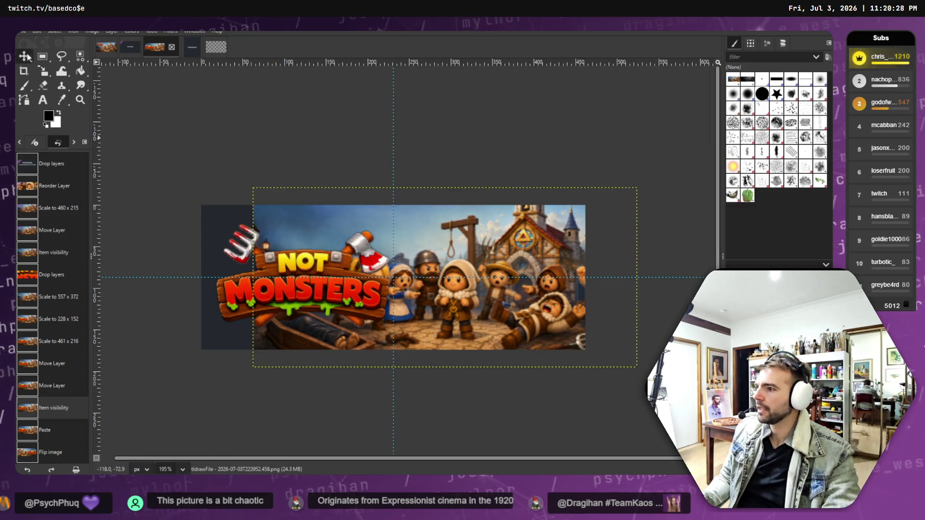
key("m")
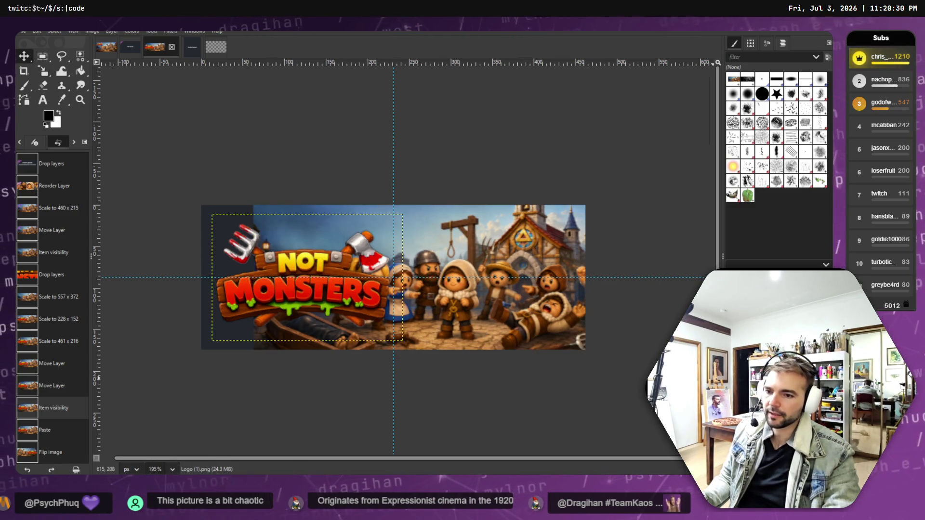
key("ctrl+z")
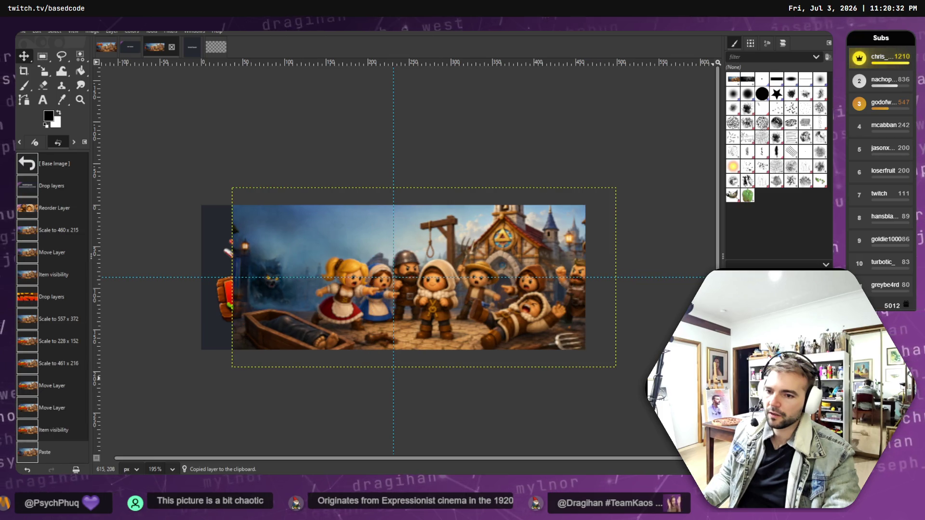
key("shift+Page_Up")
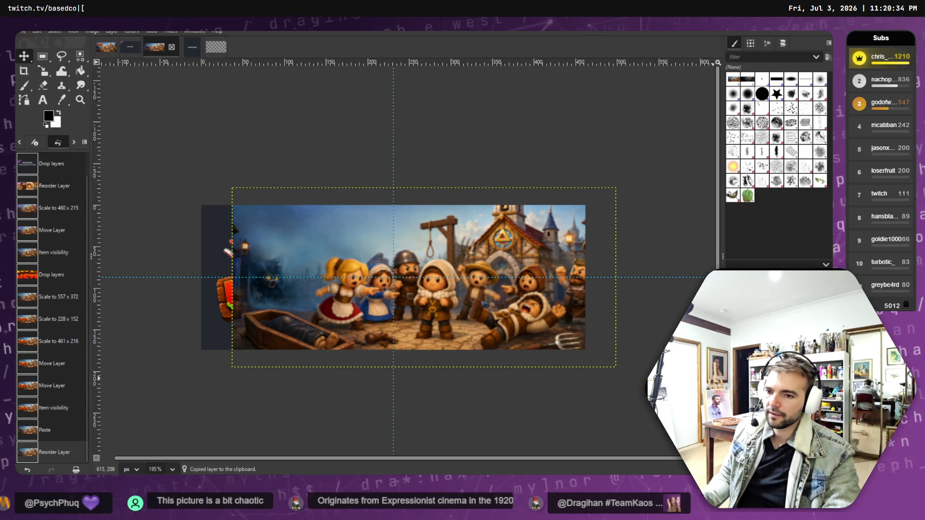
- Browse the Image, Select and Edit menus without applying any command
left_click(92, 30)
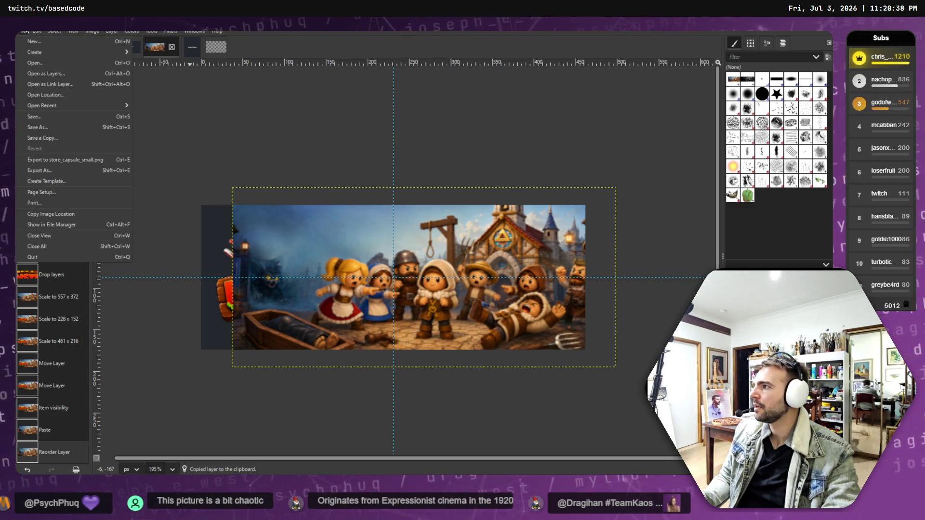
mouse_move(38, 29)
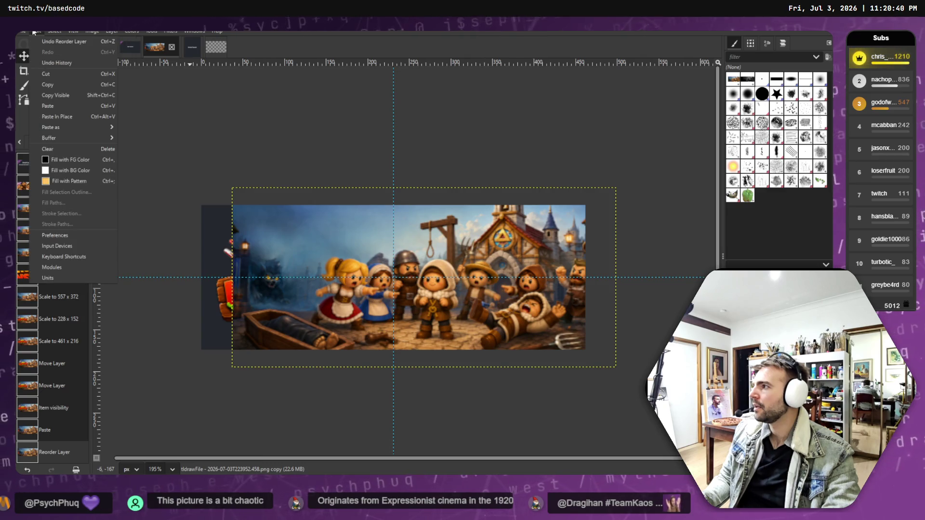
mouse_move(71, 31)
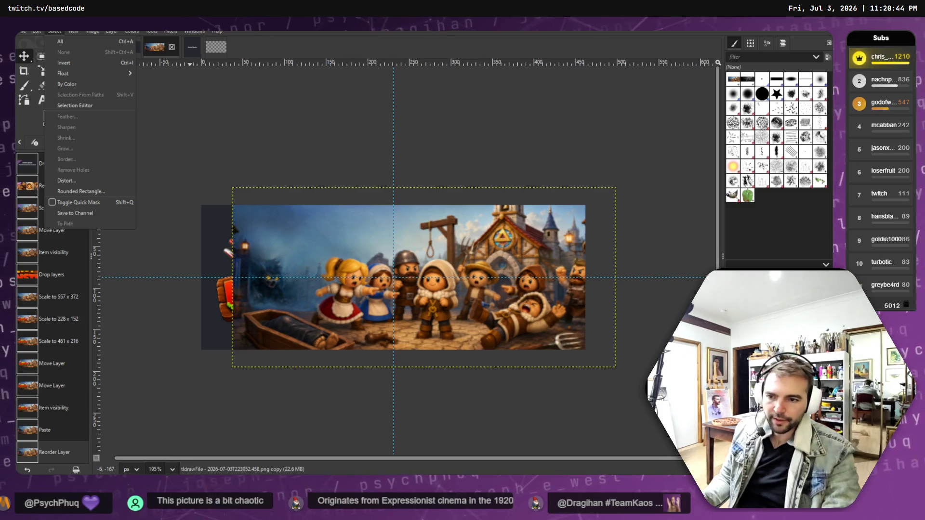
key("Escape")
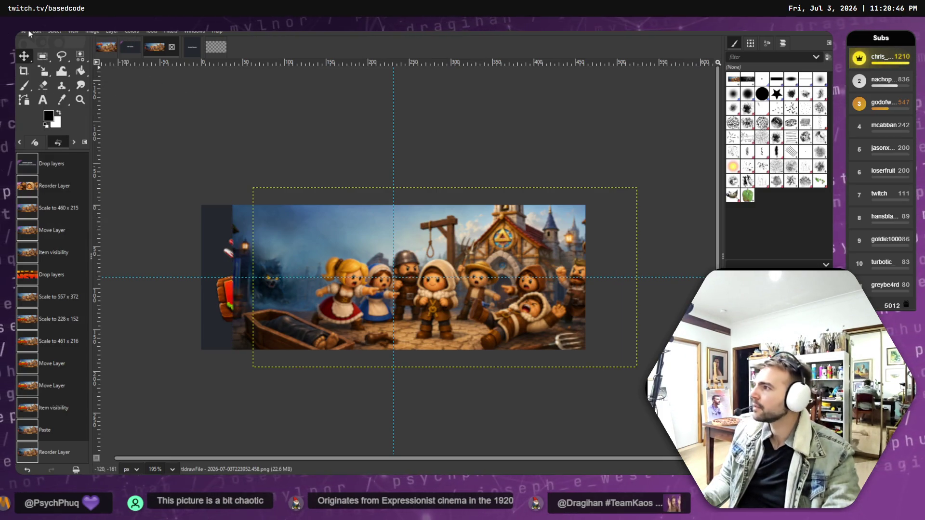
left_click(36, 31)
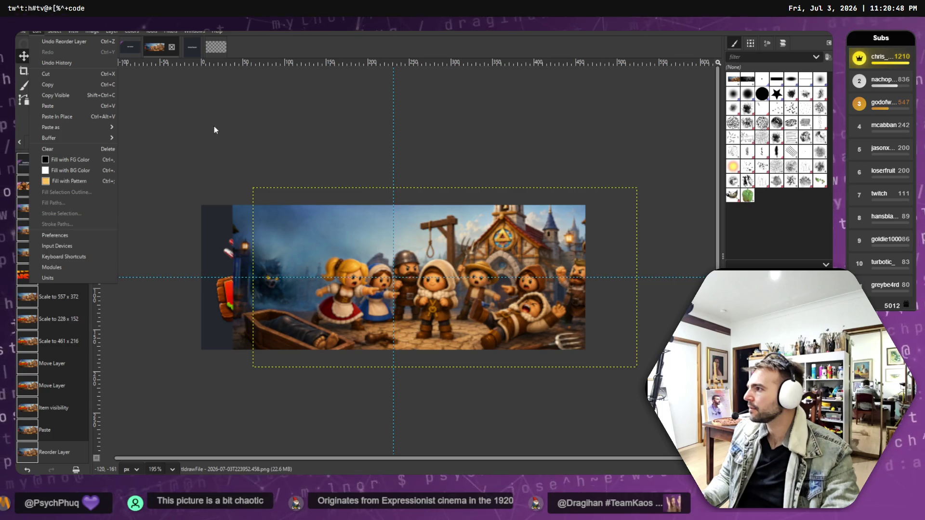
key("Escape")
- Test resizing the key art layer (546x255, 448x209, 460x215), then reset to 462x216 and cancel
left_click(43, 71)
left_click(413, 192)
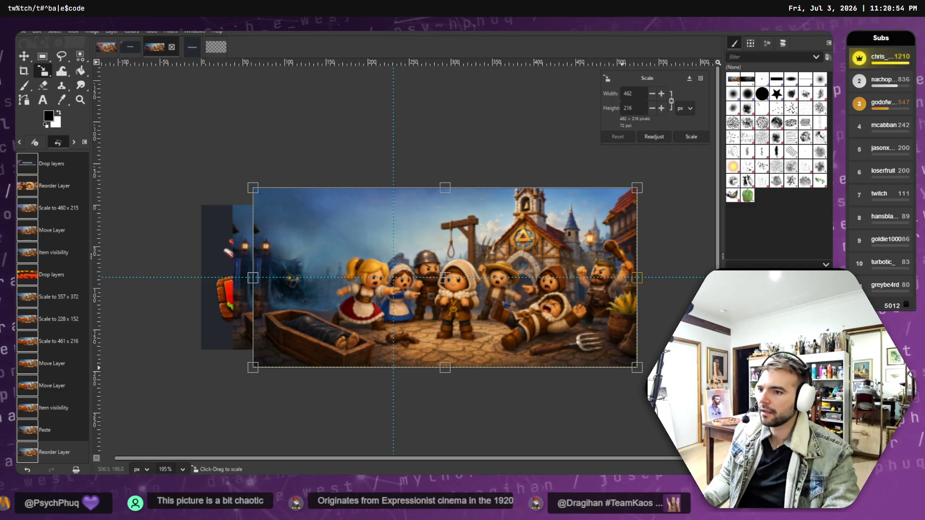
mouse_move(637, 367)
left_mouse_down()
mouse_move(709, 402)
mouse_move(585, 351)
mouse_move(403, 243)
mouse_move(637, 367)
left_mouse_up()
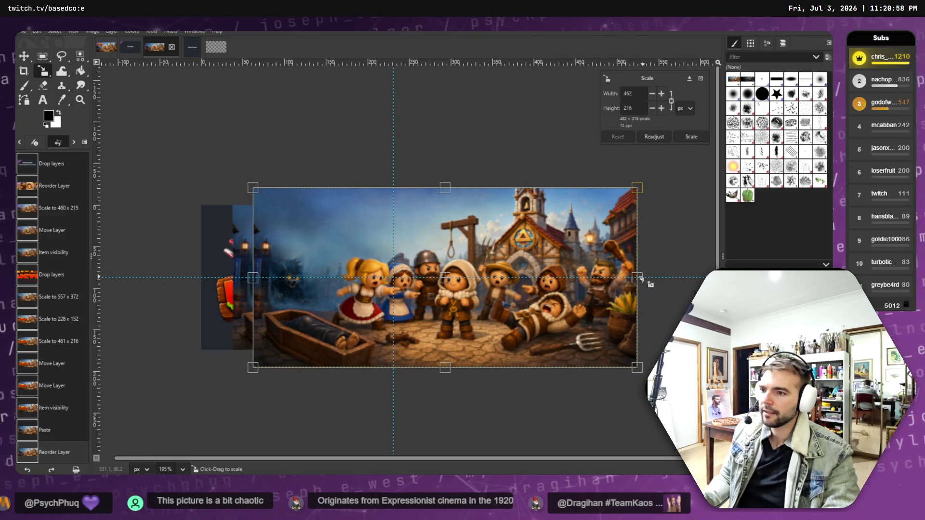
left_click_drag(597, 278, 592, 275)
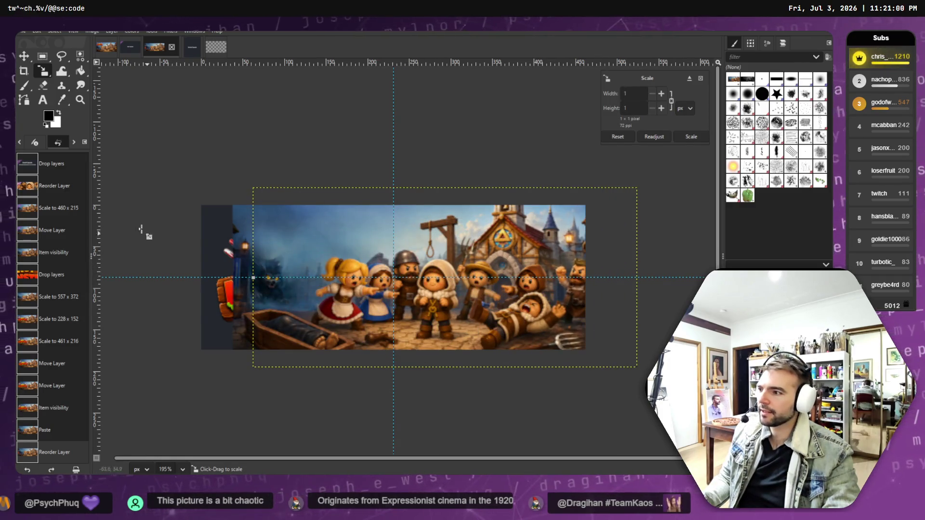
left_click_drag(624, 351, 636, 354)
key("ctrl+z")
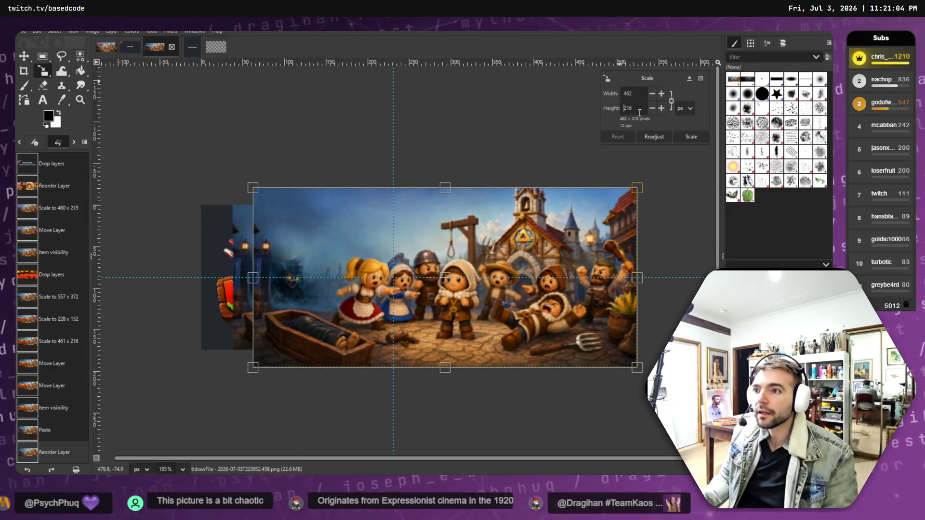
double_click(626, 108)
type("1")
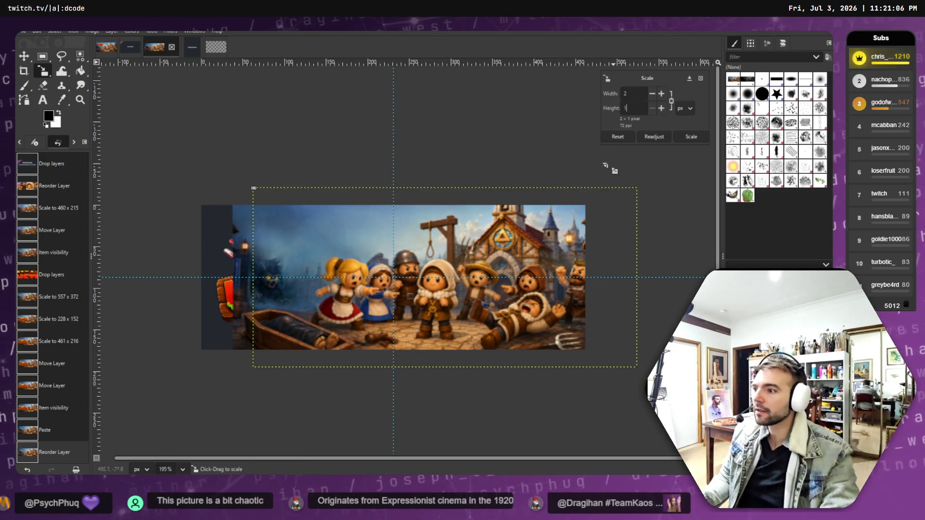
key("ctrl+z")
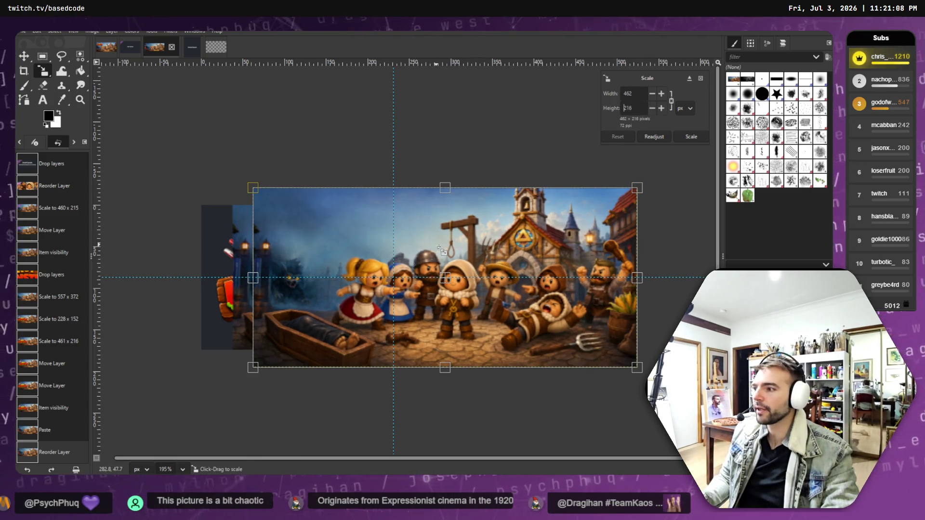
key("Escape")
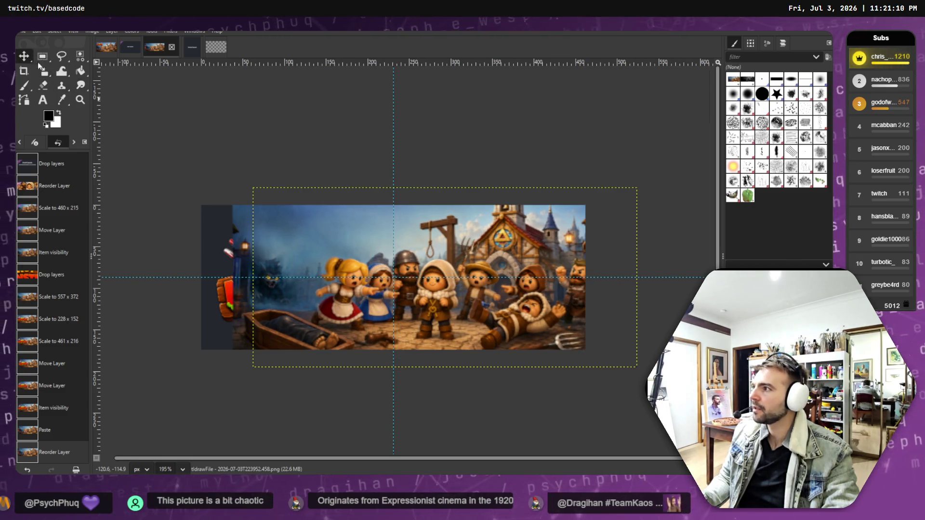
- Shift the villager scene layer left and down until it fills the capsule canvas, removing the dark strip
mouse_move(462, 283)
left_mouse_down()
mouse_move(93, 291)
mouse_move(616, 286)
mouse_move(497, 278)
left_mouse_up()
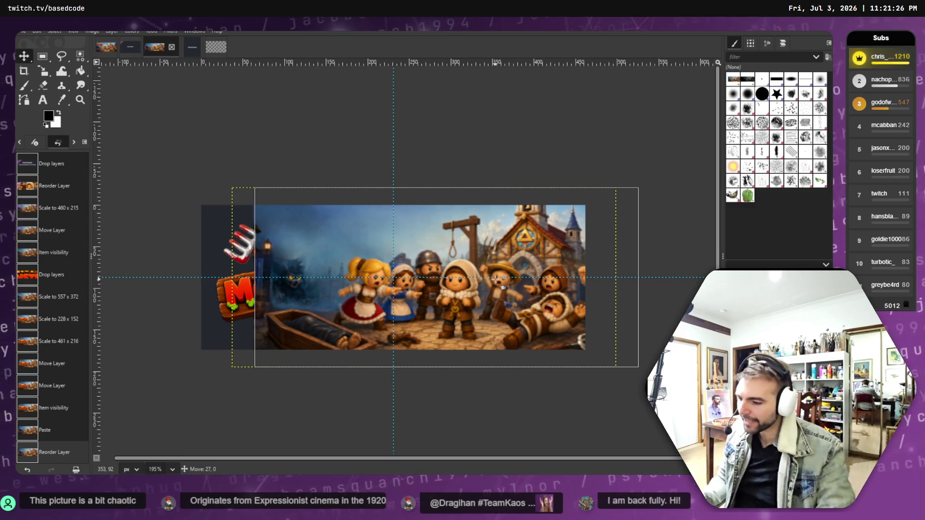
mouse_move(496, 278)
left_mouse_down()
mouse_move(337, 254)
mouse_move(462, 199)
mouse_move(421, 270)
left_mouse_up()
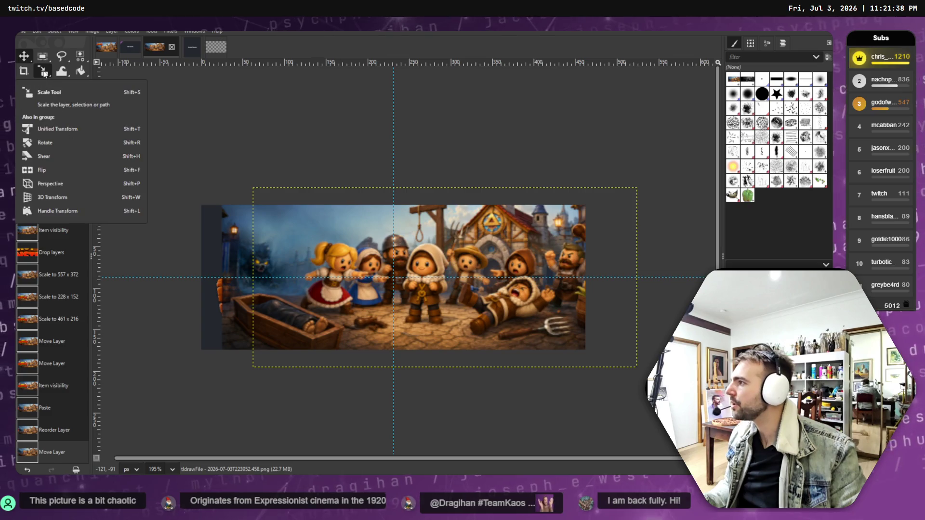
left_click(44, 72)
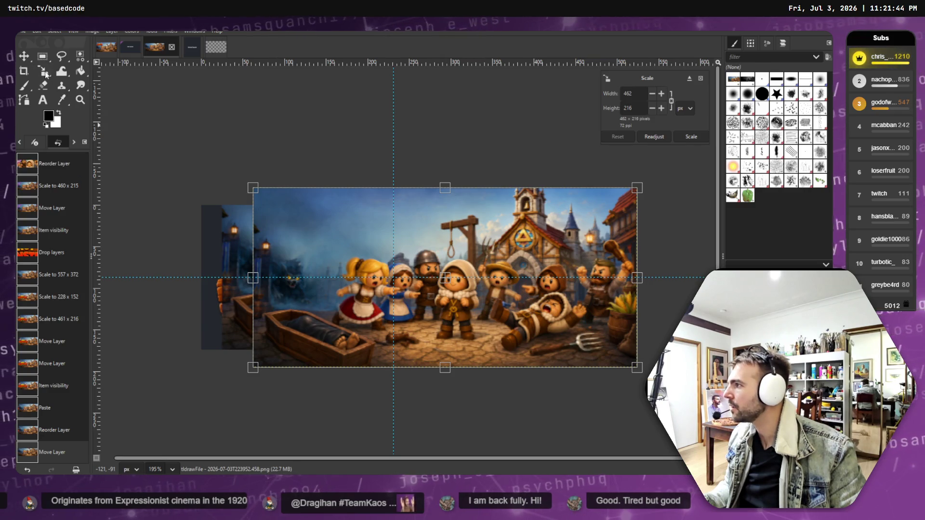
double_click(46, 74)
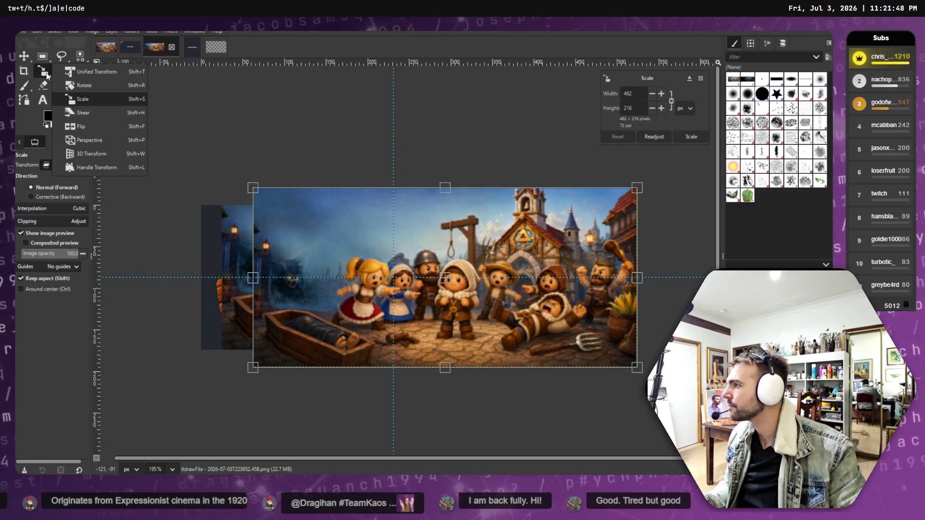
left_click(86, 127)
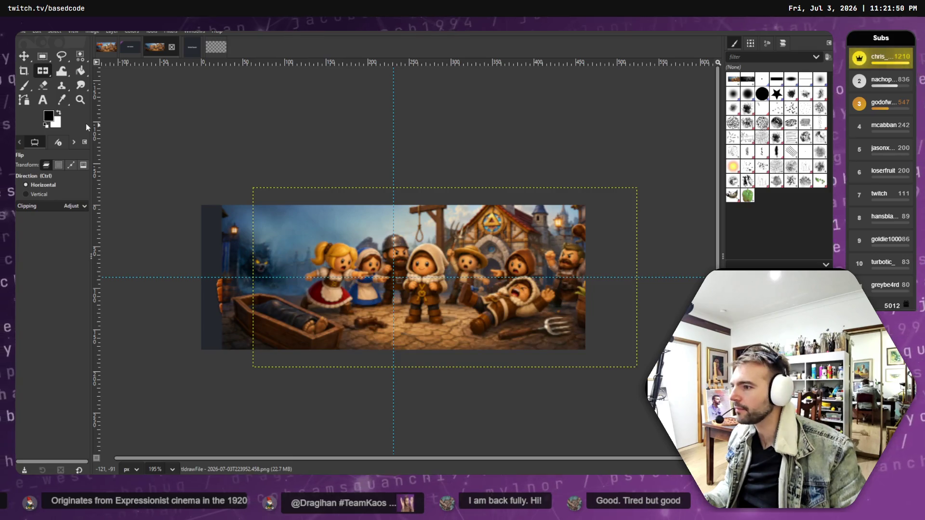
left_click(24, 56)
mouse_move(338, 240)
left_mouse_down()
mouse_move(186, 222)
mouse_move(102, 295)
mouse_move(297, 253)
left_mouse_up()
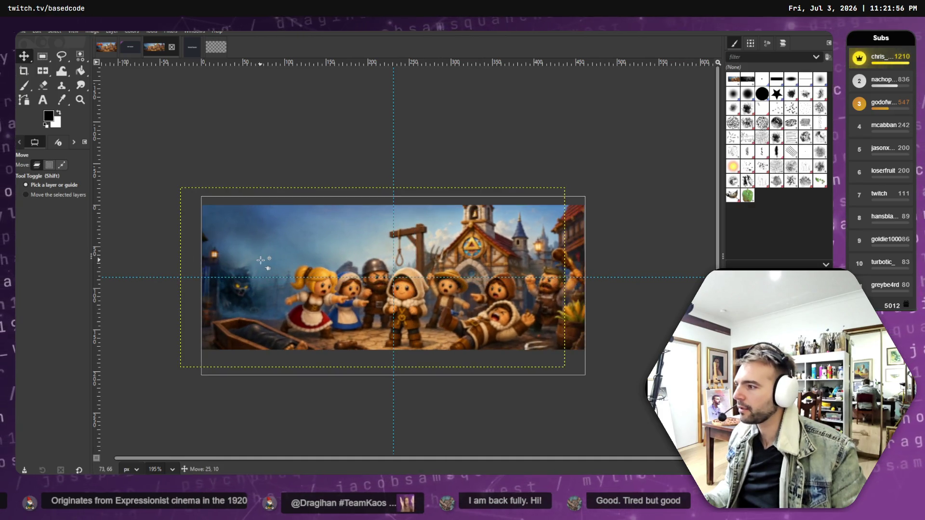
- Move the scene copy down-right and mirror it horizontally, undoing a flip on the wrong layer
mouse_move(231, 246)
left_mouse_down()
mouse_move(245, 322)
mouse_move(247, 279)
left_mouse_up()
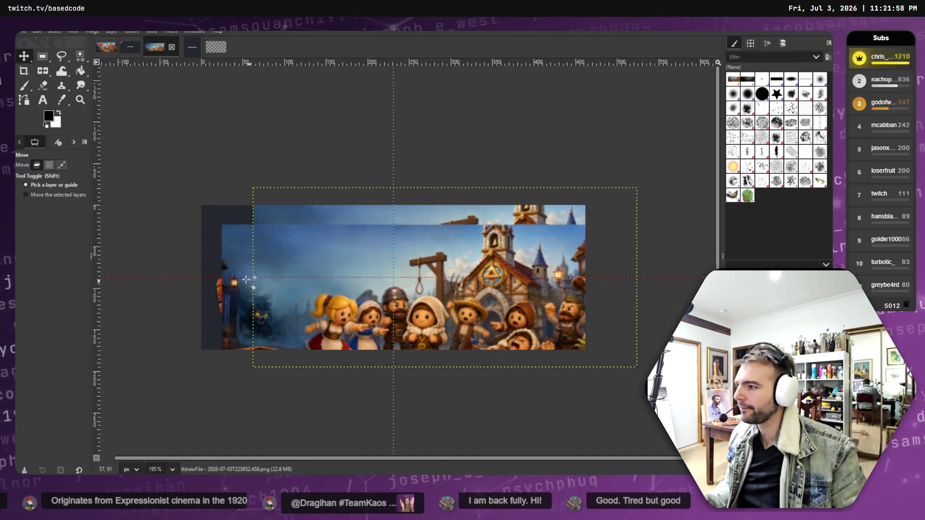
left_click(47, 74)
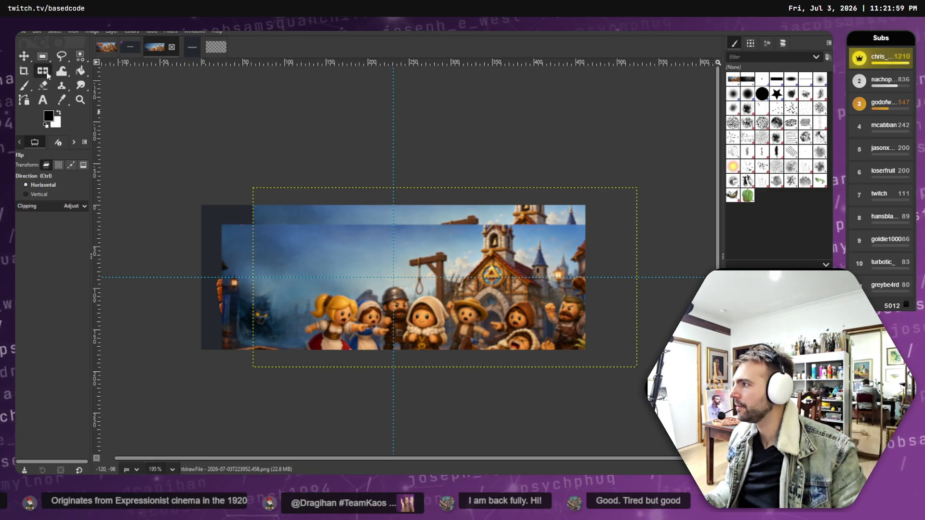
left_click(277, 244)
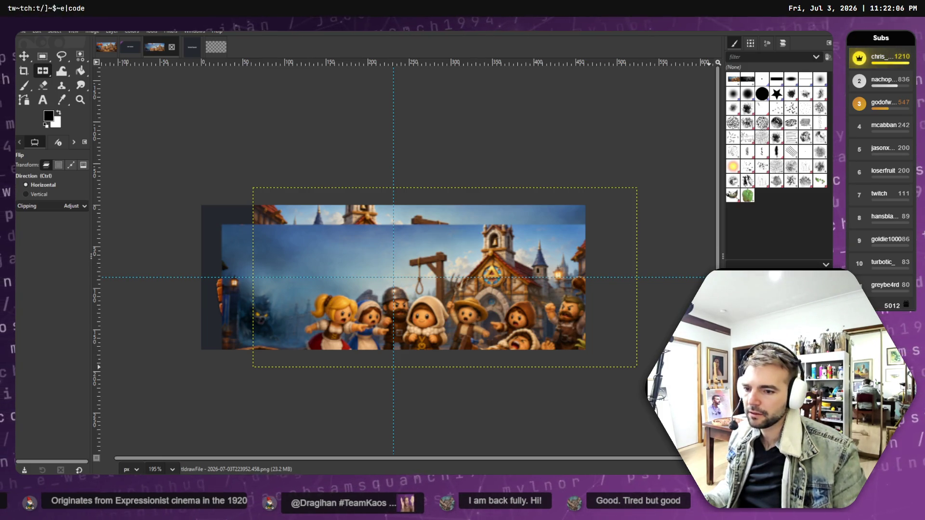
key("ctrl+z")
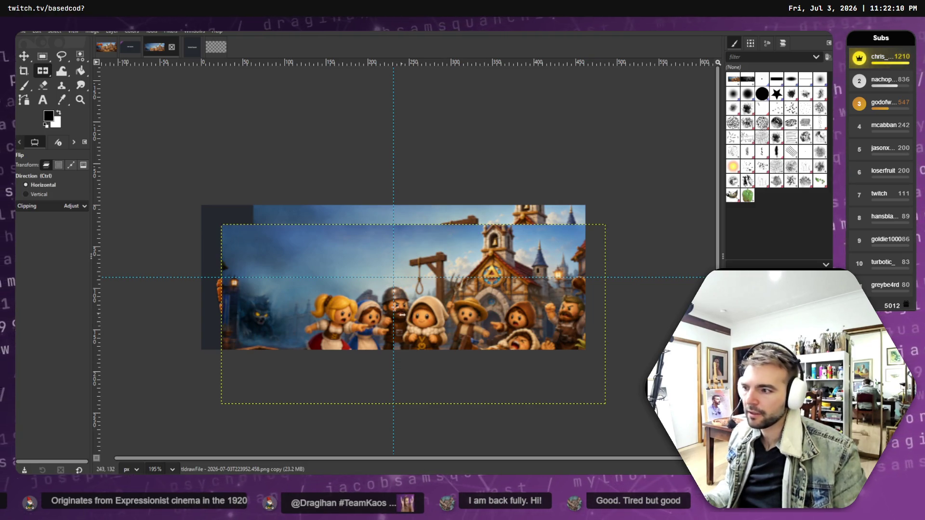
left_click(345, 287)
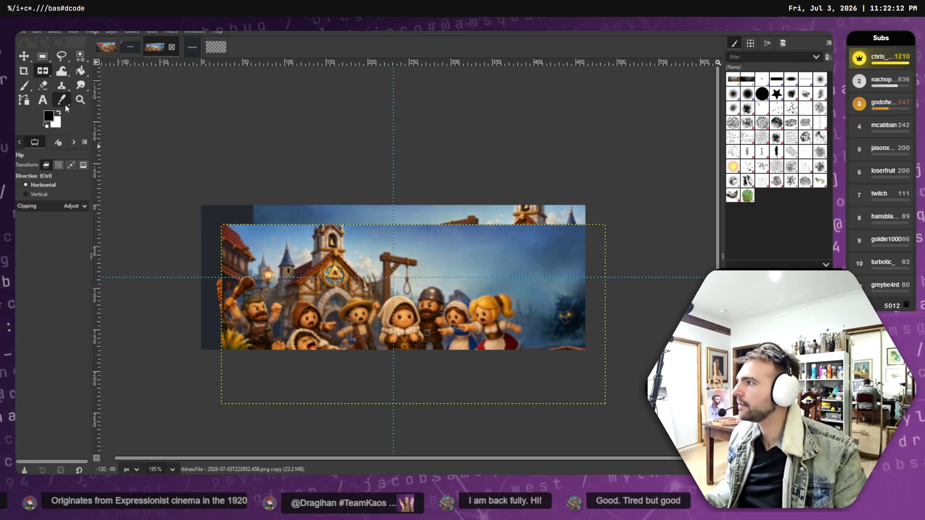
- Begin a Unified Transform on the mirrored scene copy
key("m")
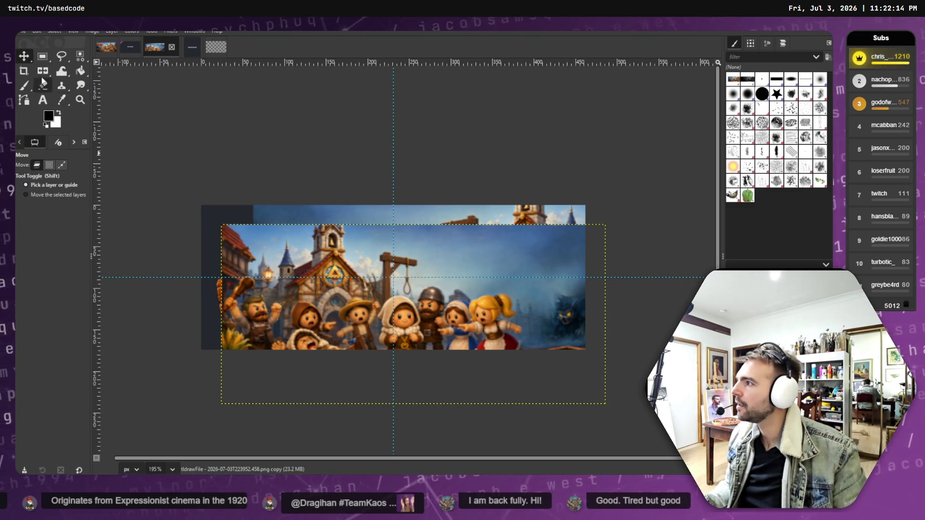
right_click(43, 71)
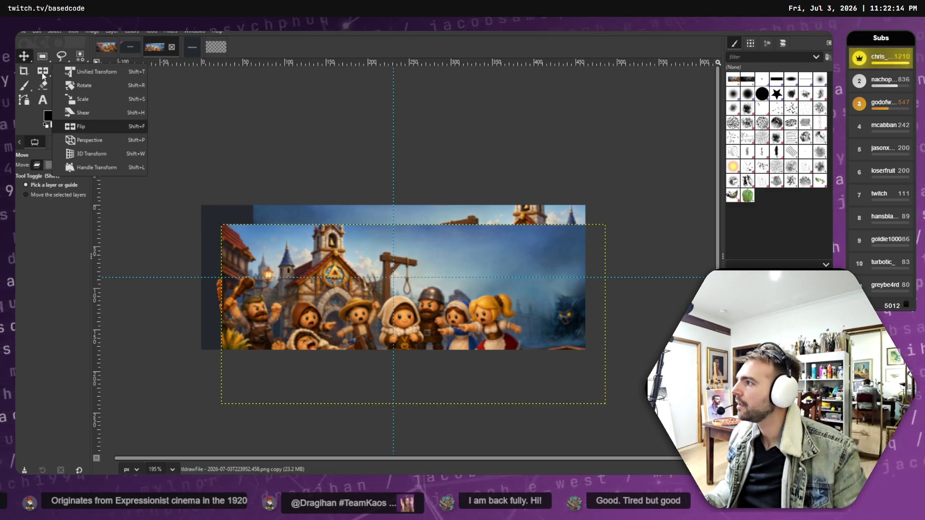
left_click(112, 73)
left_click(354, 306)
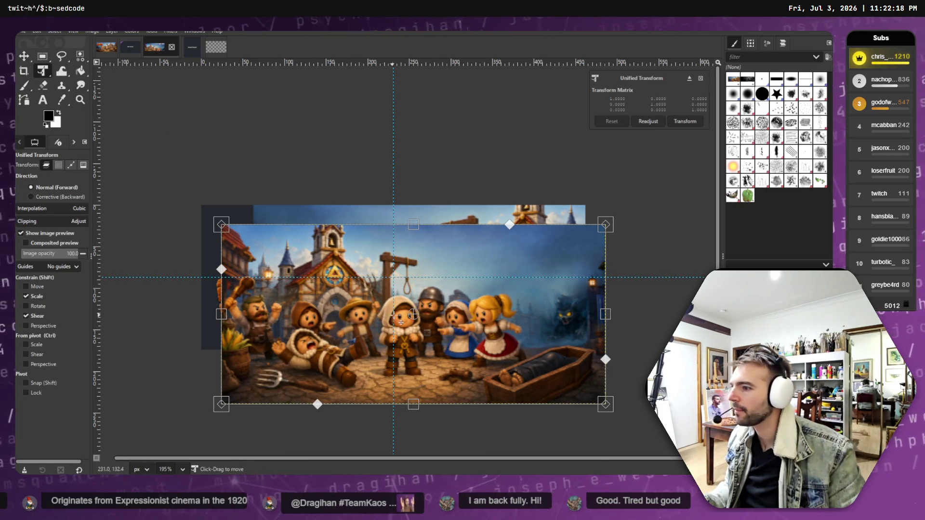
- Drag the mirrored copy to the canvas's left side, apply it, and open the logo's Layer Attributes
mouse_move(351, 304)
left_mouse_down()
mouse_move(119, 265)
mouse_move(25, 273)
mouse_move(42, 300)
mouse_move(41, 285)
mouse_move(24, 285)
mouse_move(42, 284)
left_mouse_up()
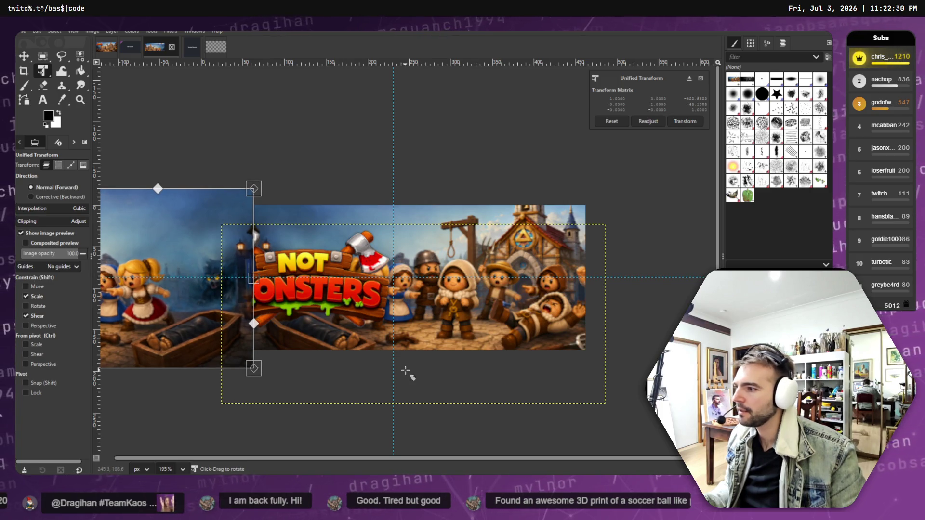
left_click(685, 122)
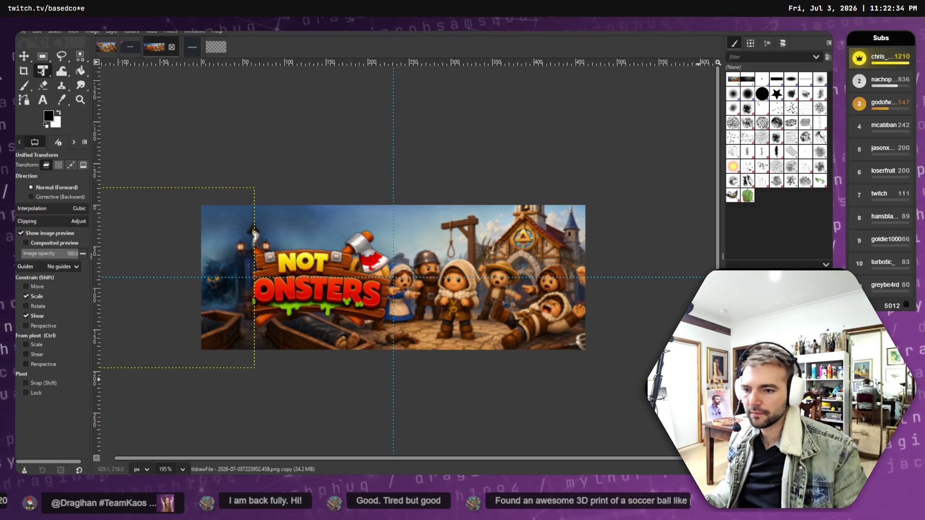
double_click(254, 235)
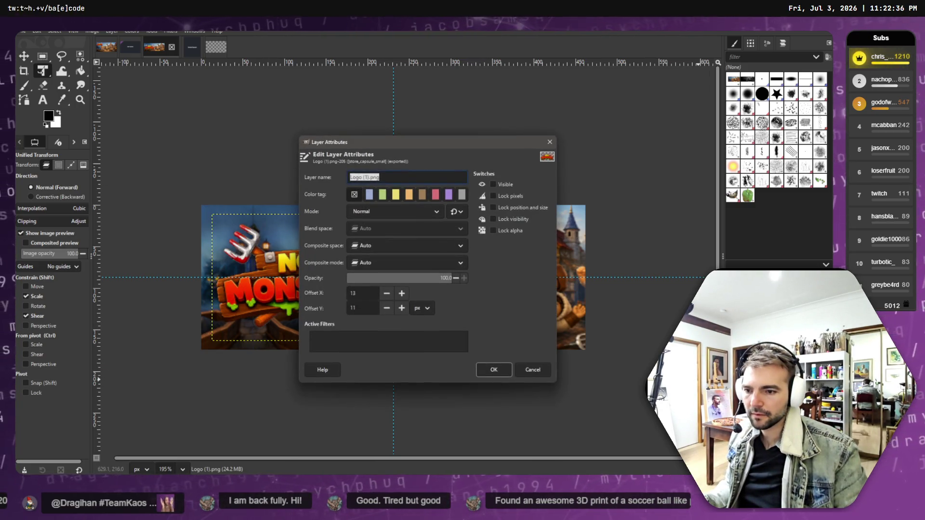
- Close Layer Attributes unchanged and scale the mirrored copy slightly larger
left_click(549, 143)
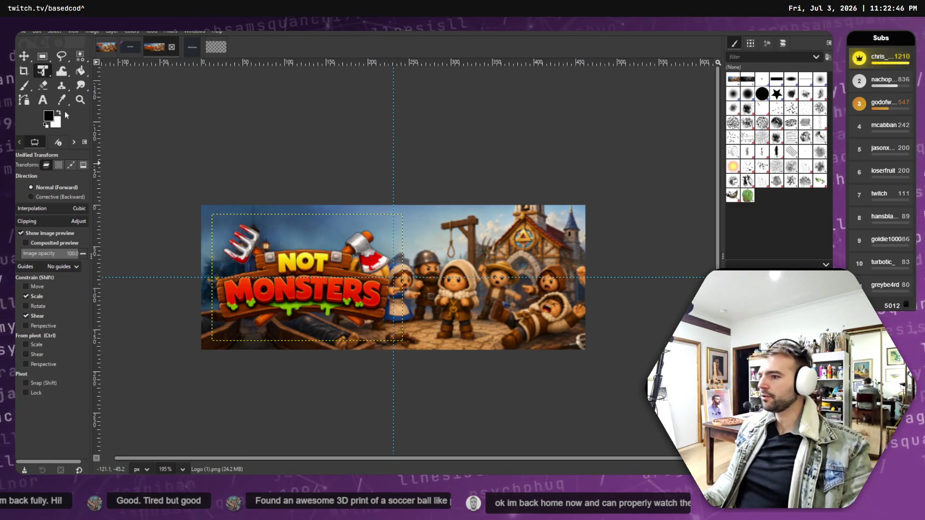
left_click(254, 234)
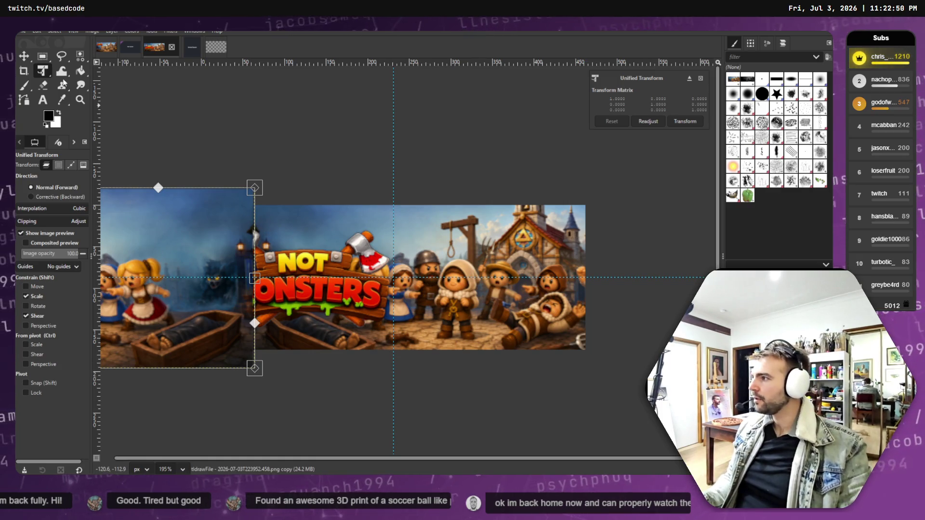
left_click(43, 76)
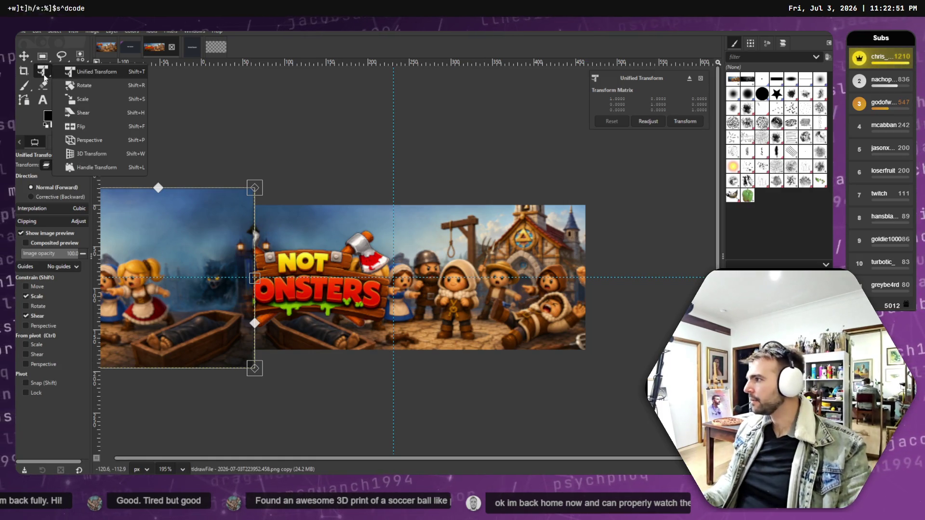
left_click(114, 102)
mouse_move(168, 243)
left_mouse_down()
mouse_move(174, 253)
mouse_move(158, 255)
mouse_move(150, 211)
left_mouse_up()
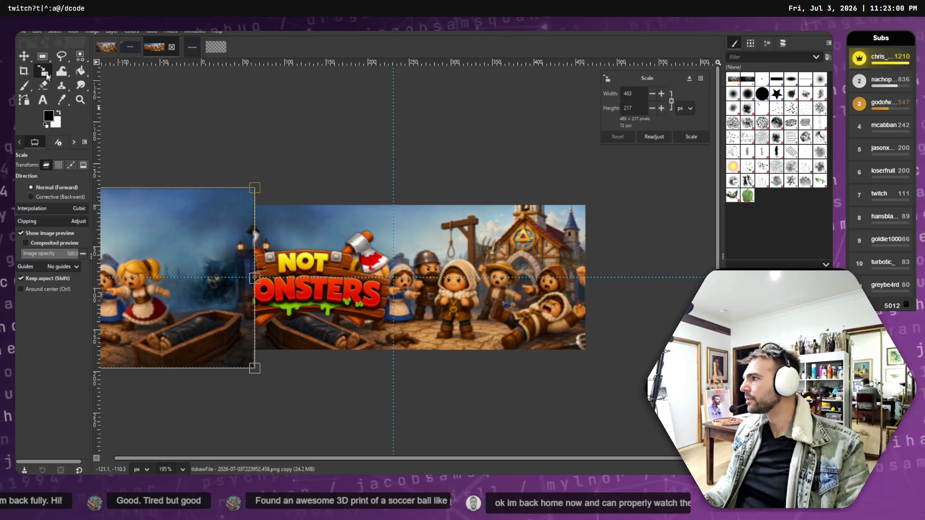
- Nudge the mirrored copy slightly up and left with Unified Transform
mouse_move(48, 79)
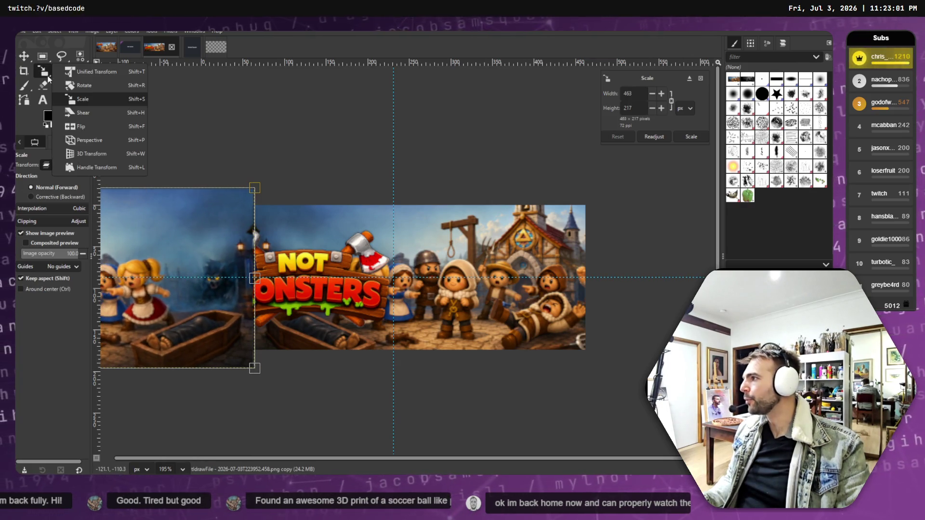
left_click(112, 73)
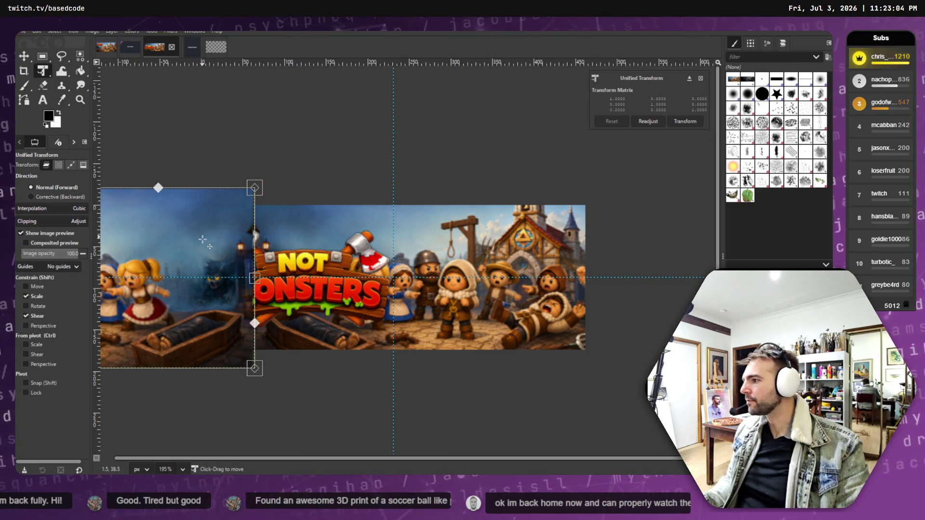
left_click_drag(150, 284, 147, 283)
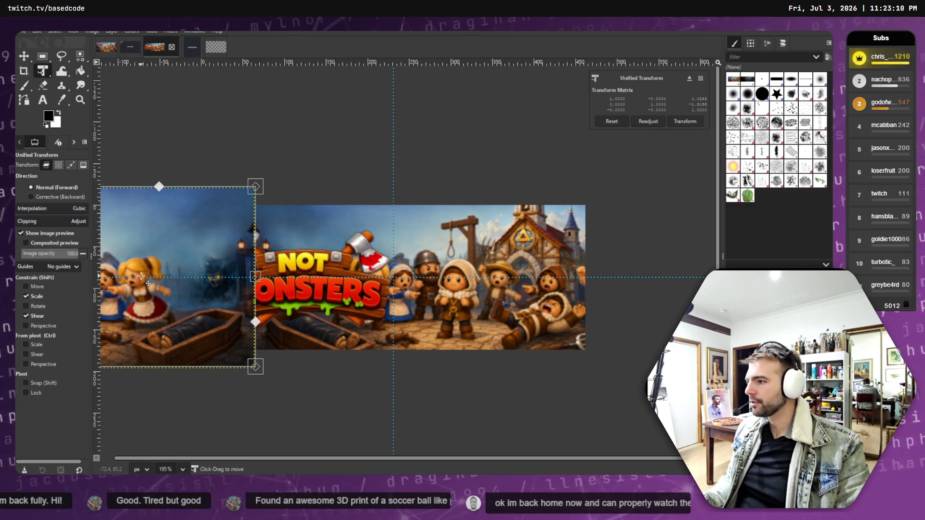
key("Escape")
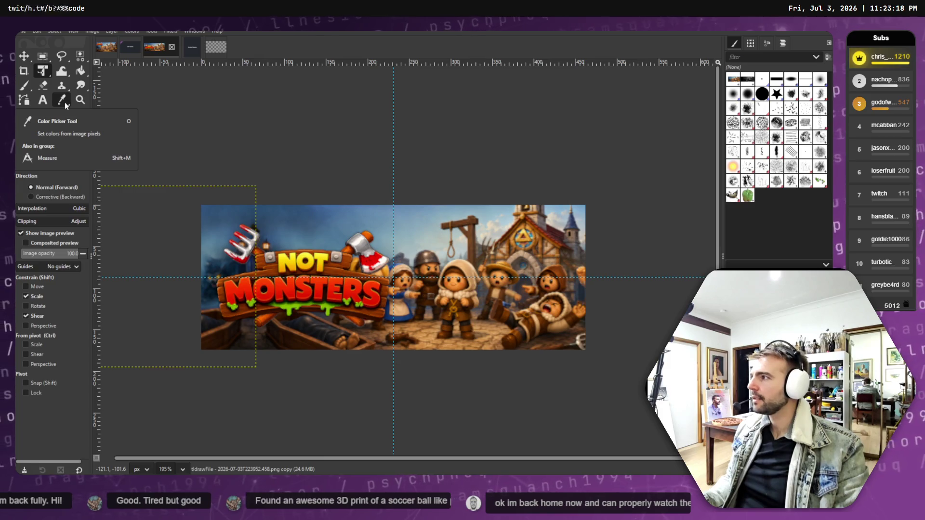
left_click(24, 56)
key("Page_Up")
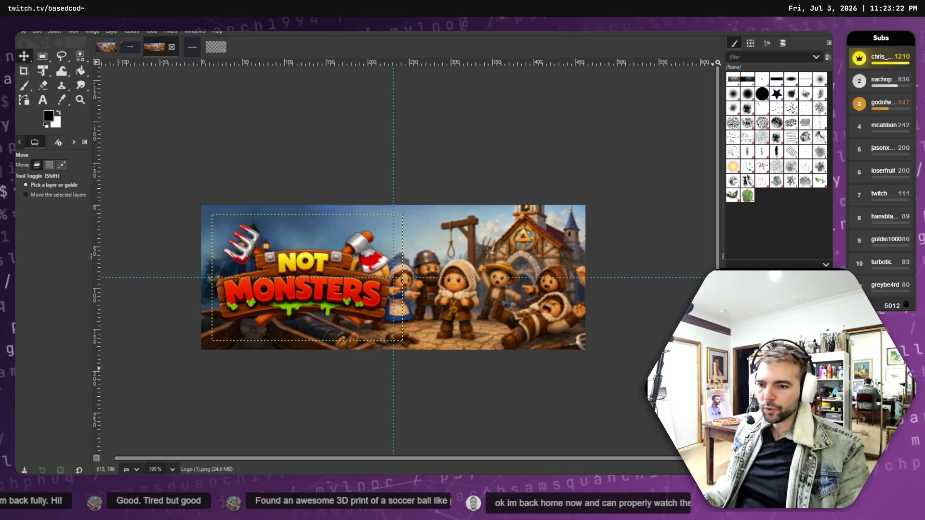
right_click(699, 144)
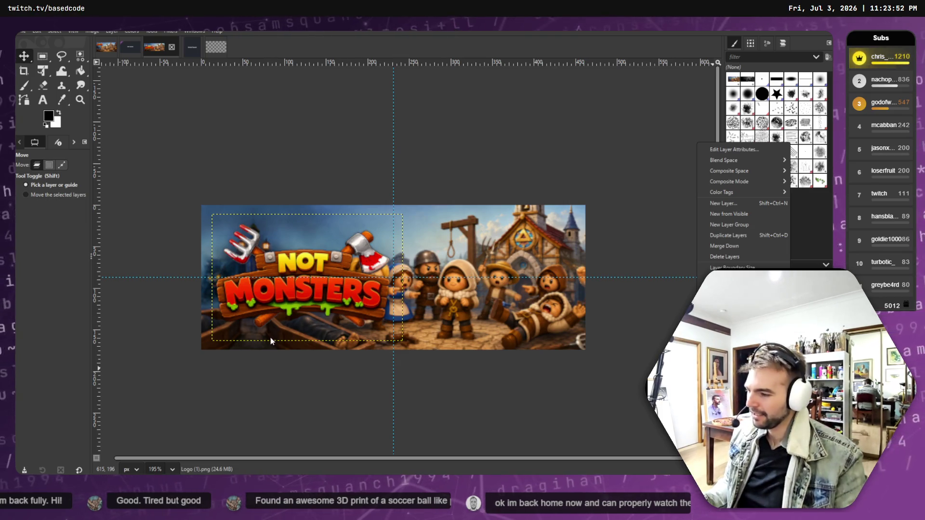
left_click(269, 358)
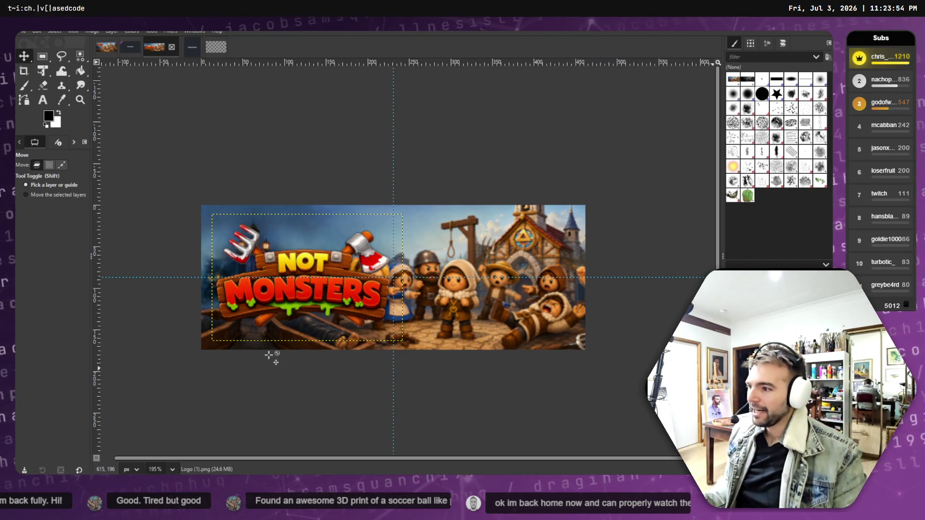
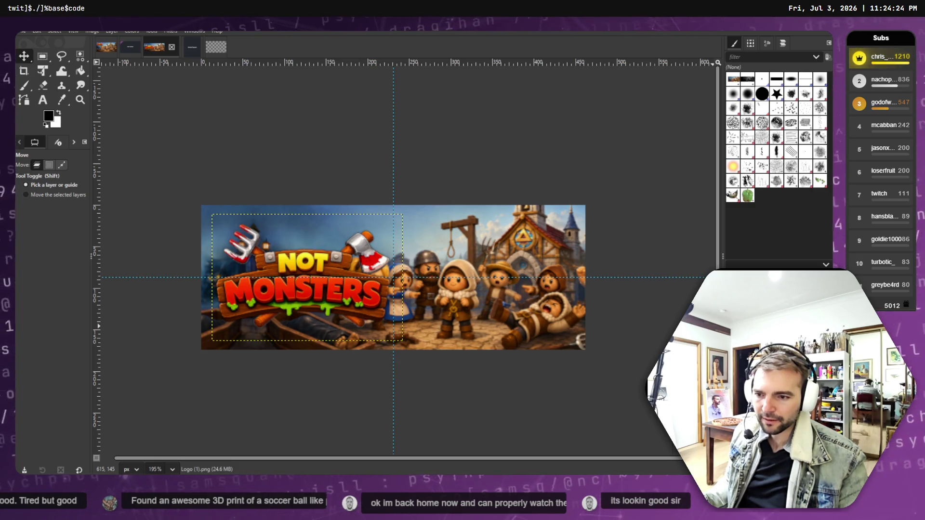
- Look through the Filters menu and the logo layer's context menu
left_click(169, 32)
left_click(170, 32)
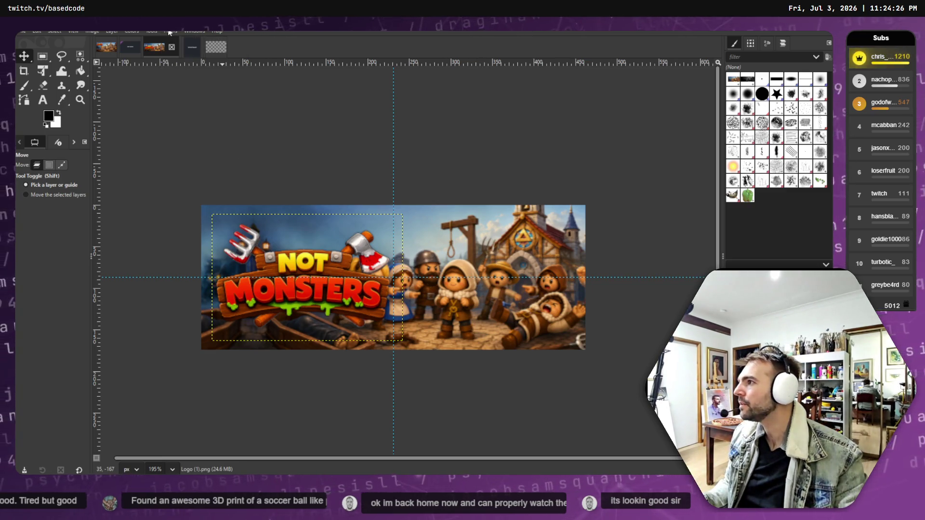
left_click(169, 32)
mouse_move(198, 73)
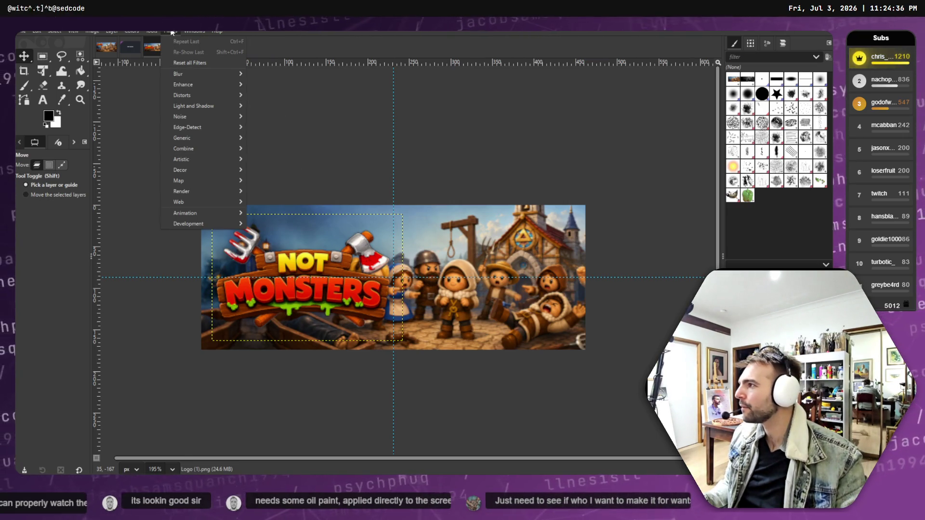
mouse_move(154, 33)
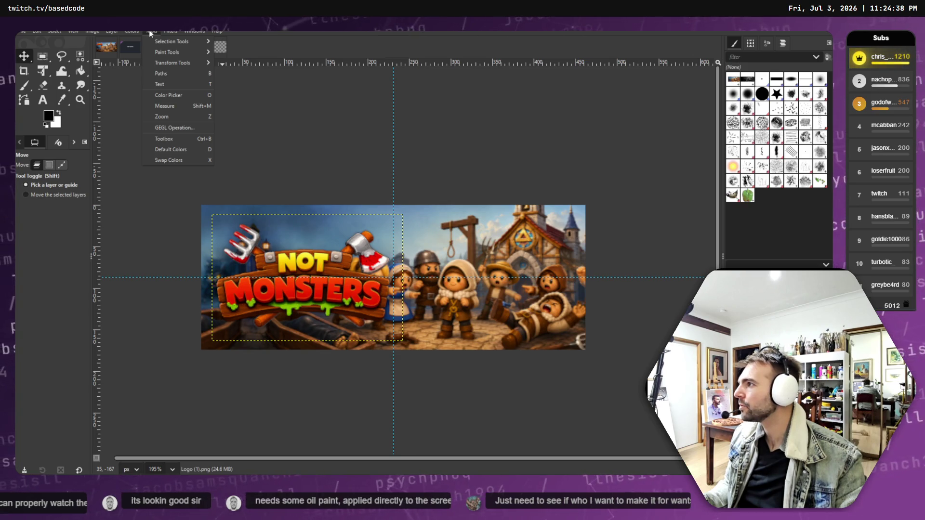
mouse_move(96, 33)
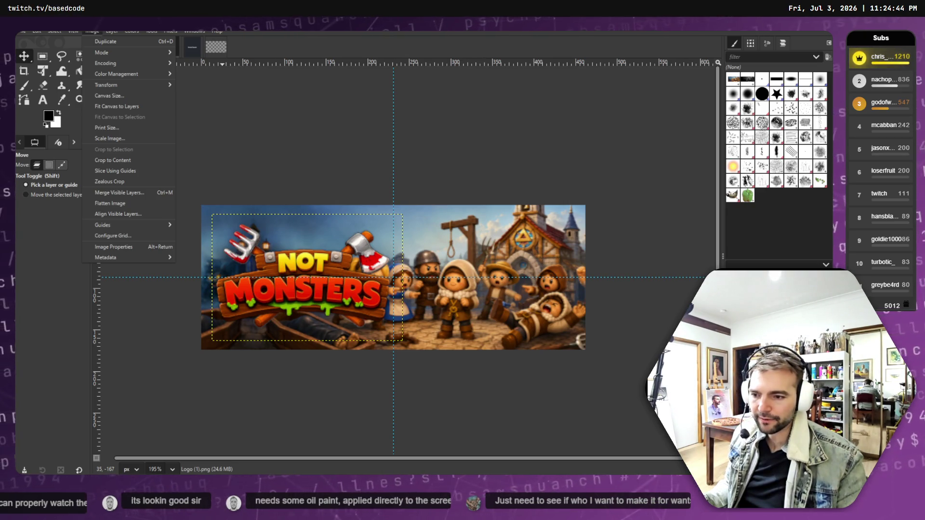
key("Escape")
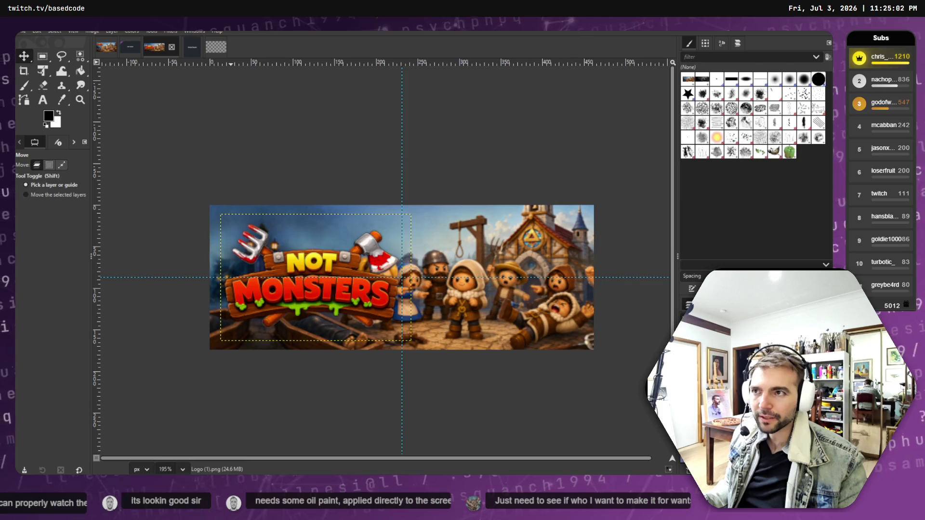
right_click(668, 366)
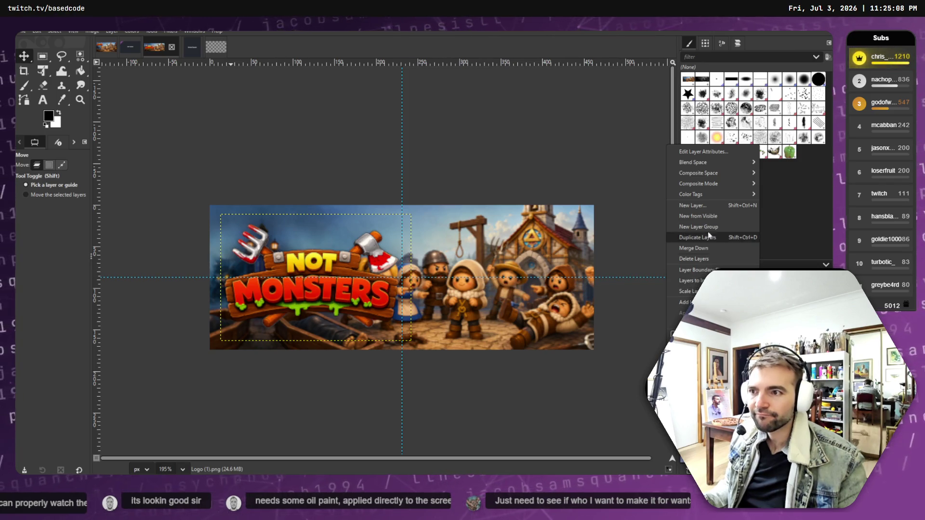
mouse_move(713, 162)
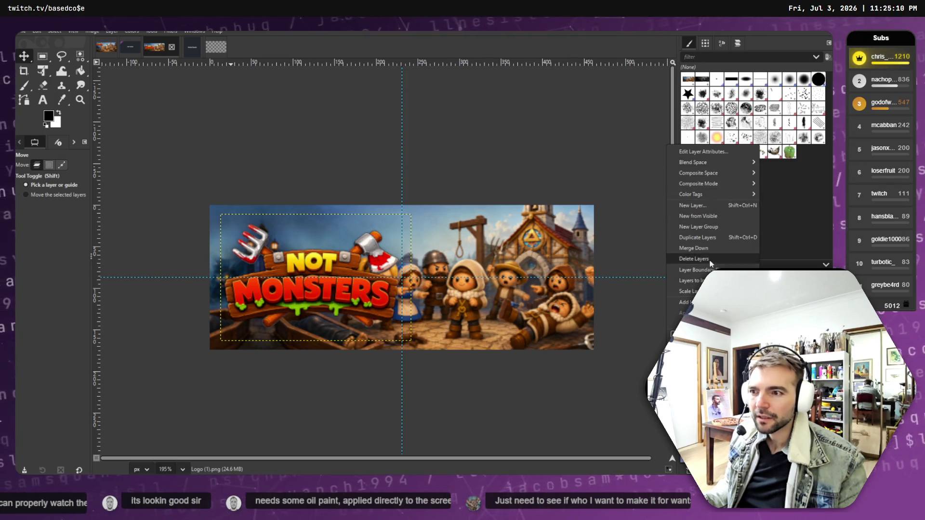
- Open Filters > Light and Shadow > Drop Shadow for the logo layer, showing offsets of 20
left_click(175, 31)
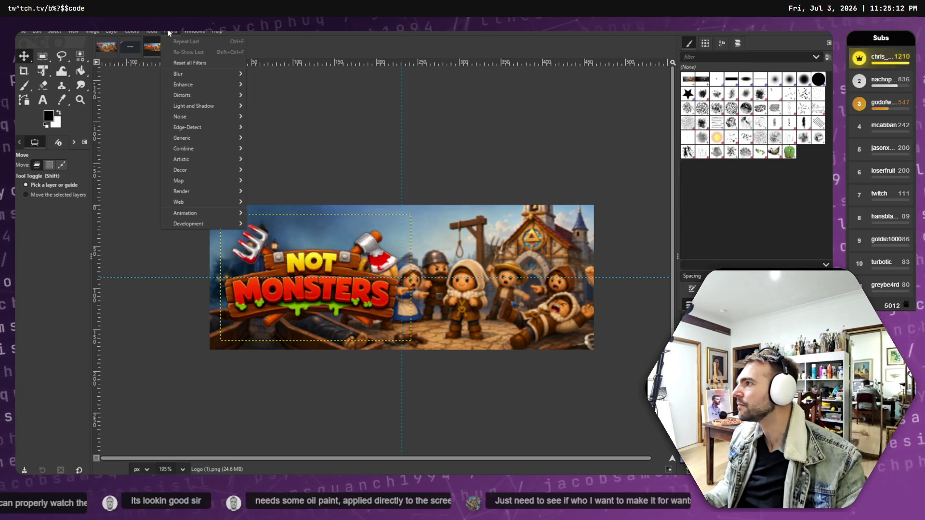
left_click(174, 31)
left_click(175, 30)
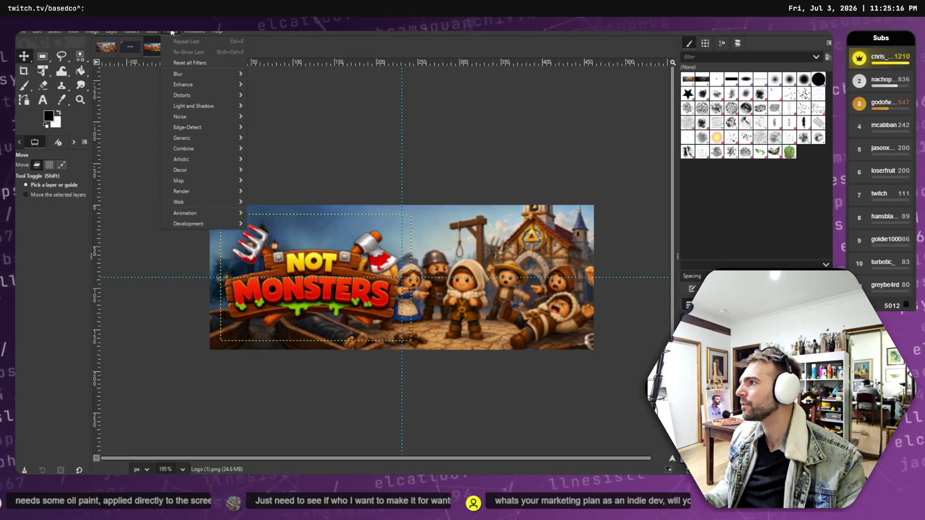
left_click(172, 31)
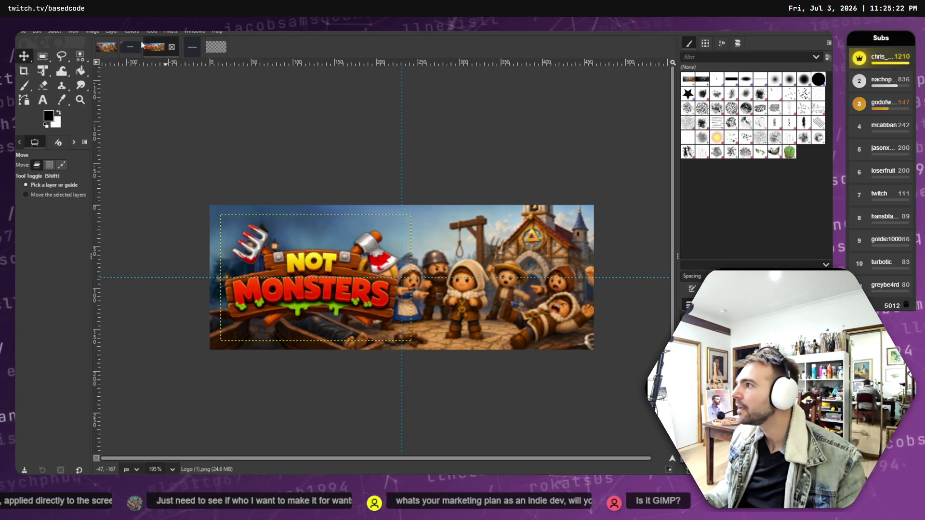
left_click(109, 32)
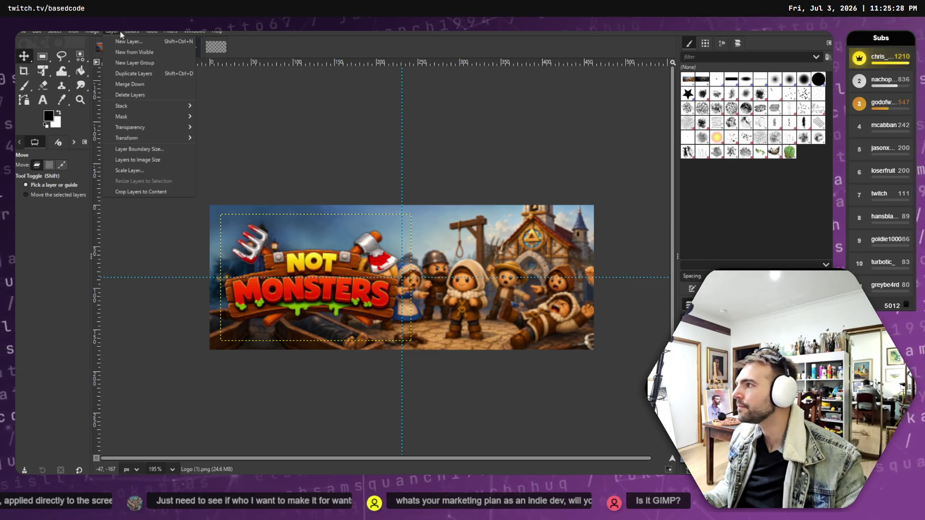
mouse_move(127, 30)
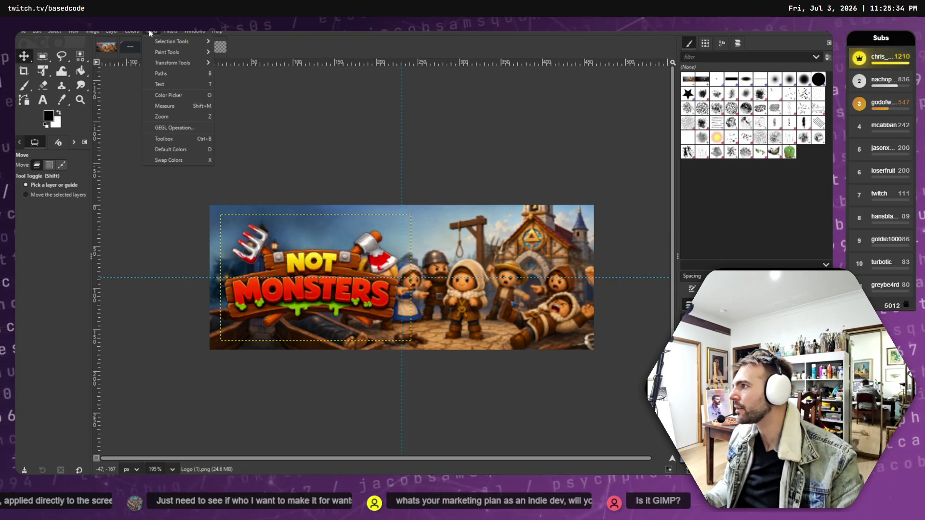
mouse_move(164, 31)
mouse_move(224, 106)
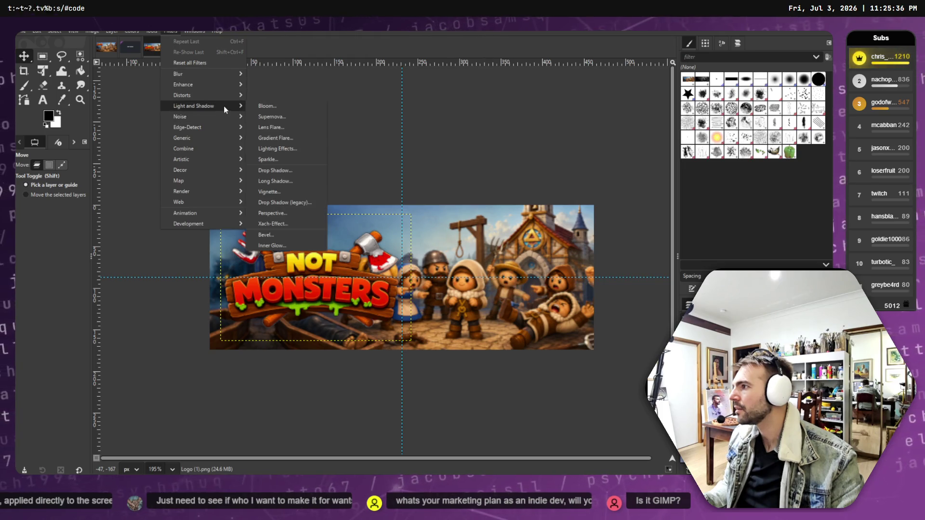
left_click(291, 173)
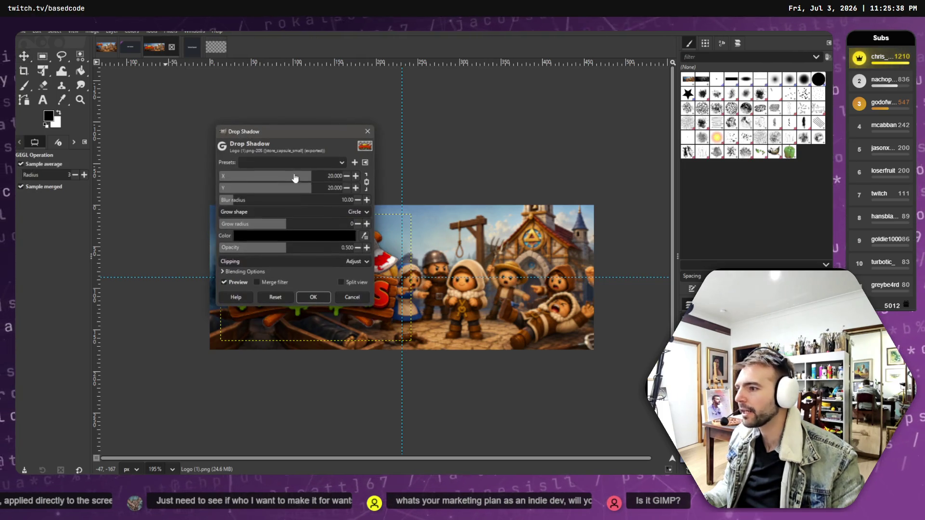
- Try other blur and grow values, then apply the reset drop shadow: offsets 20, blur radius 10
mouse_move(308, 133)
left_mouse_down()
mouse_move(296, 137)
mouse_move(530, 138)
mouse_move(590, 104)
mouse_move(577, 111)
left_mouse_up()
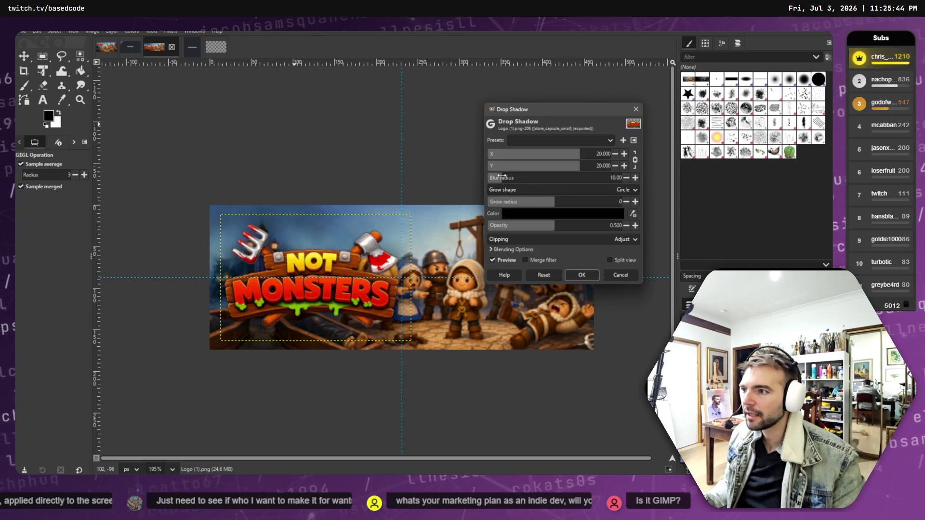
left_click_drag(501, 178, 506, 182)
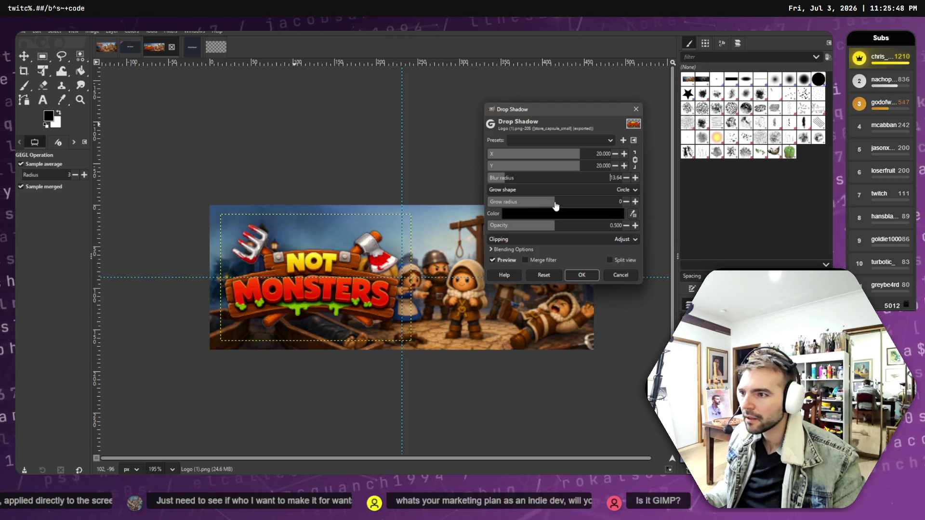
left_click_drag(555, 201, 562, 202)
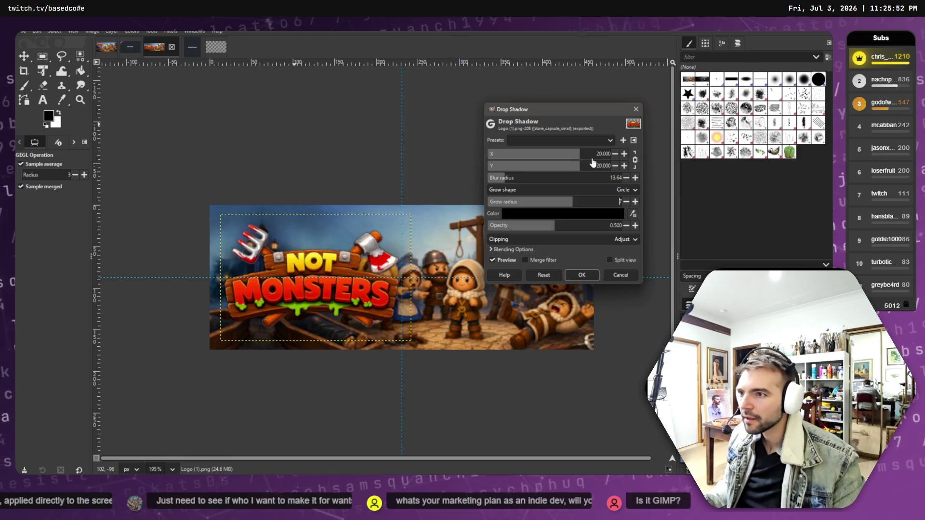
left_click_drag(500, 179, 534, 177)
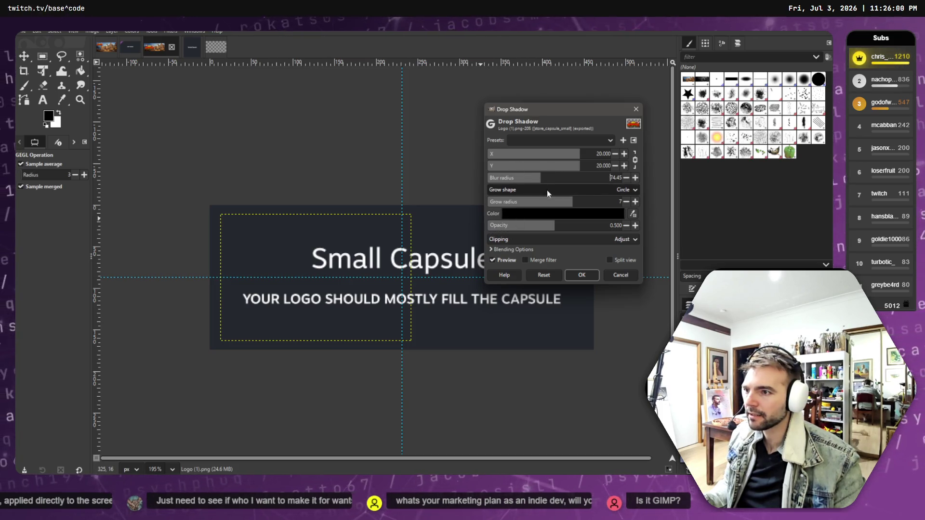
left_click(541, 275)
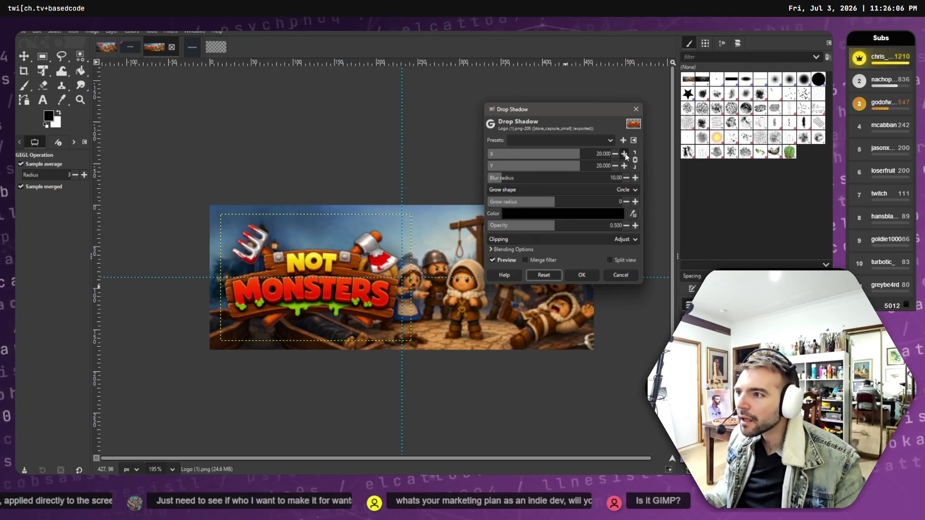
left_click(582, 276)
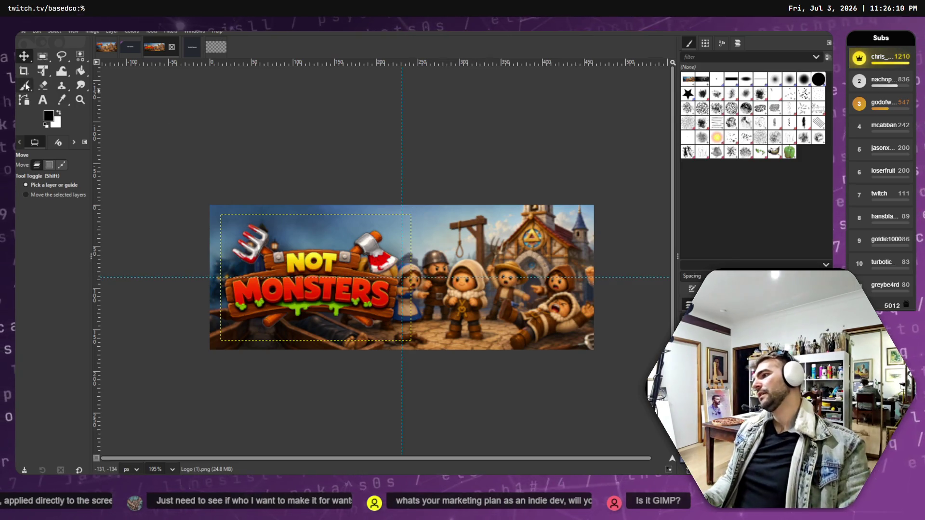
left_click(24, 31)
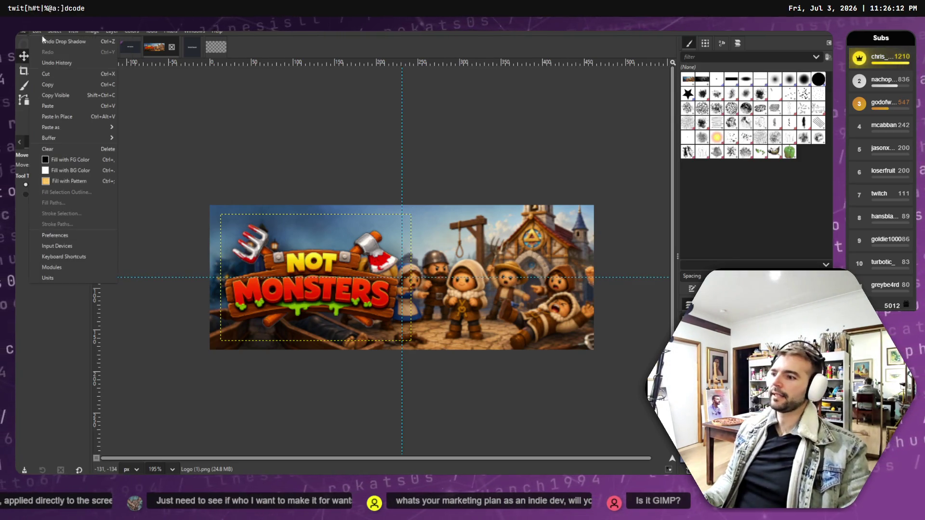
- Drag the NOT MONSTERS logo about 15 px higher on the capsule artwork
key("Escape")
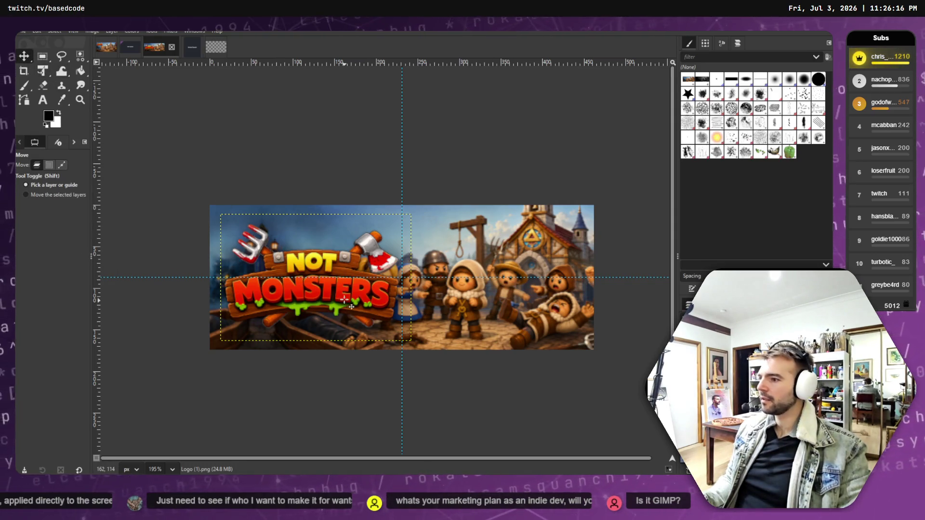
left_click_drag(340, 298, 341, 285)
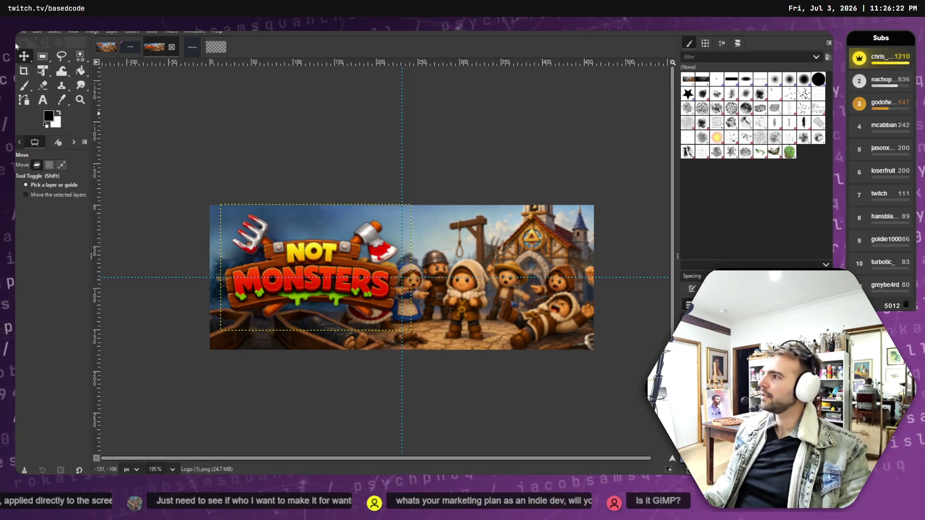
left_click(23, 31)
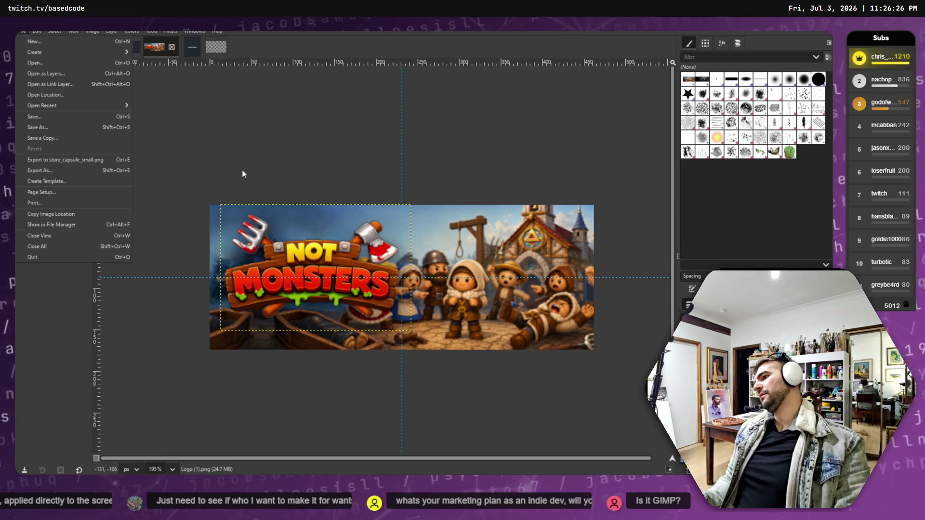
left_click(112, 31)
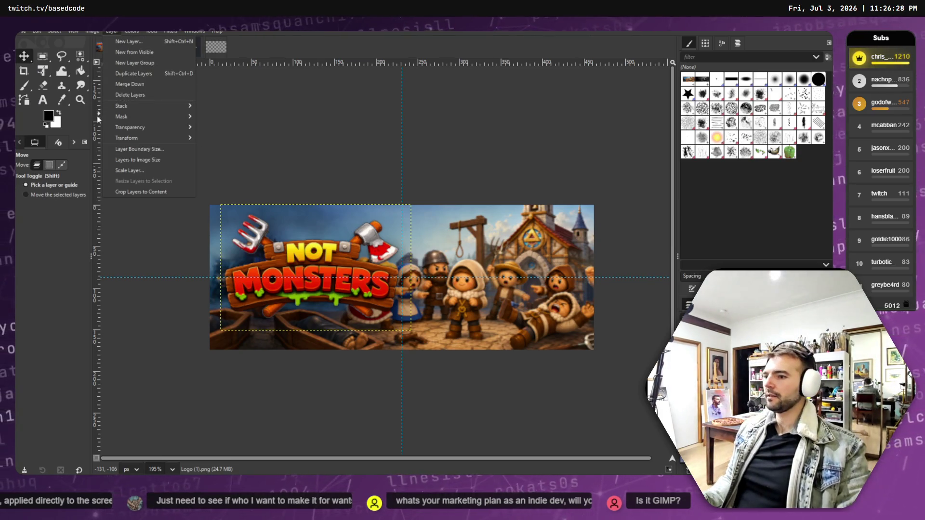
mouse_move(23, 31)
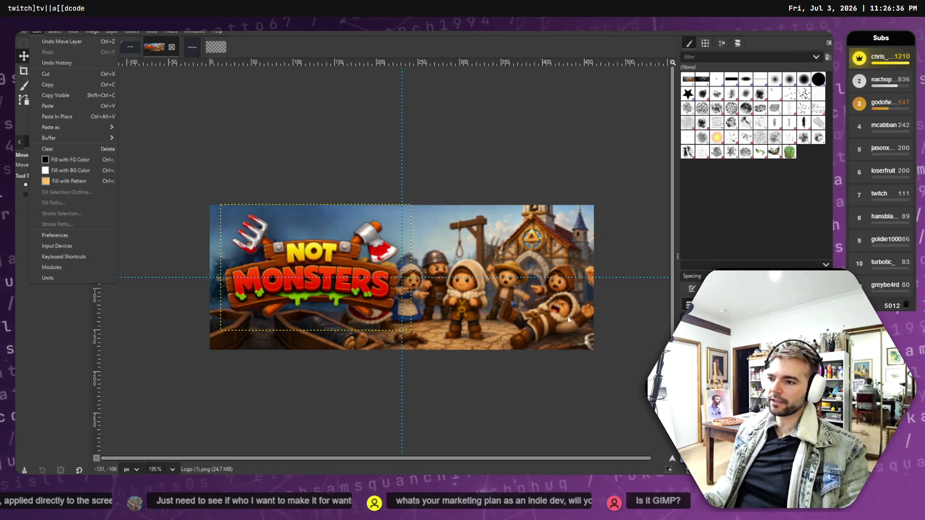
key("Escape")
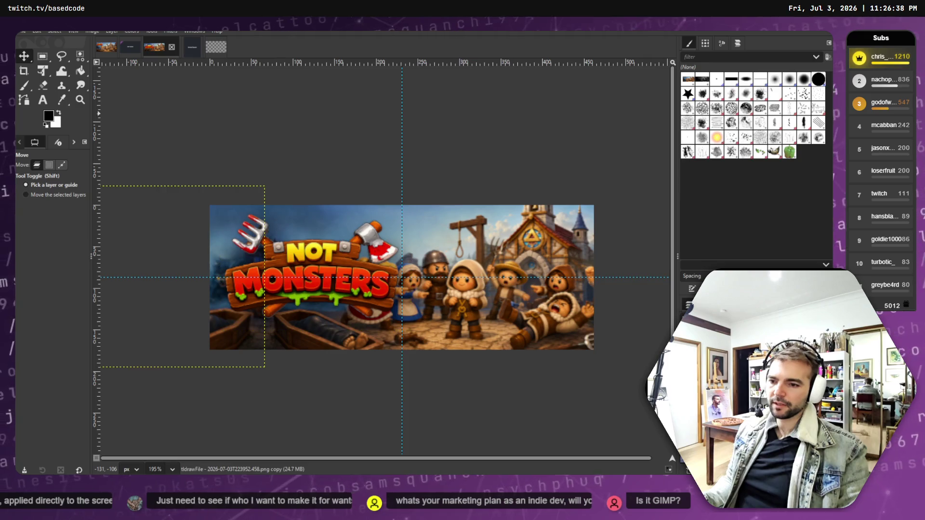
- Shift the background art and logo layers until the logo sits about 12 px left, beside the characters
left_click(548, 303)
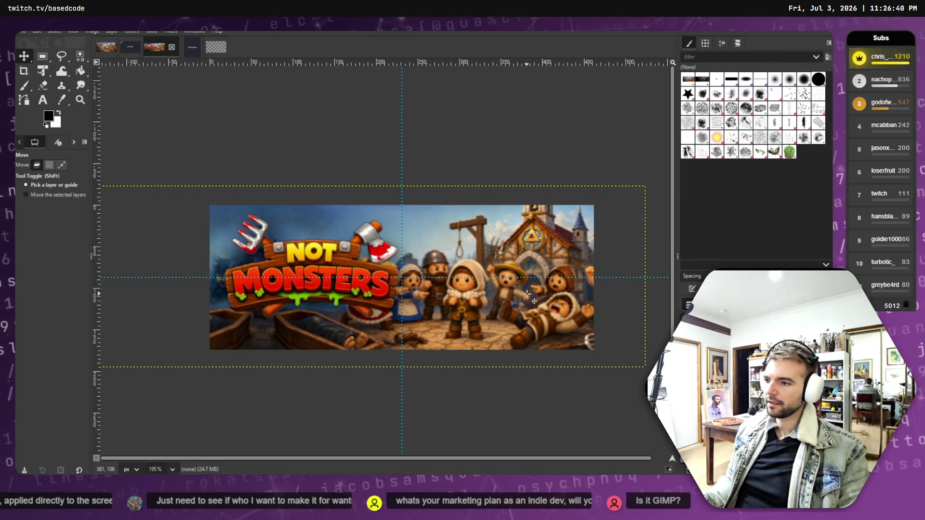
left_click_drag(549, 303, 559, 293)
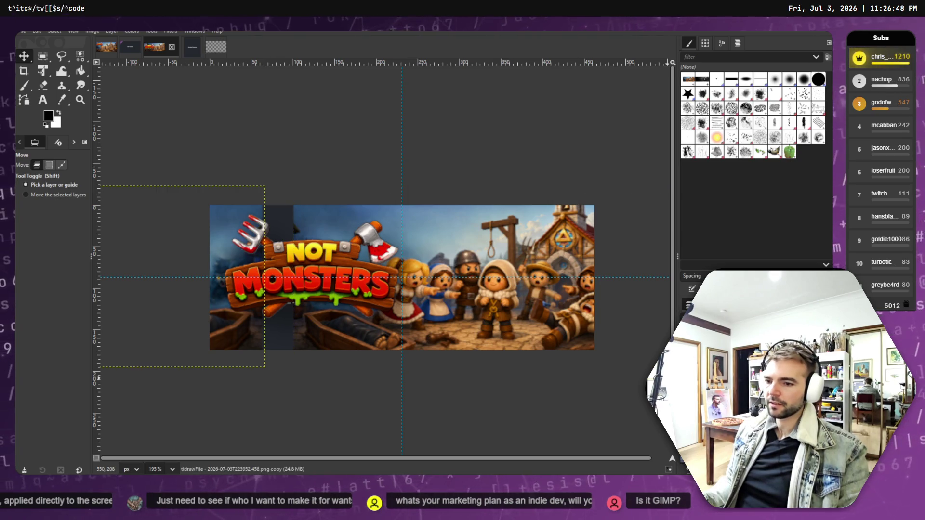
left_click_drag(183, 267, 216, 269)
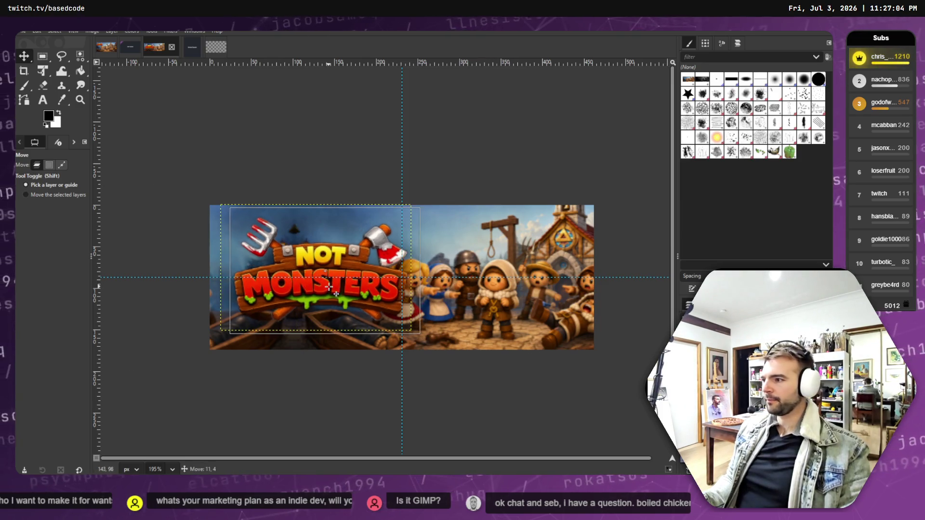
left_click_drag(320, 284, 330, 286)
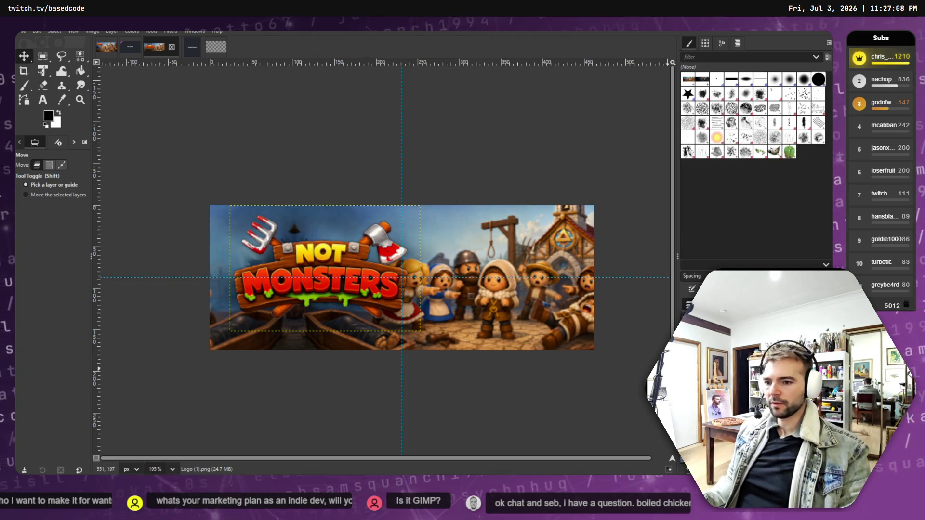
left_click_drag(319, 214, 340, 228)
left_click(295, 230)
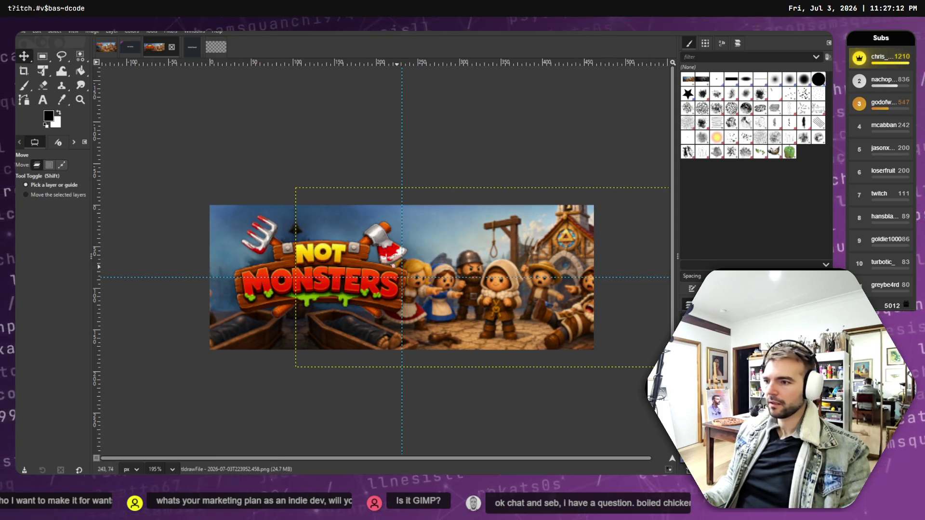
mouse_move(281, 224)
left_mouse_down()
mouse_move(291, 224)
mouse_move(282, 222)
left_mouse_up()
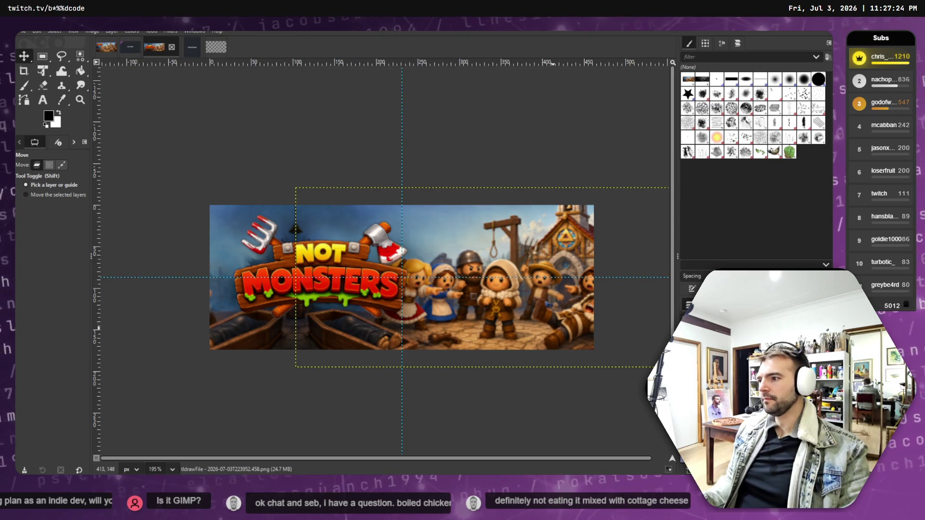
left_click_drag(351, 292, 341, 294)
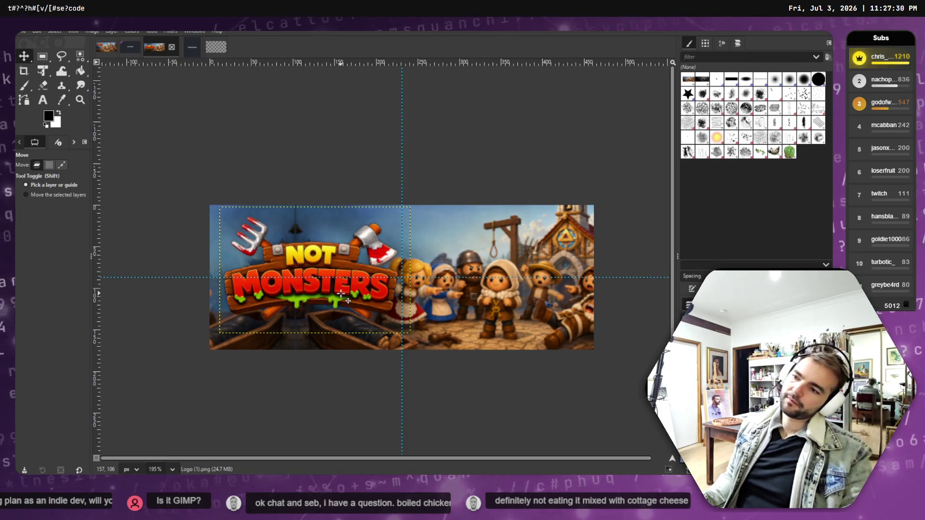
left_click(23, 32)
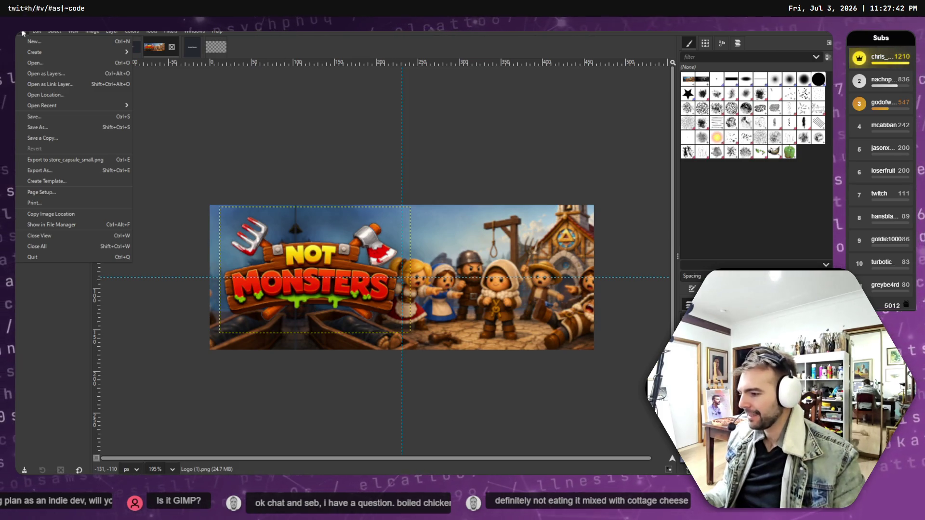
- Export the capsule over store_capsule_small.png in store page assets, replacing the existing file
mouse_move(54, 31)
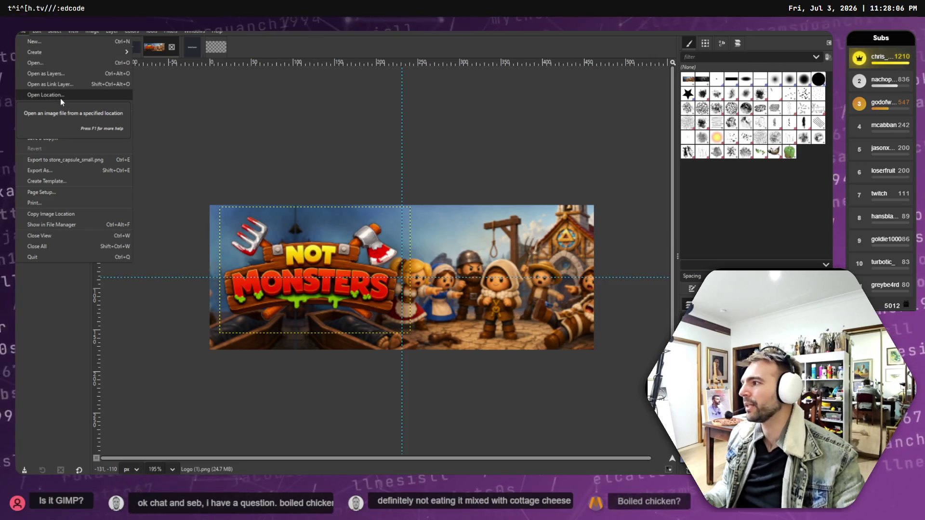
left_click(39, 169)
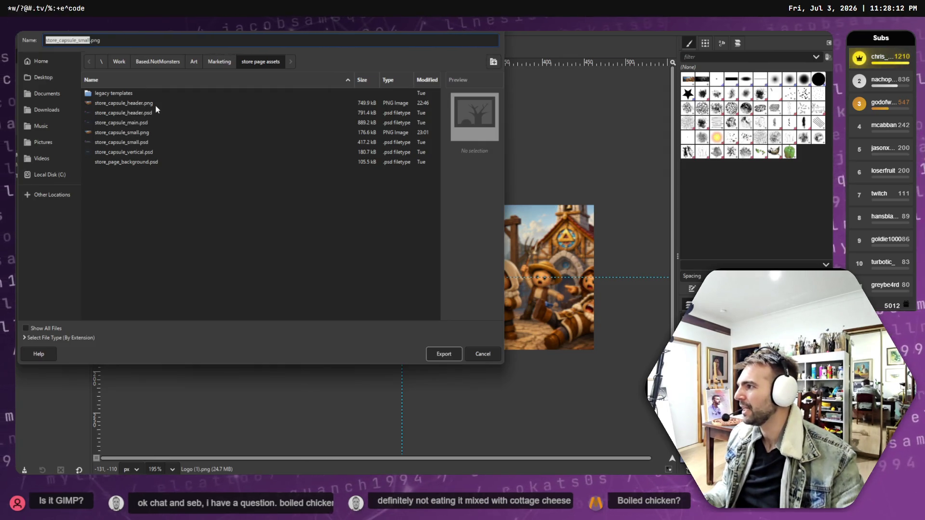
left_click(135, 121)
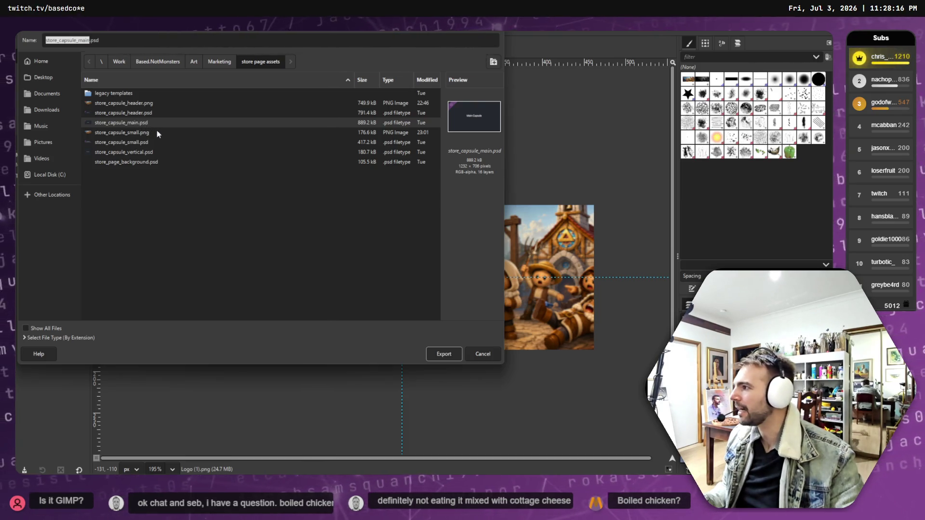
left_click(134, 133)
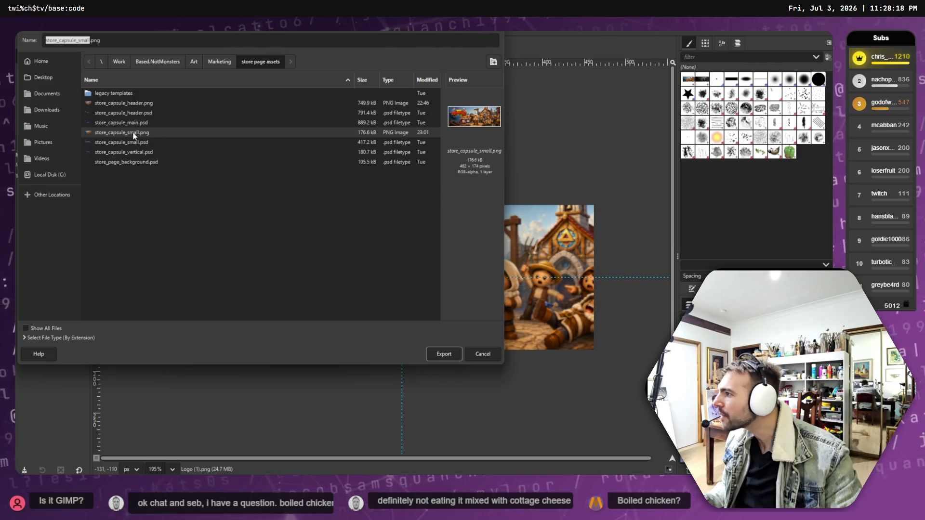
double_click(134, 136)
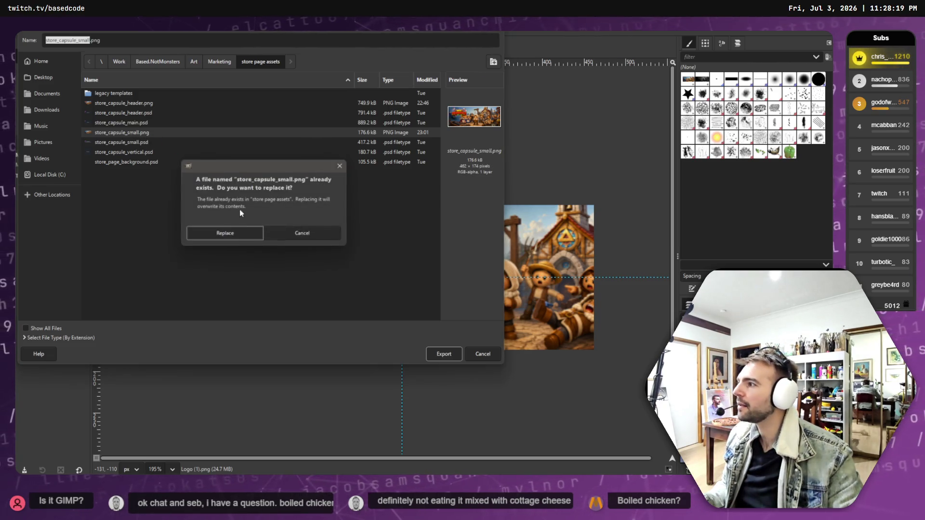
left_click(250, 239)
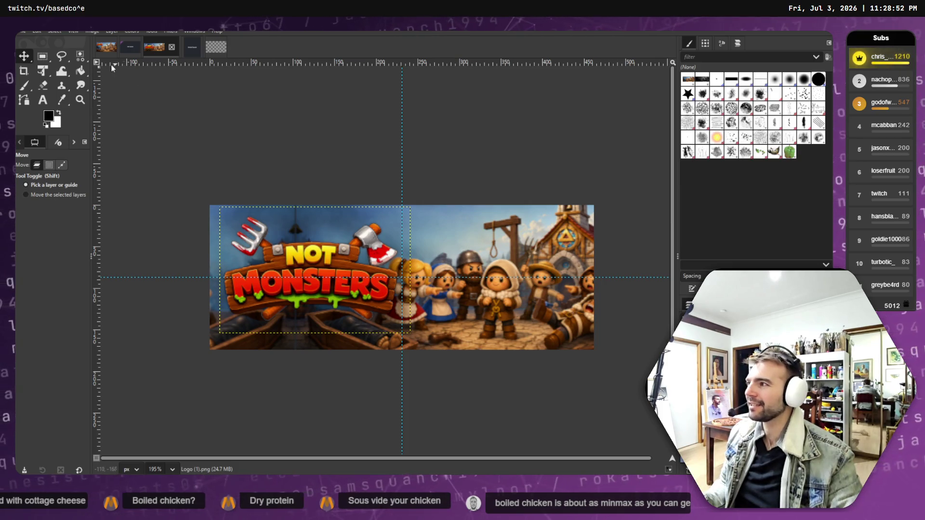
key("alt+f")
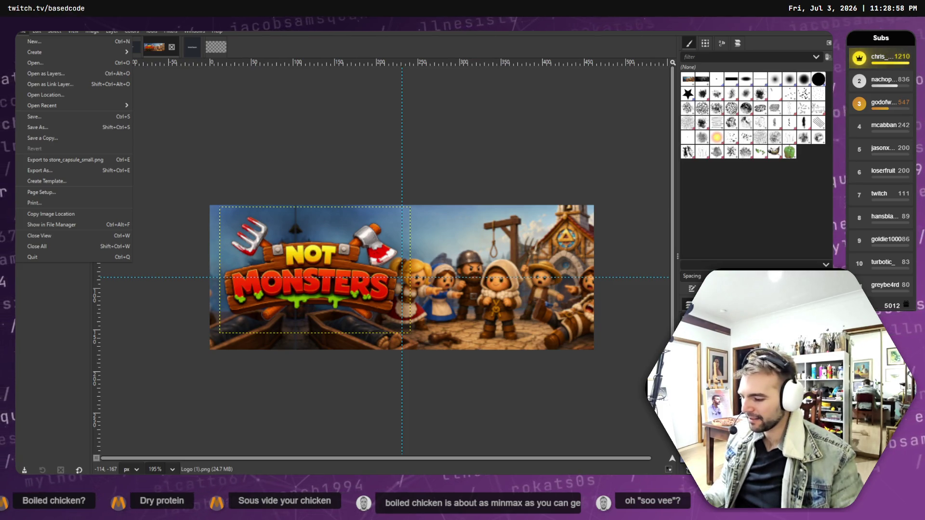
key("alt+Tab")
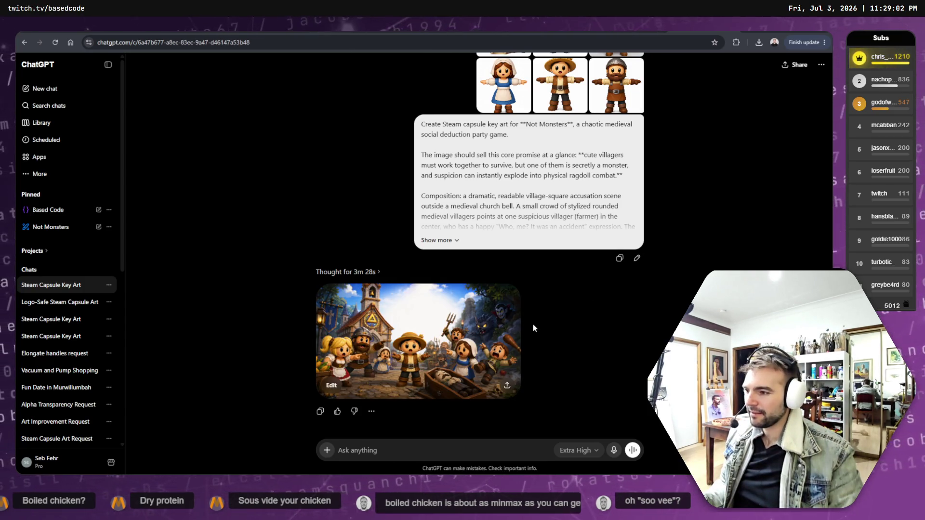
left_click(425, 330)
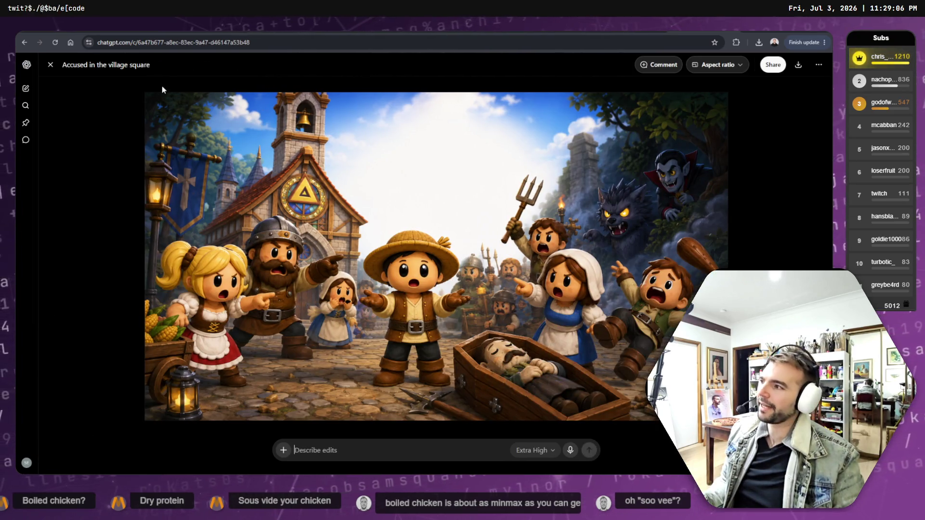
left_click(48, 65)
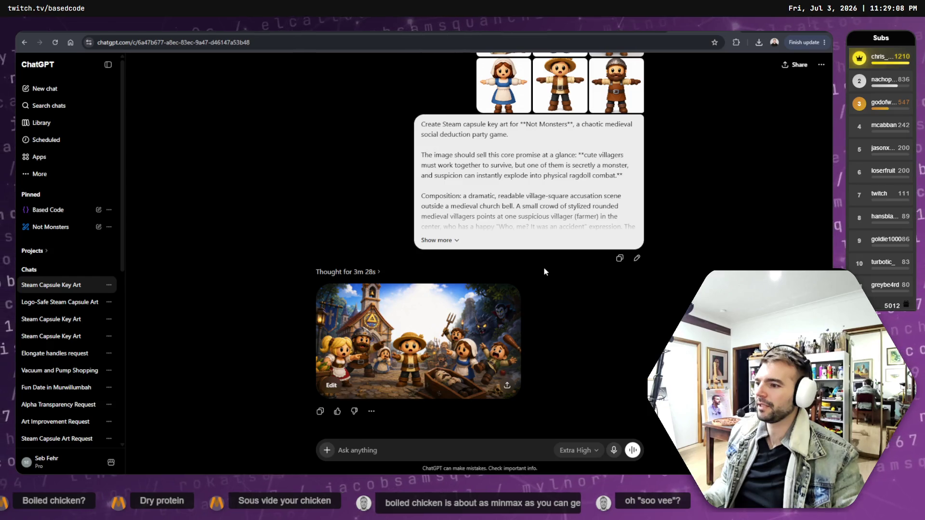
scroll(617, 318, "up", 2)
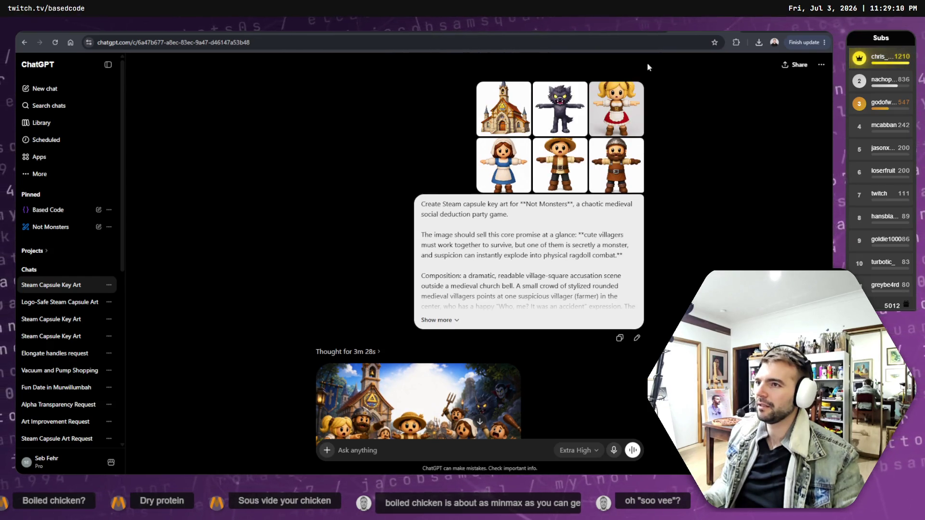
key("alt+Left")
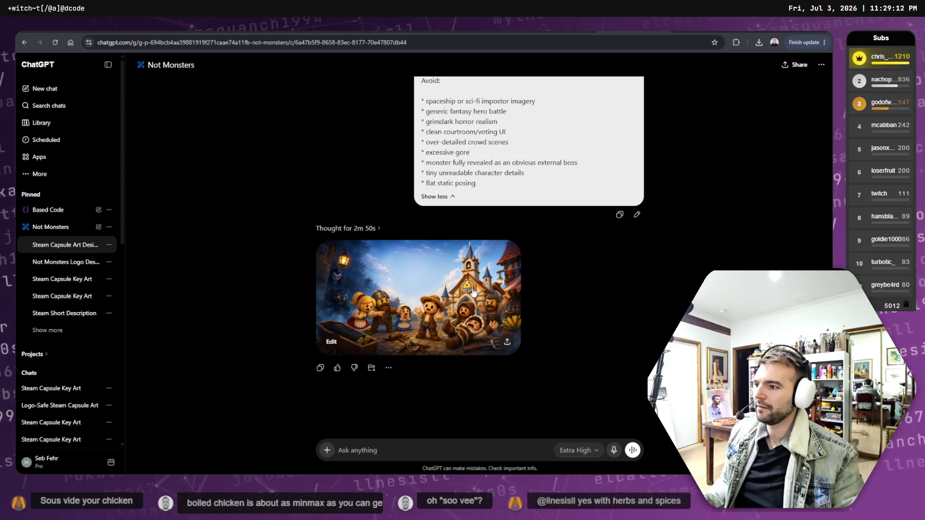
left_click(473, 292)
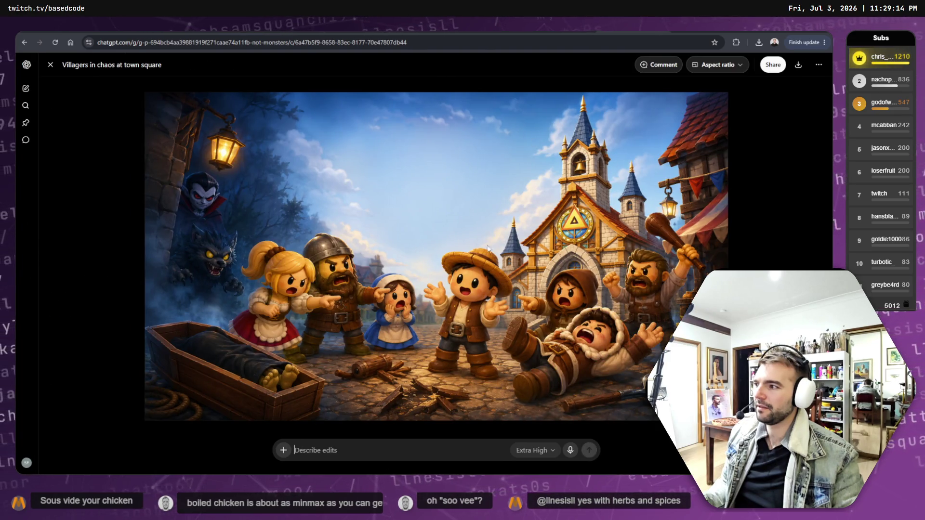
key("Escape")
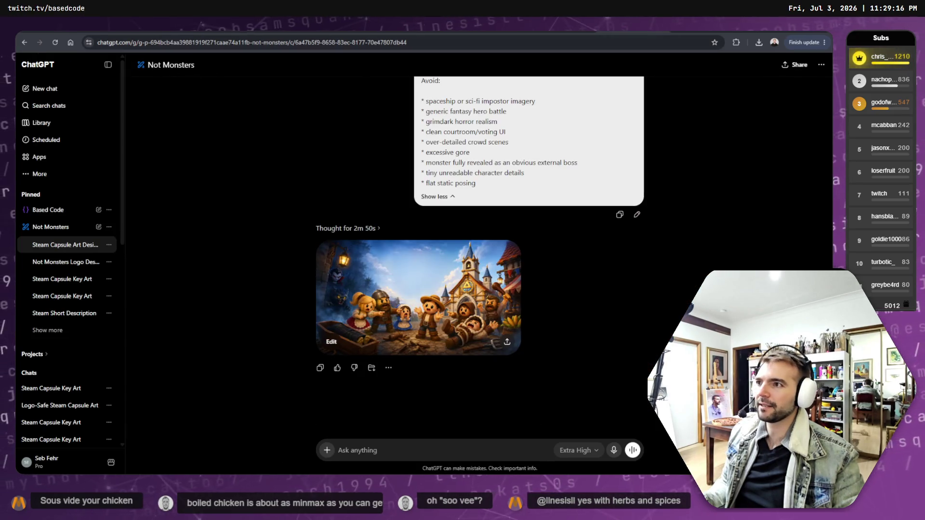
left_click(60, 302)
key("alt+Left")
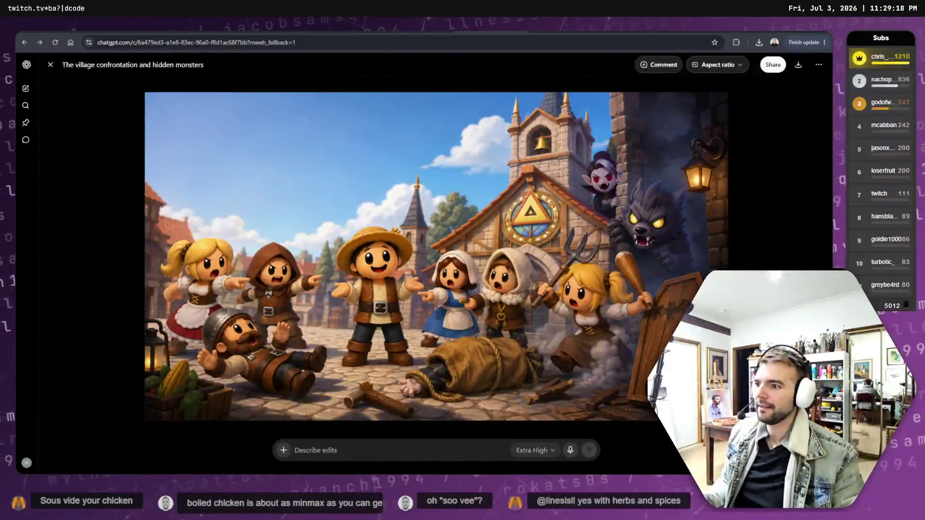
key("Escape")
key("alt+Tab")
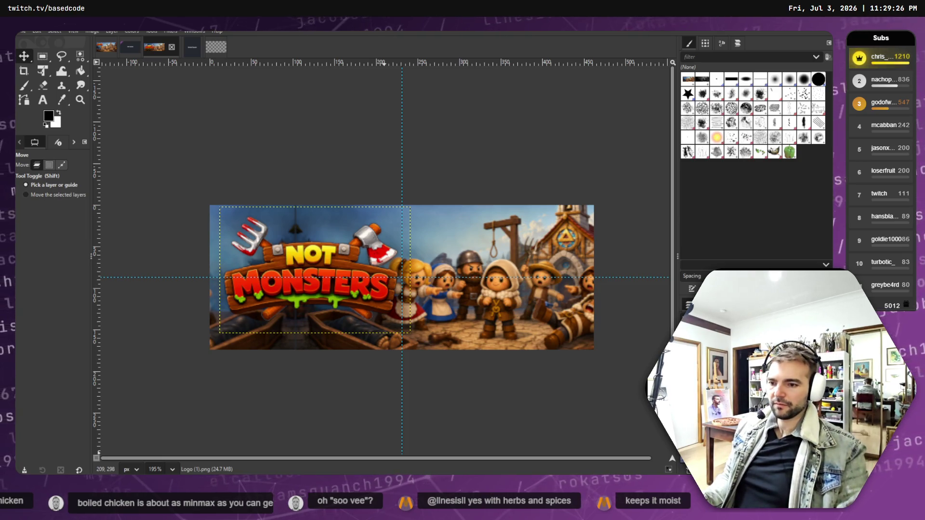
- Rotate the left copy of the character art about 2.31 degrees clockwise
left_click_drag(182, 307, 202, 314)
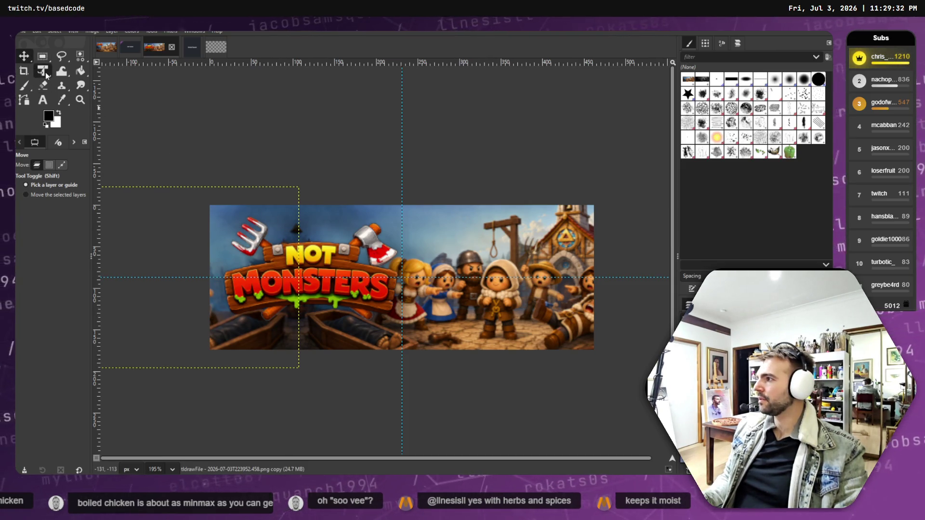
left_click(46, 72)
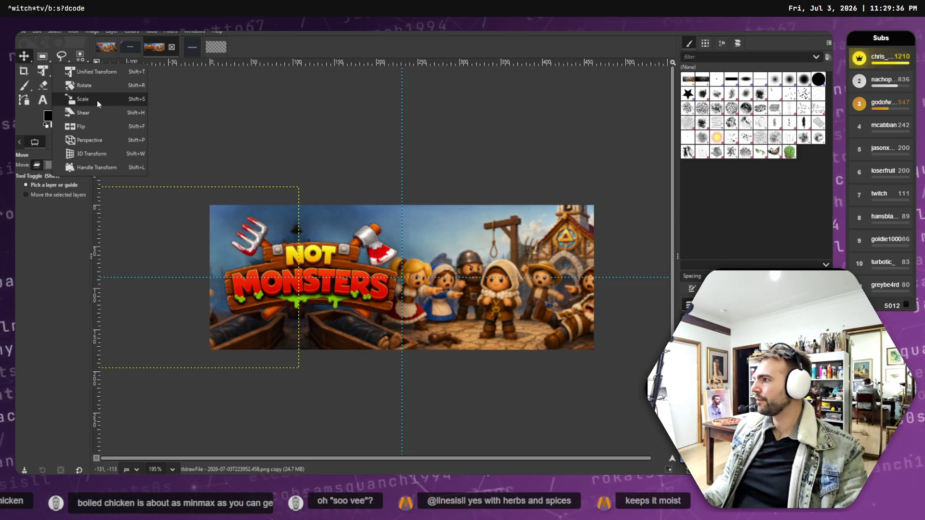
left_click(99, 86)
left_click(138, 99)
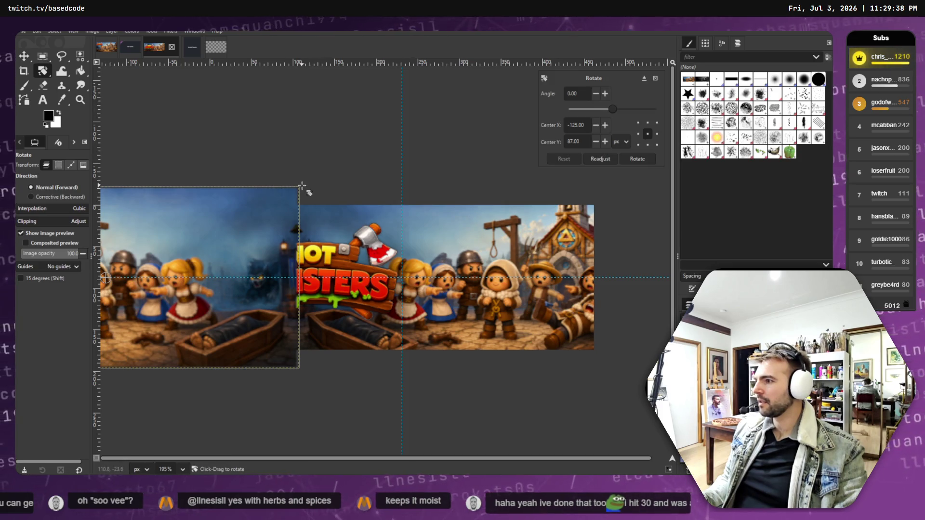
left_click_drag(302, 185, 306, 192)
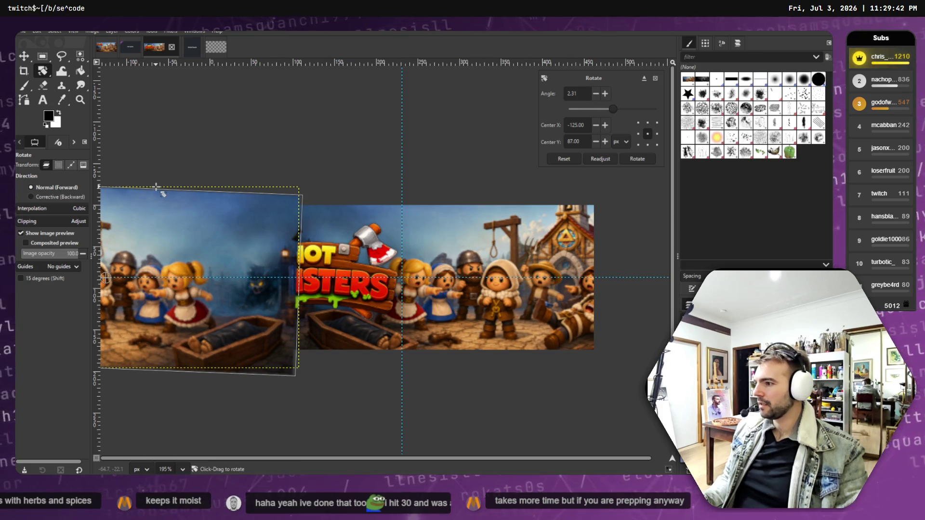
key("Return")
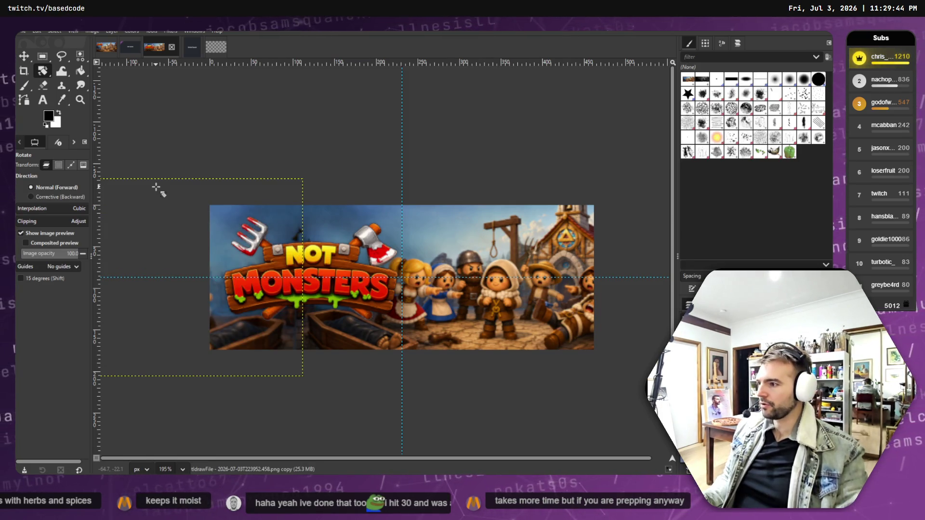
- Nudge the rotated copy back into alignment, about 5 px right then 2 px left
left_click(24, 57)
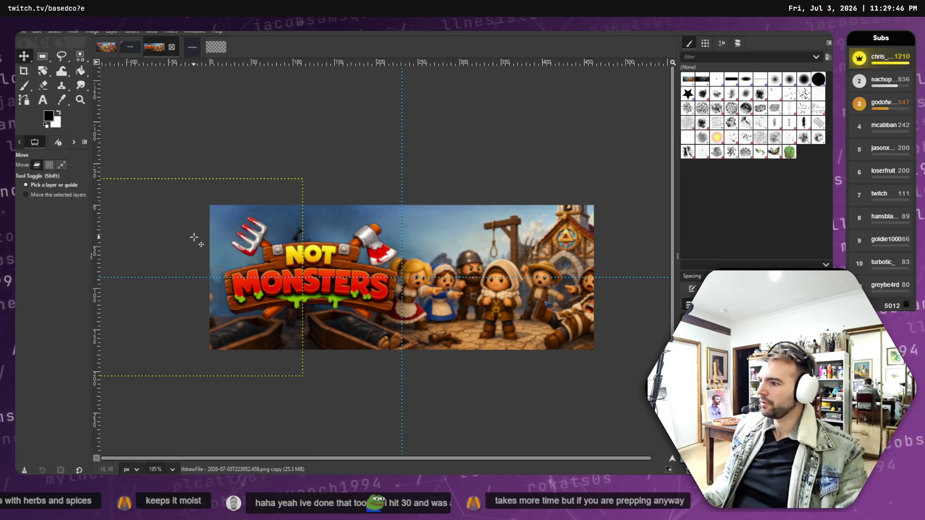
left_click_drag(193, 237, 195, 237)
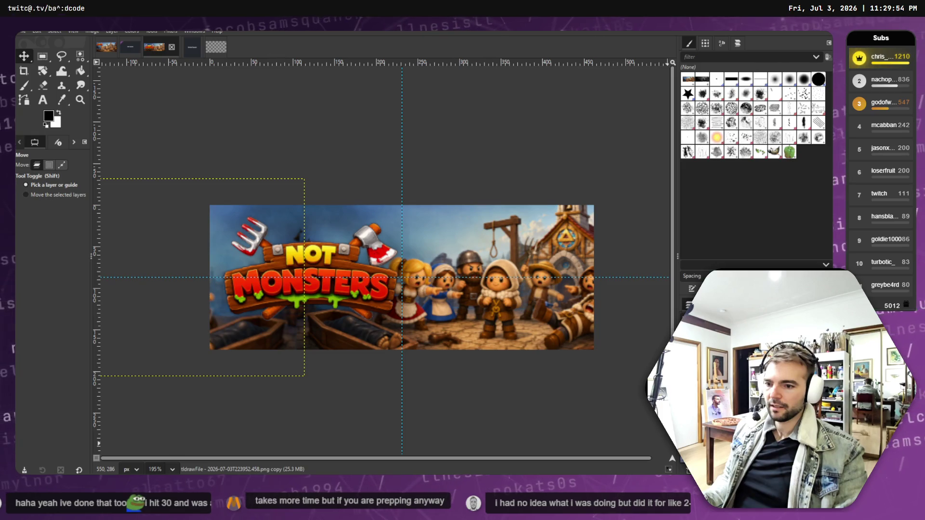
left_click_drag(514, 307, 511, 307)
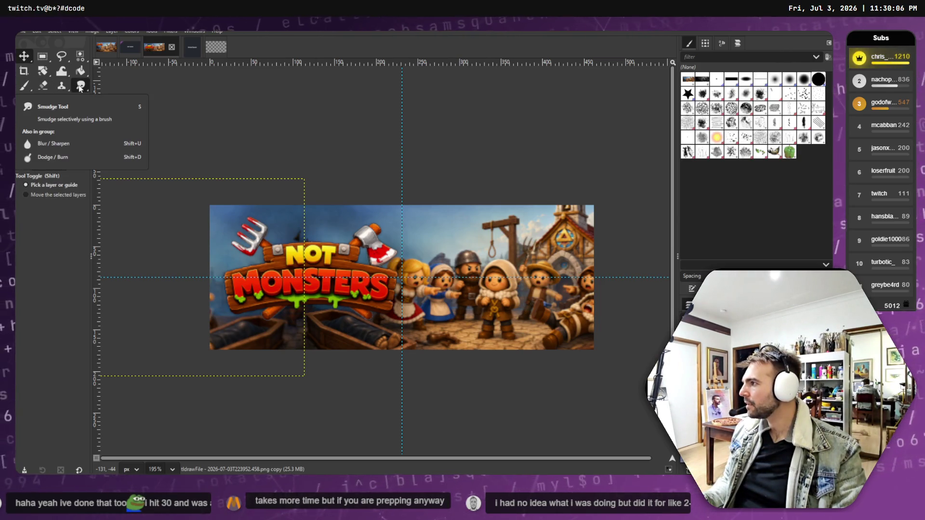
- Smudge the seam where the copied art overlaps the original along the bottom
left_click(81, 86)
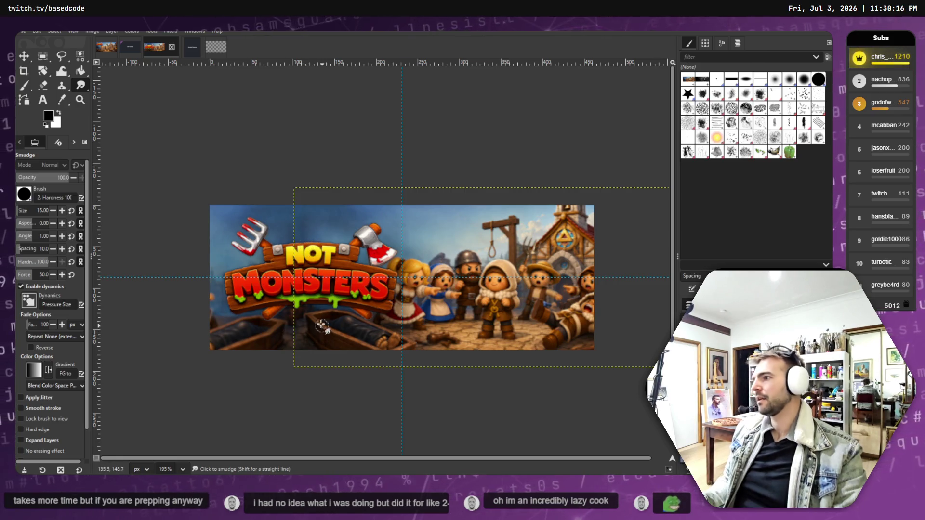
left_click(36, 30)
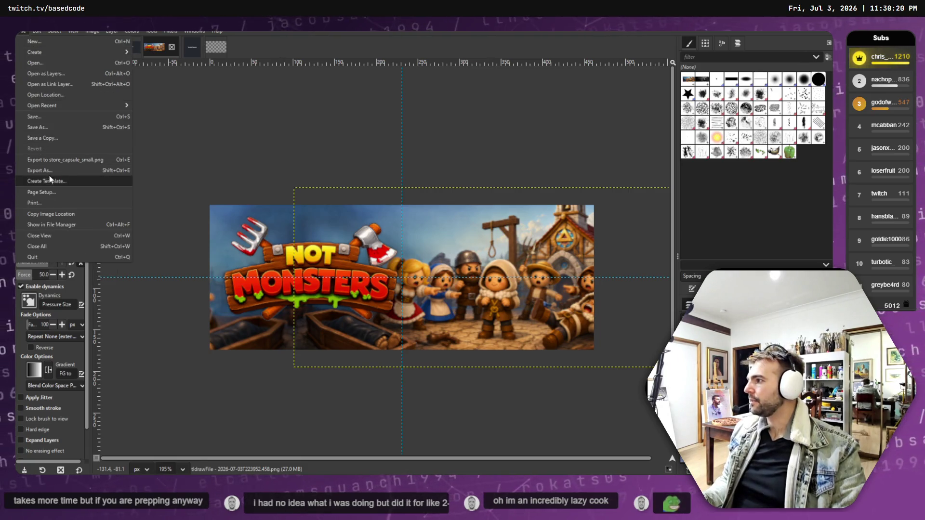
- Open Save As several times, check the store page assets folder path, and cancel without saving
left_click(43, 127)
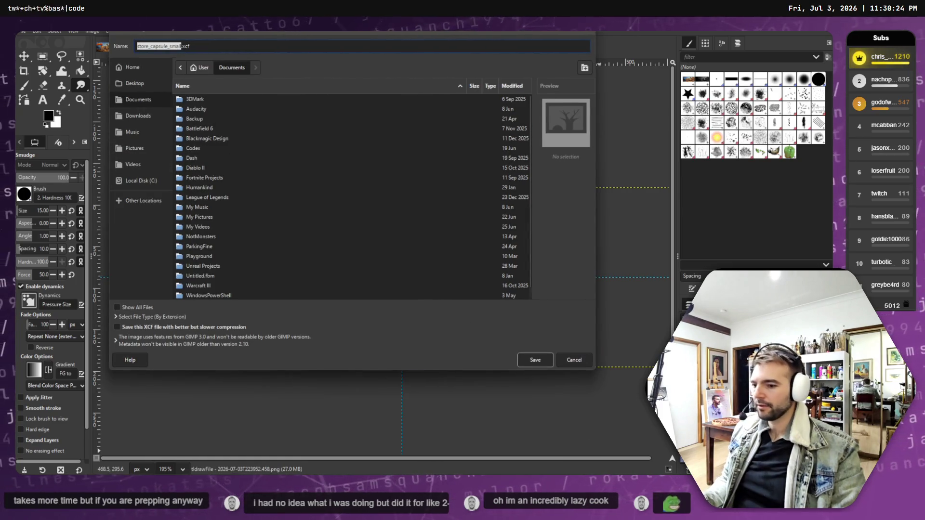
key("alt+Tab")
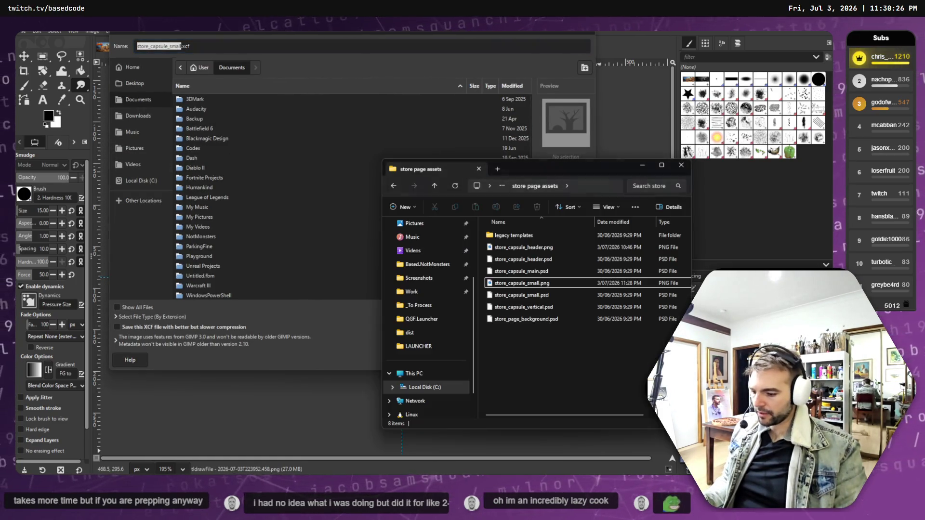
left_click(589, 191)
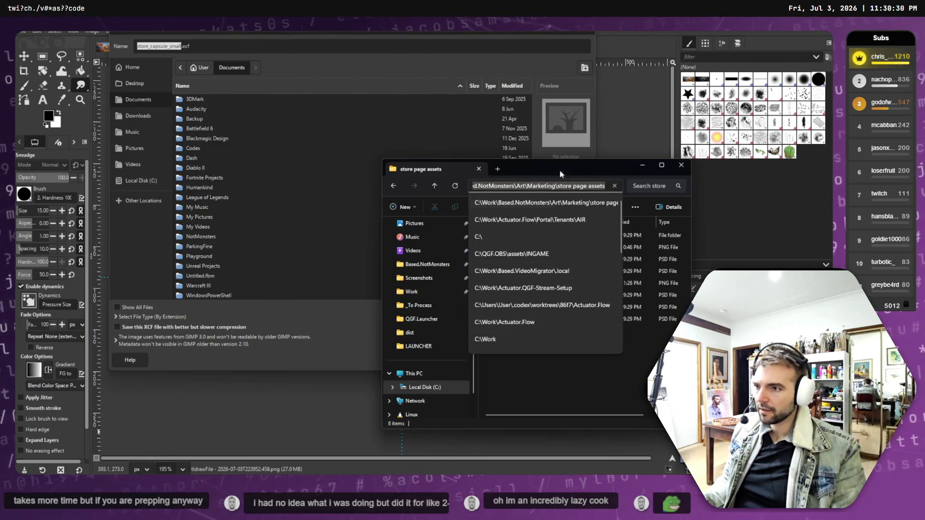
left_click(286, 65)
left_click(578, 360)
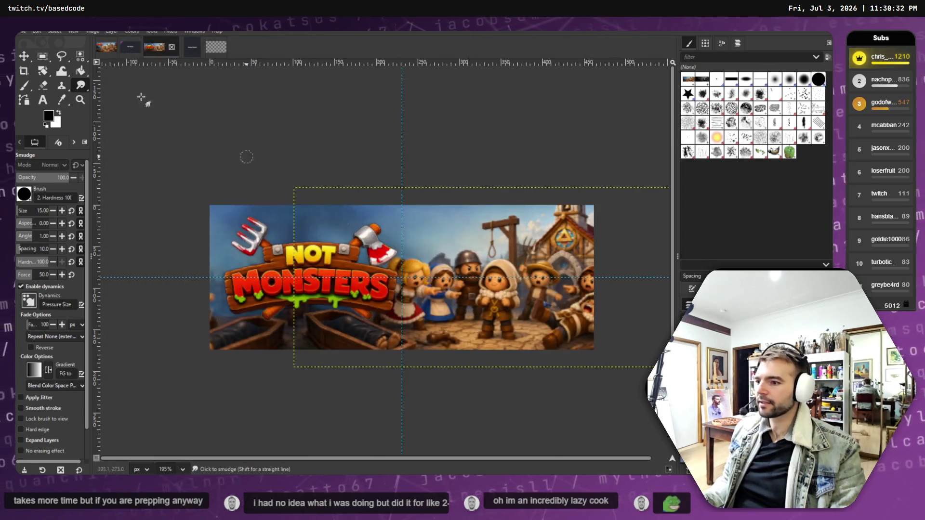
left_click(23, 34)
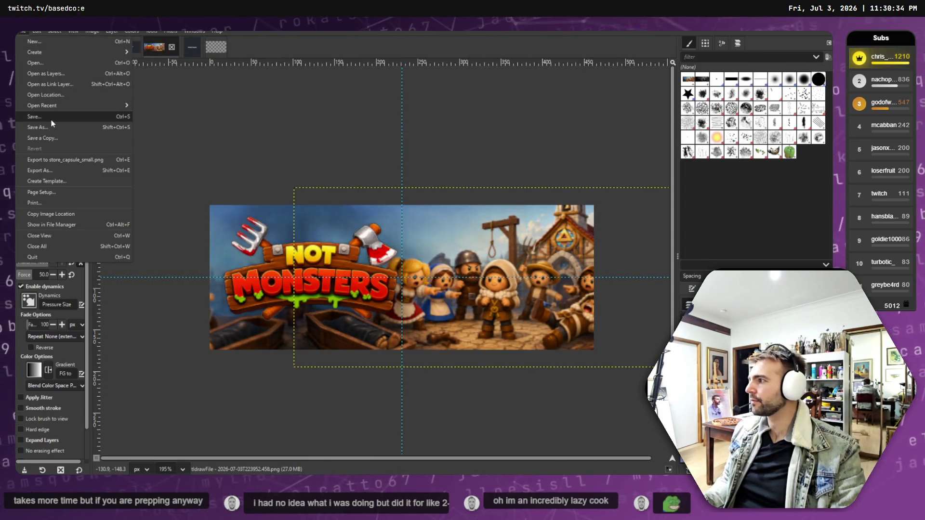
left_click(52, 121)
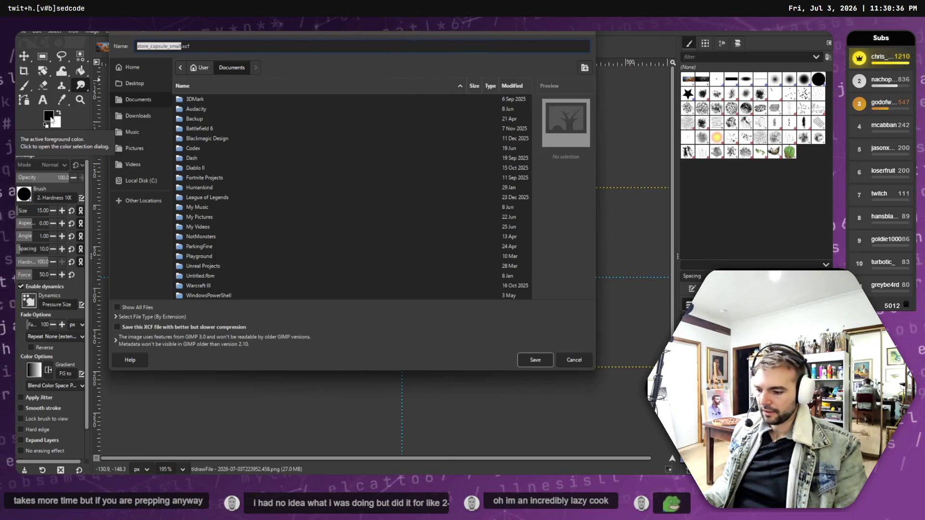
key("alt+Tab")
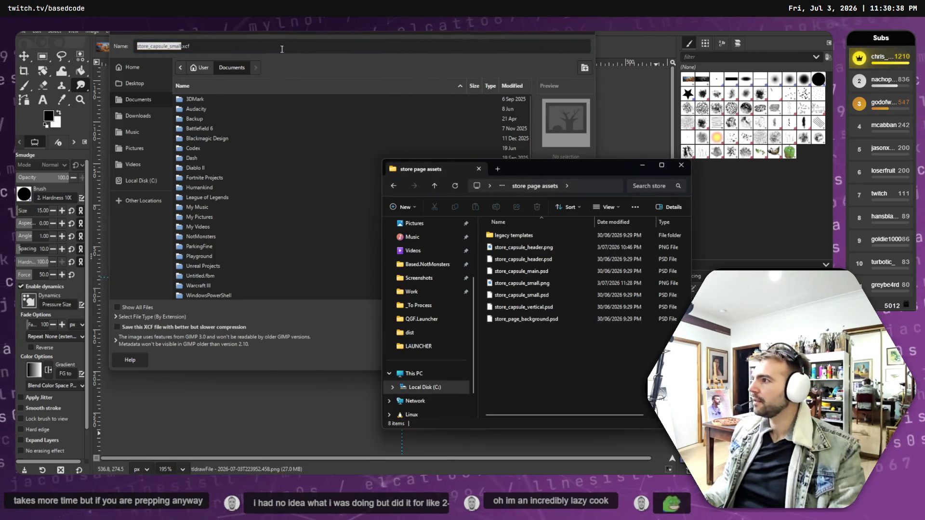
key("alt+Tab")
key("Return")
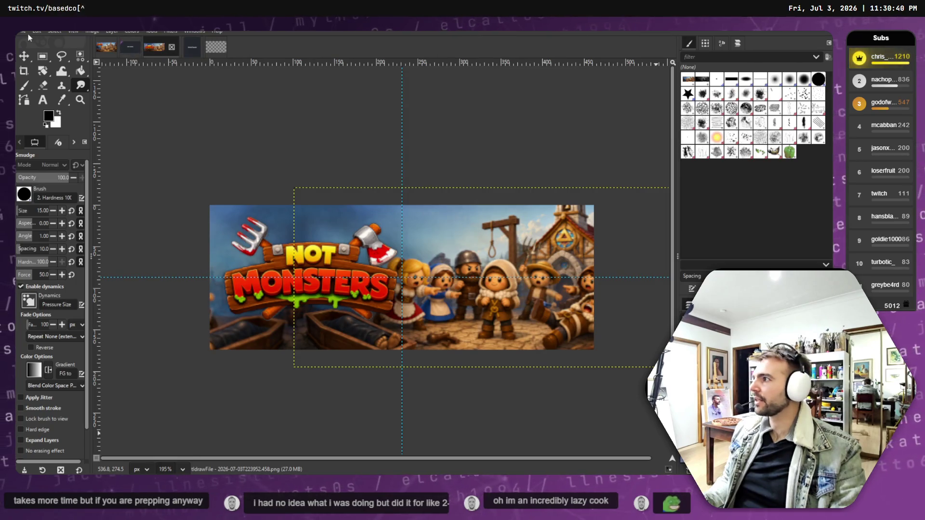
left_click(23, 32)
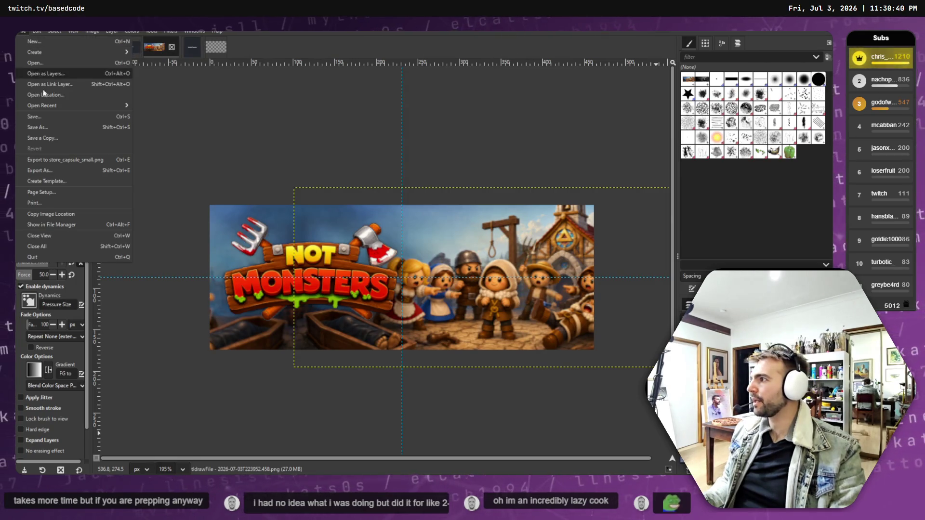
left_click(45, 129)
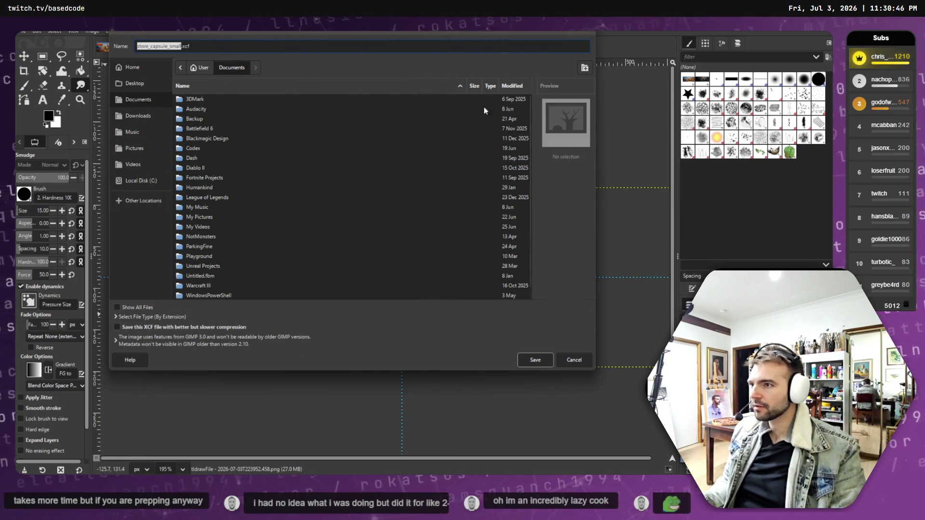
left_click(573, 361)
left_click(22, 31)
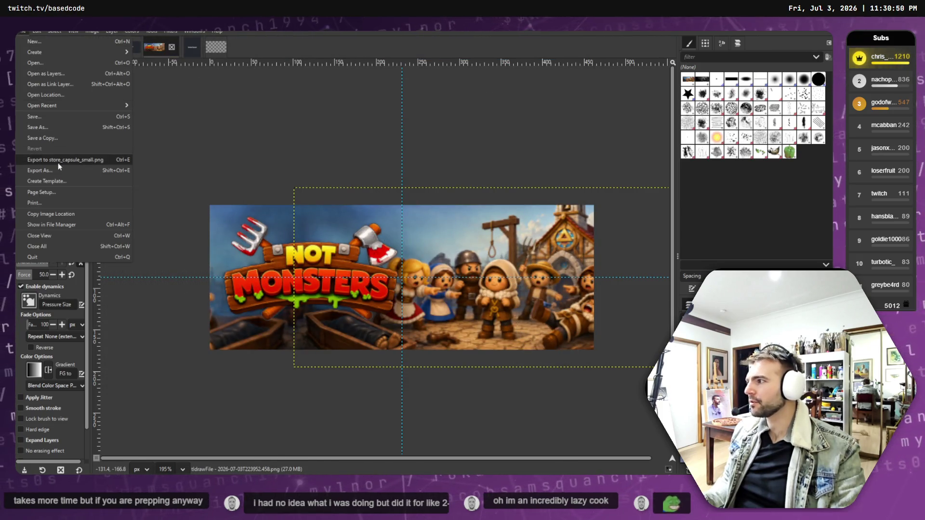
- Browse the Export dialog's file type list, then close it without exporting
left_click(77, 171)
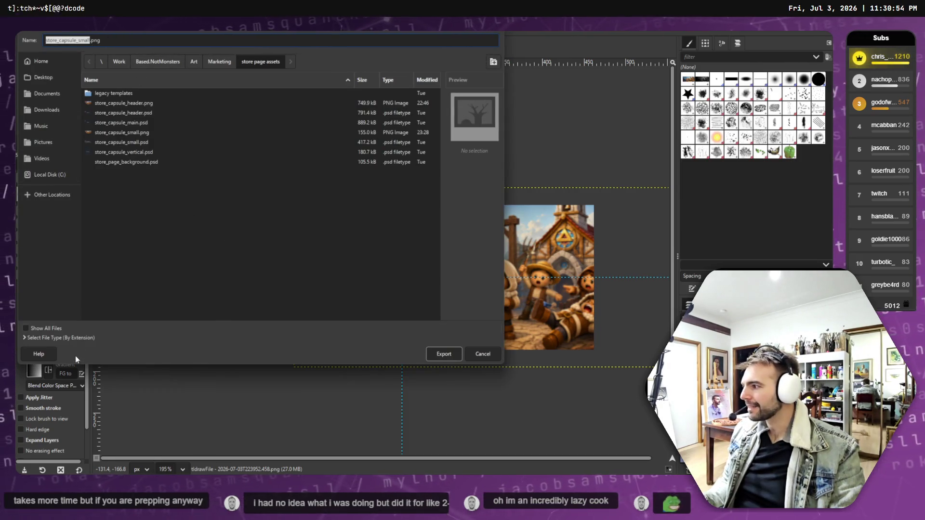
left_click(73, 339)
scroll(86, 320, "down", 3)
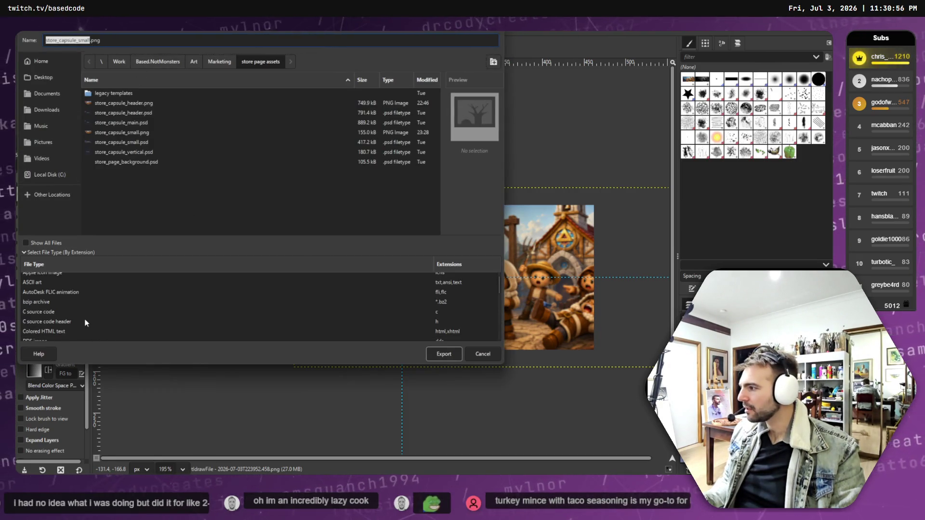
scroll(86, 324, "down", 5)
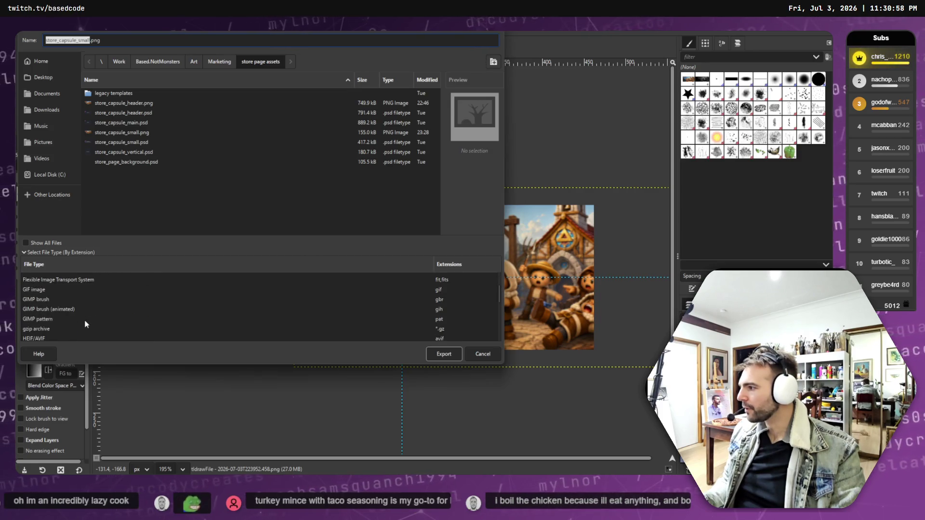
scroll(84, 323, "down", 5)
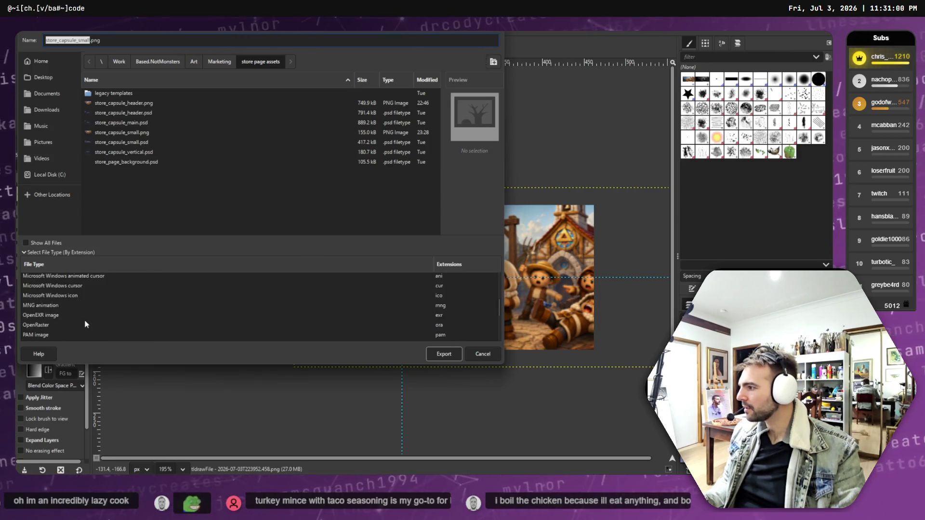
scroll(79, 321, "down", 2)
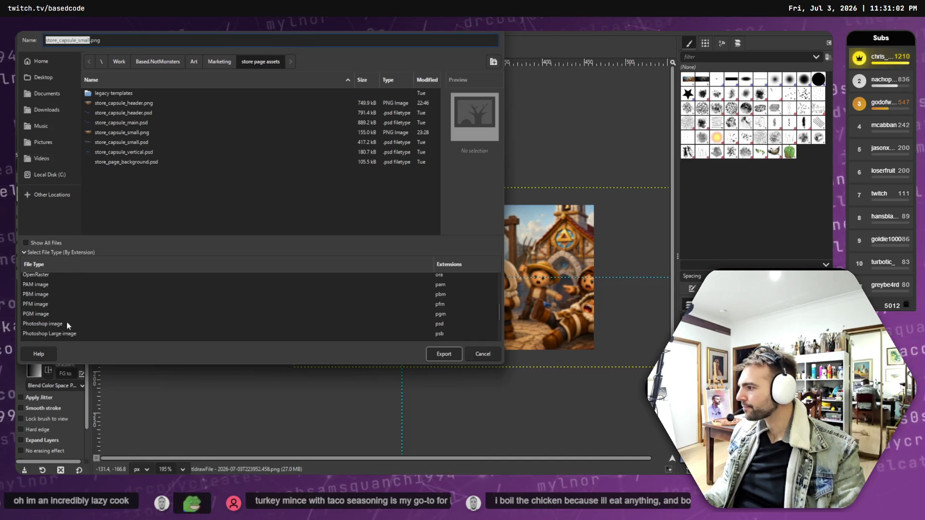
scroll(45, 331, "up", 1)
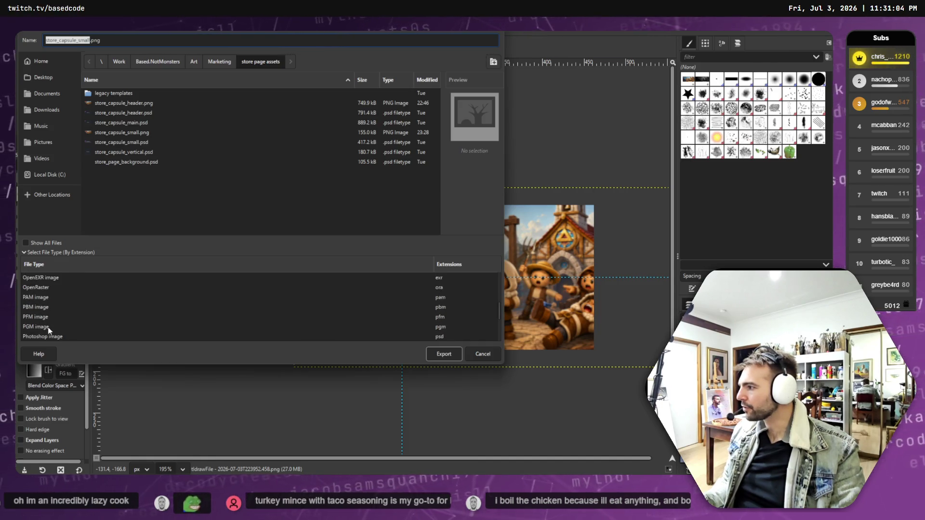
scroll(57, 330, "down", 3)
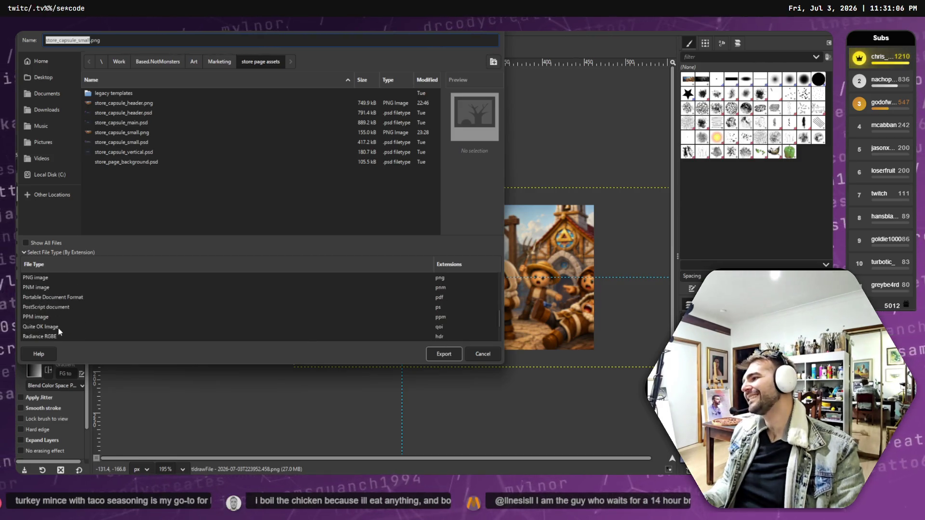
scroll(60, 330, "up", 1)
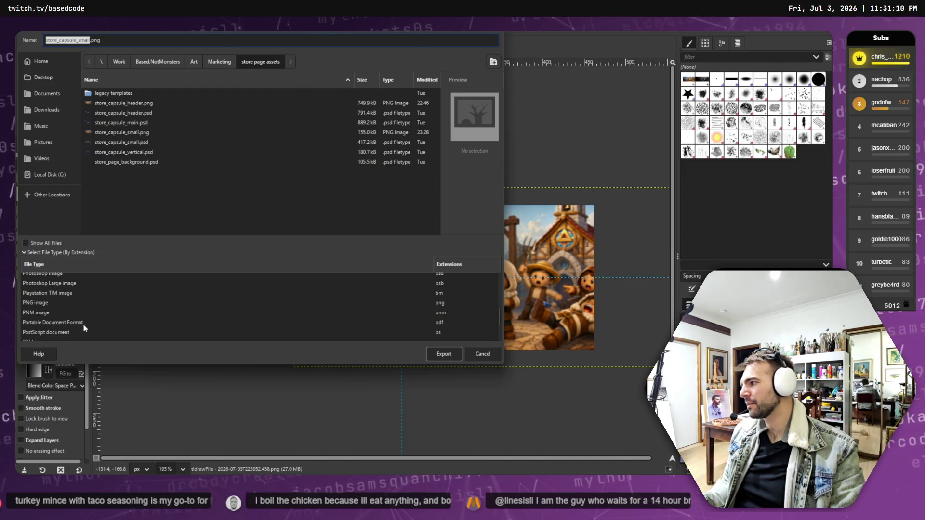
scroll(89, 325, "down", 1)
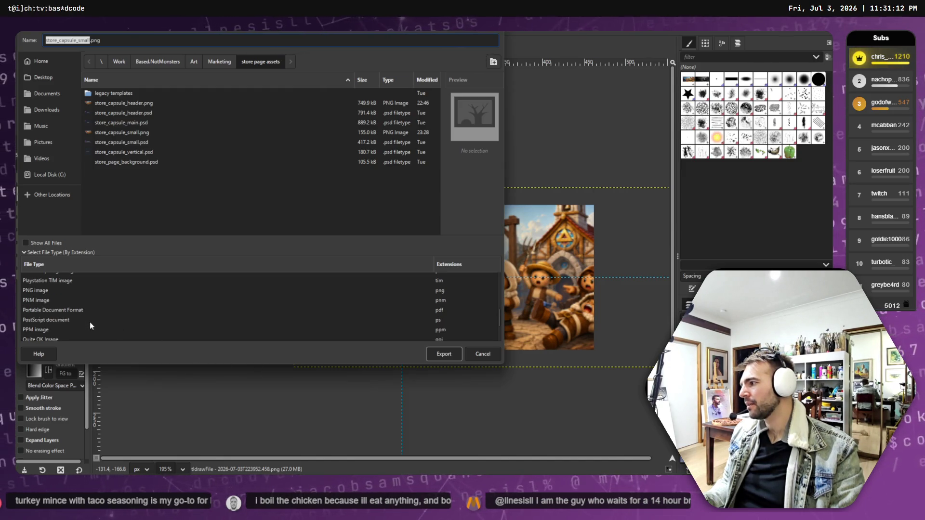
scroll(90, 321, "down", 2)
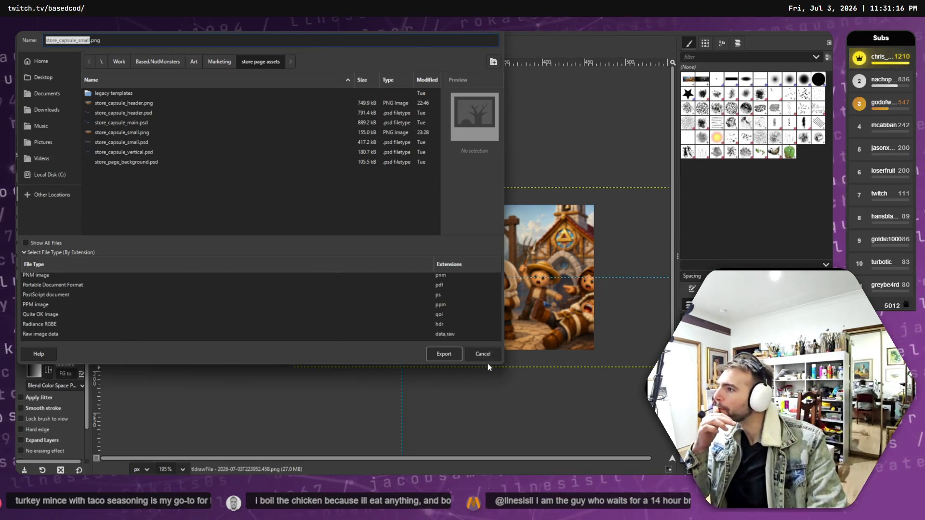
left_click(482, 354)
- Start Save As and review the GIMP 3.0 compatibility notes and save file types
left_click(25, 32)
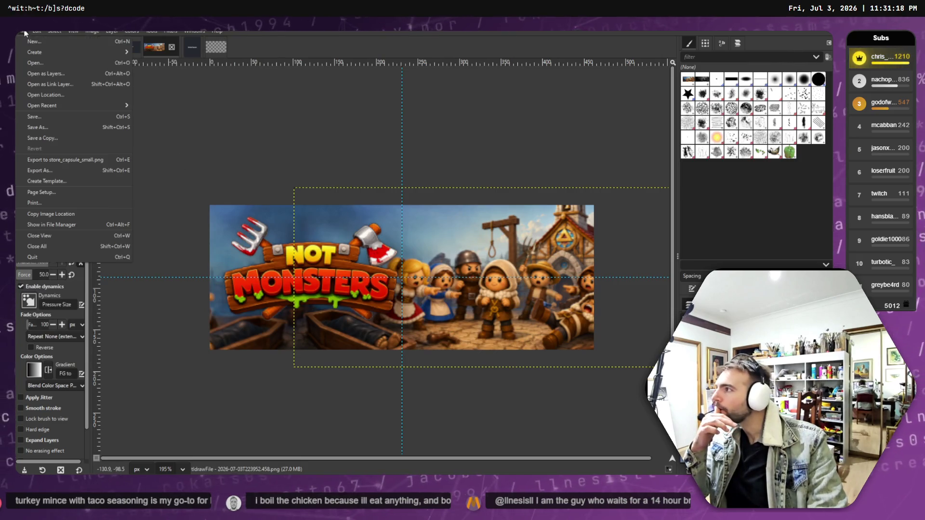
left_click(86, 128)
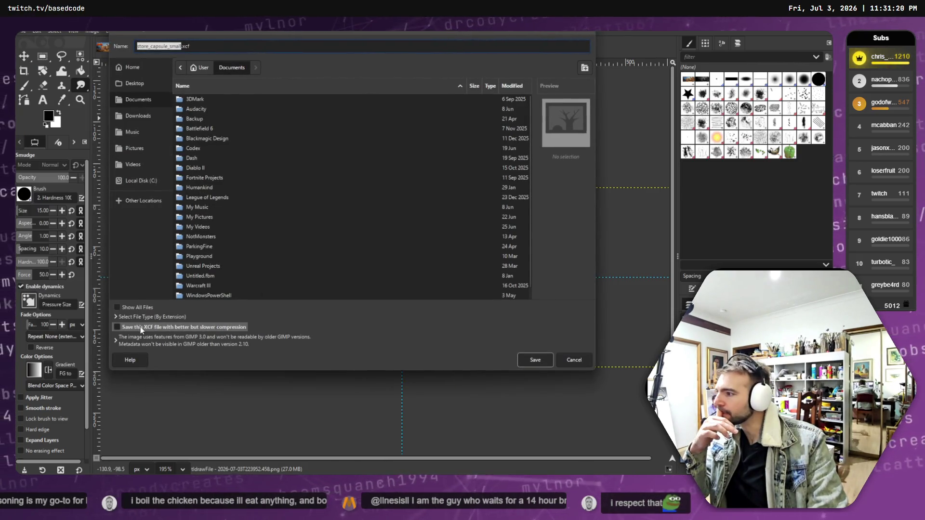
left_click(126, 342)
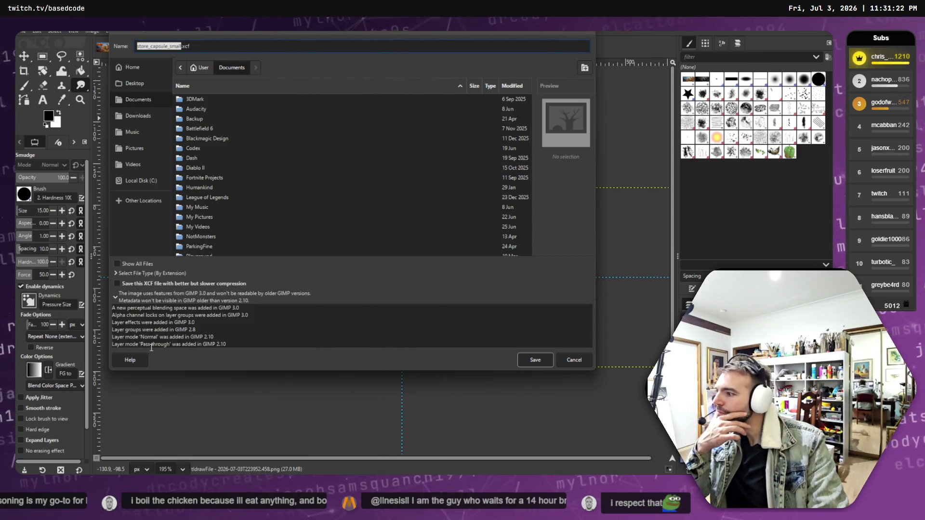
left_click(143, 297)
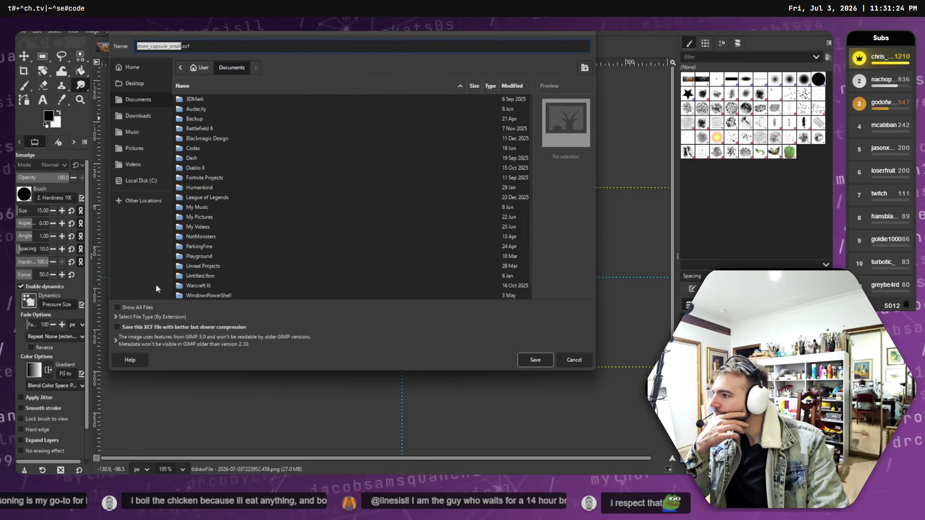
left_click(134, 316)
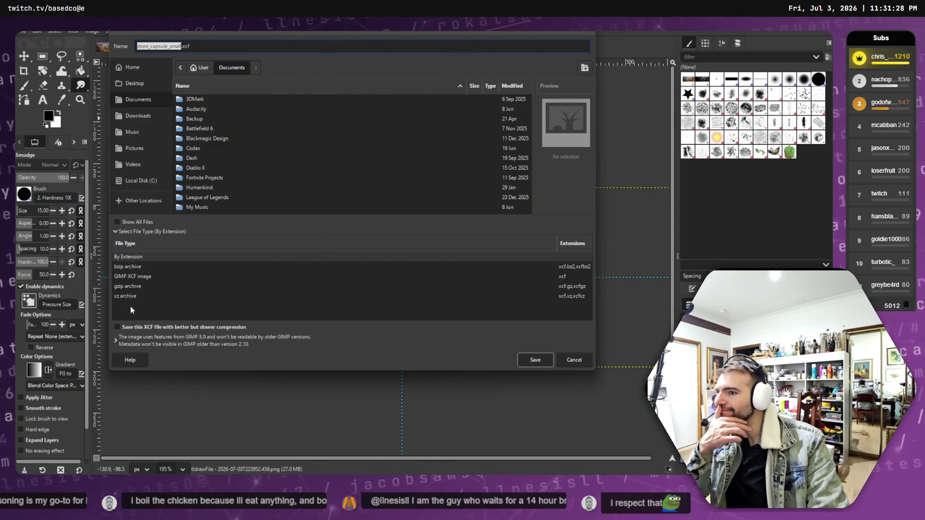
left_click(132, 232)
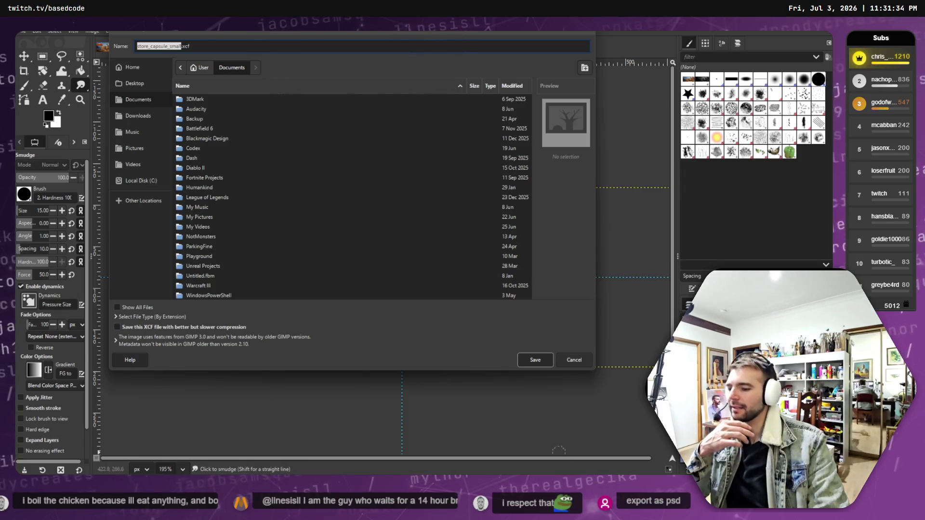
- Paste the store page assets folder path before the name and save store_capsule_small.xcf
key("alt+Tab")
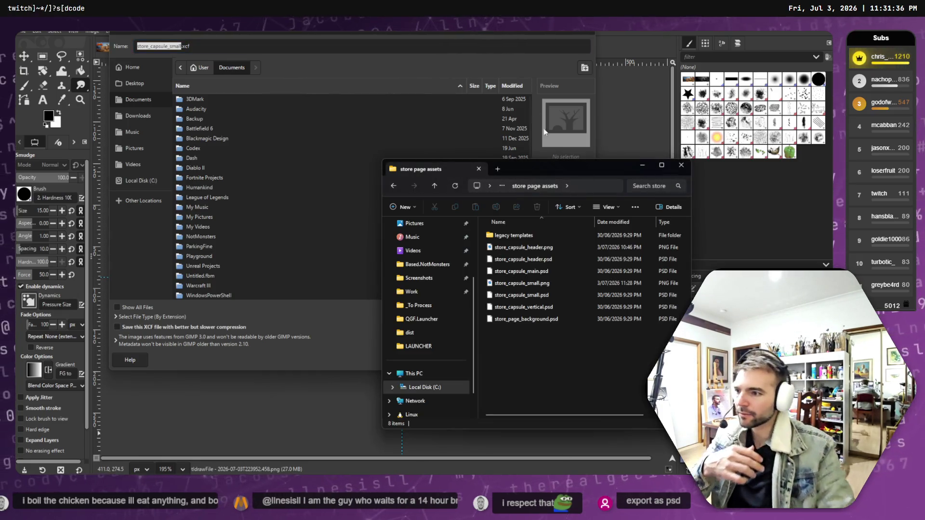
left_click(606, 188)
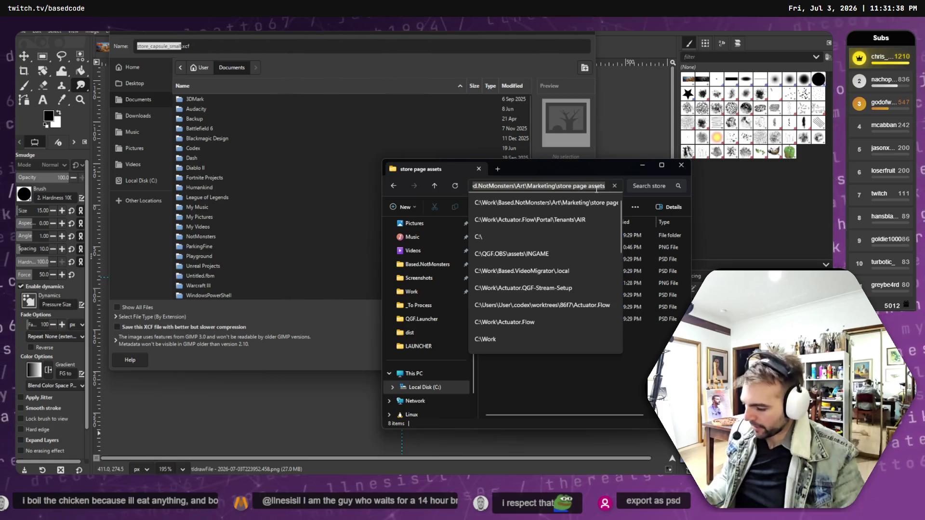
key("alt+Tab")
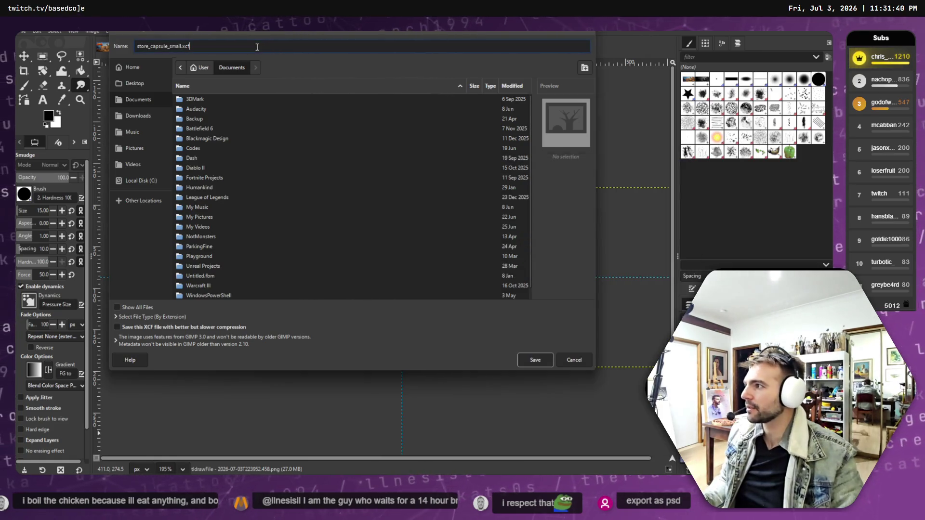
key("ctrl+a")
key("Home")
key("ctrl+v")
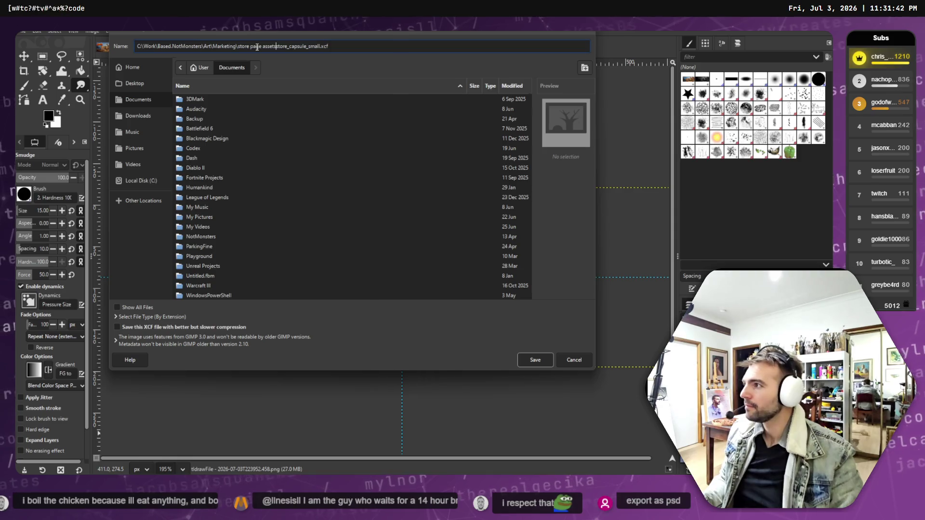
type("\\s")
key("Return")
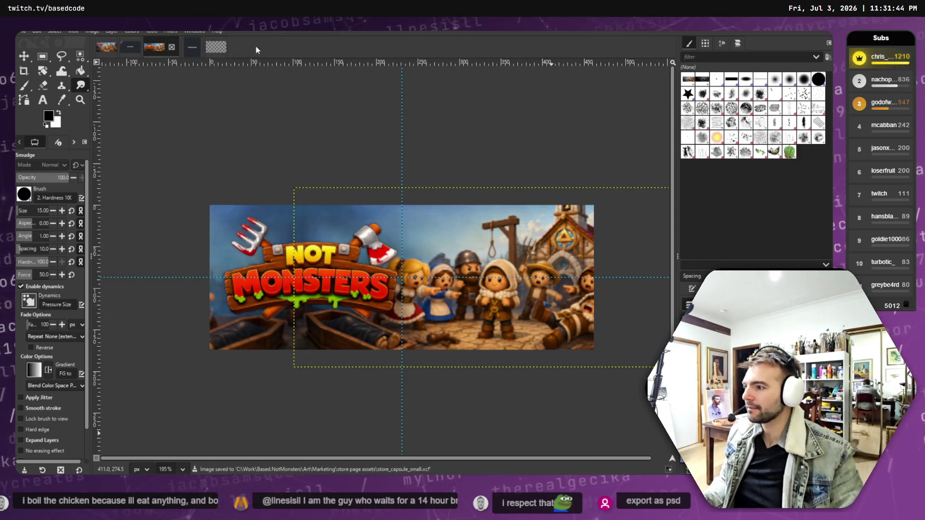
- Re-export the capsule to store_capsule_small.png
left_click(22, 31)
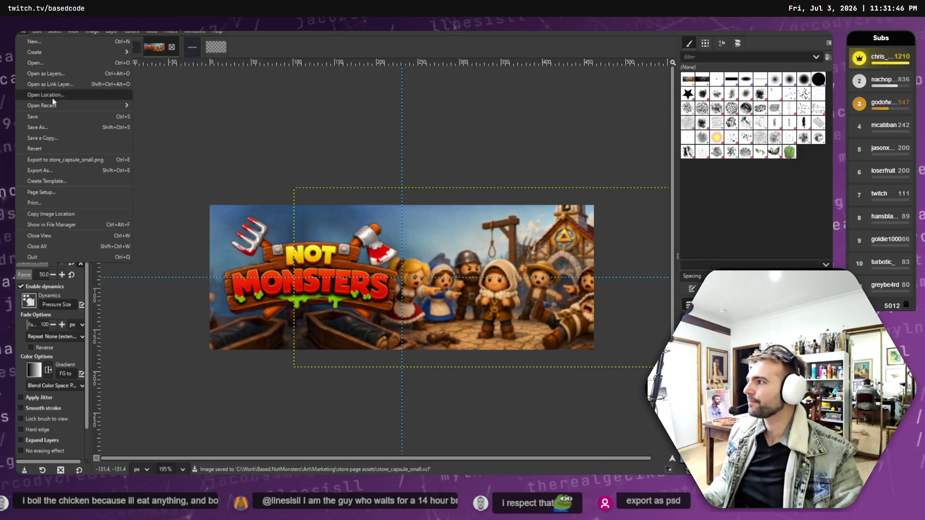
mouse_move(52, 105)
left_click(49, 170)
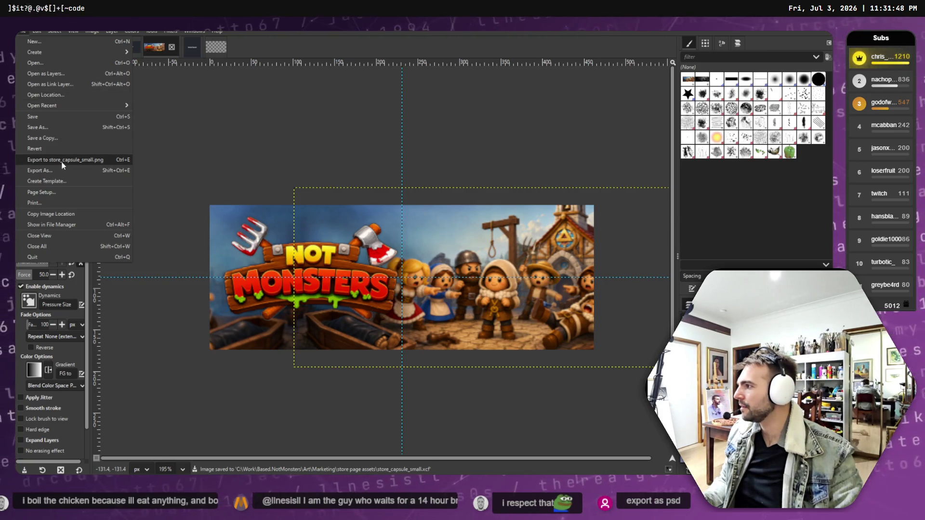
key("ctrl+e")
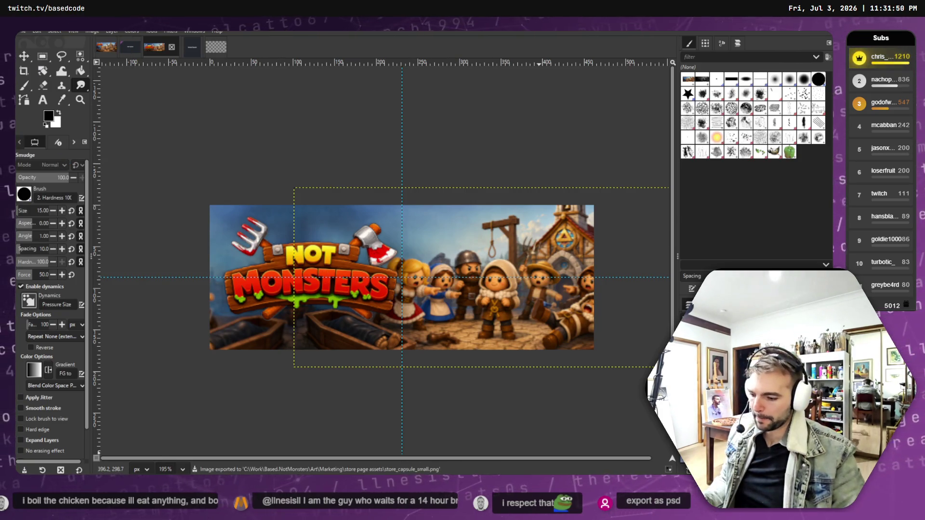
- Preview the exported PNG from the store page assets folder, close it, and minimise GIMP
key("alt+Tab")
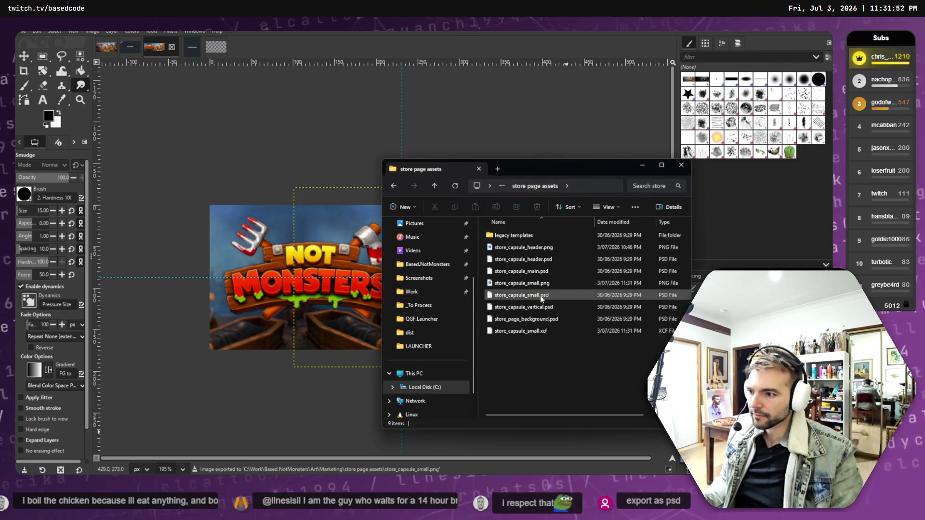
left_click(539, 284)
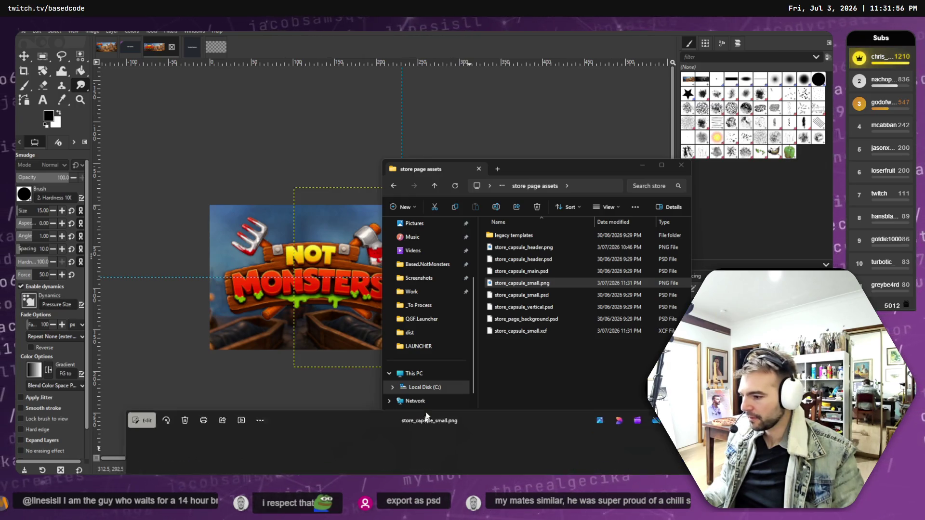
left_click_drag(418, 242, 425, 136)
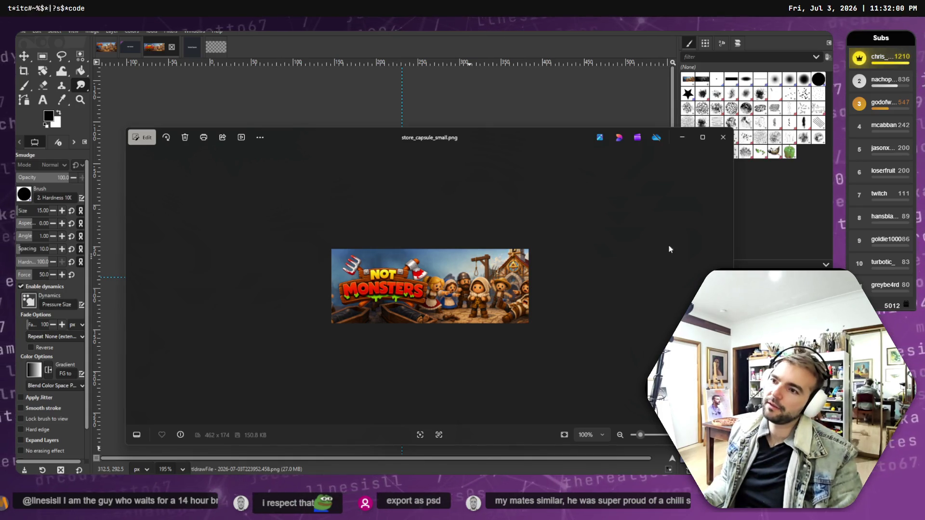
left_click(723, 138)
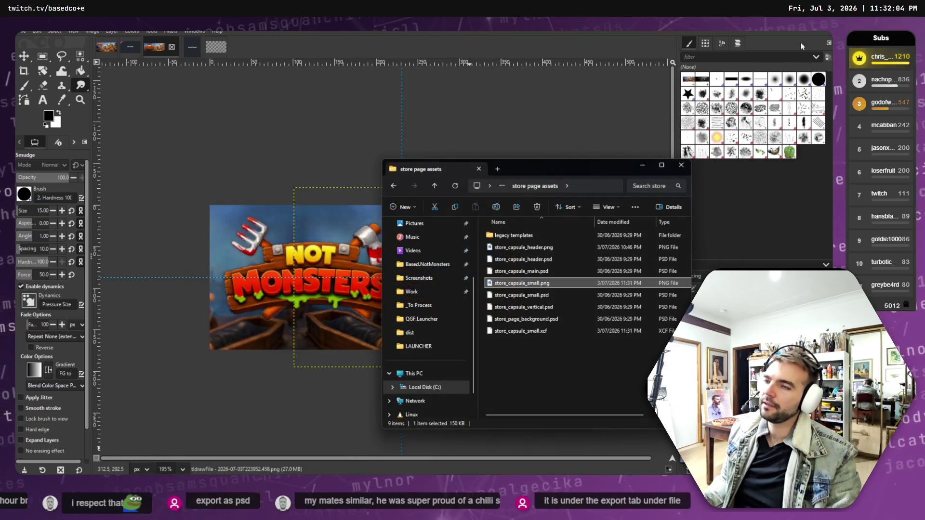
key("super+Down")
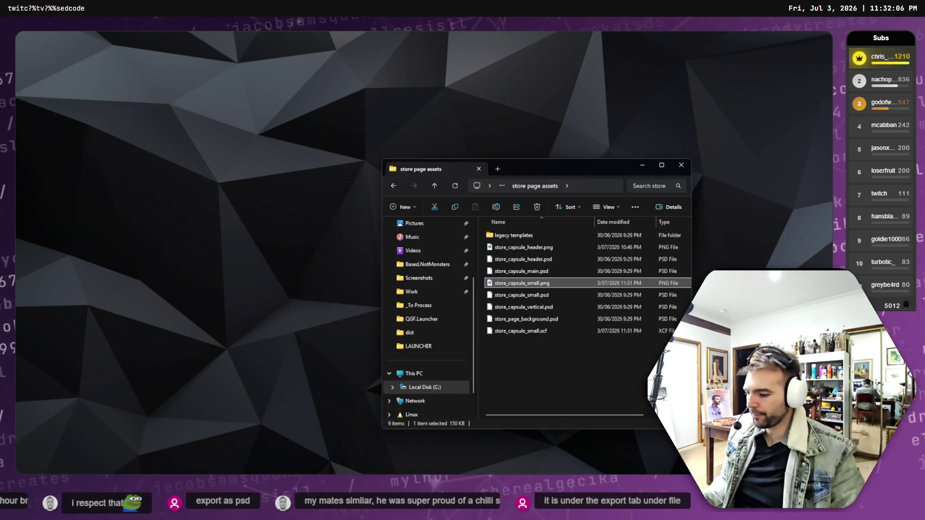
- Upload store_capsule_small.png as the English Small Capsule, confirming the legible-logo and no-extra-text rules
key("alt+Tab")
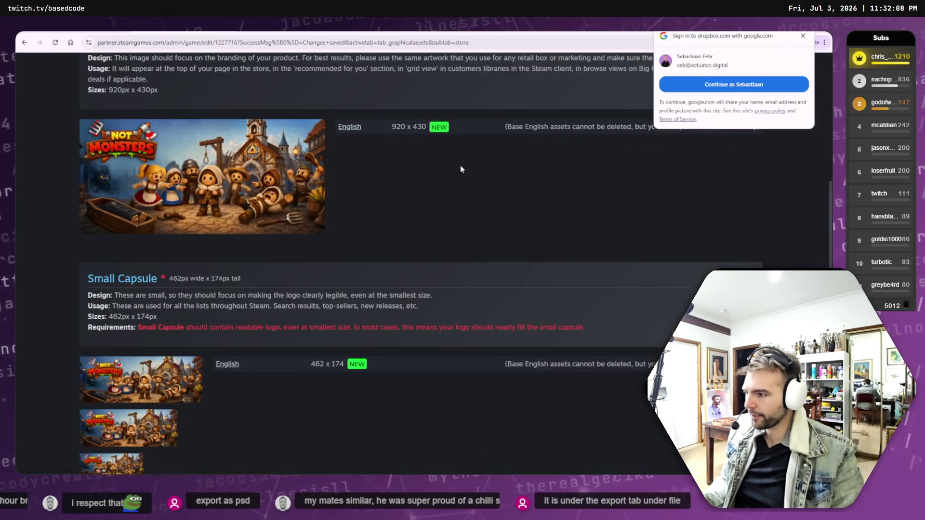
scroll(393, 276, "down", 5)
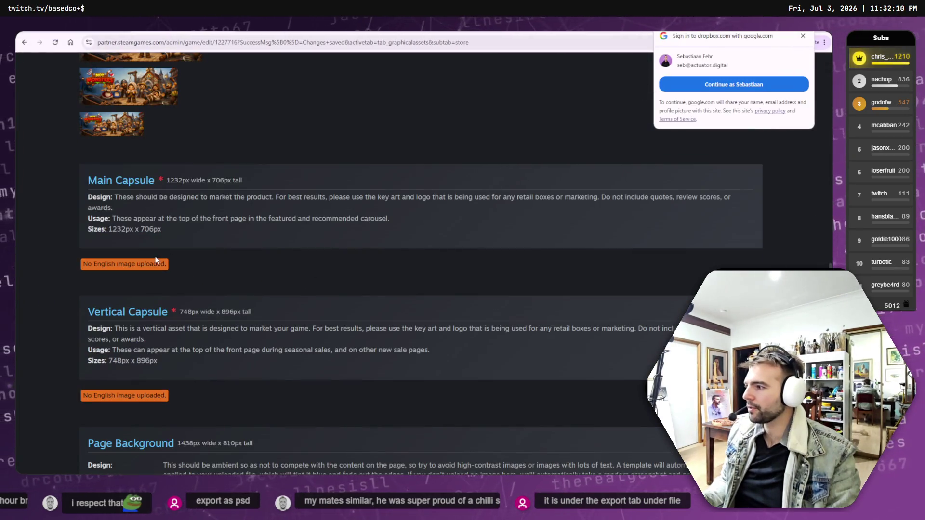
scroll(290, 278, "up", 8)
scroll(310, 277, "up", 6)
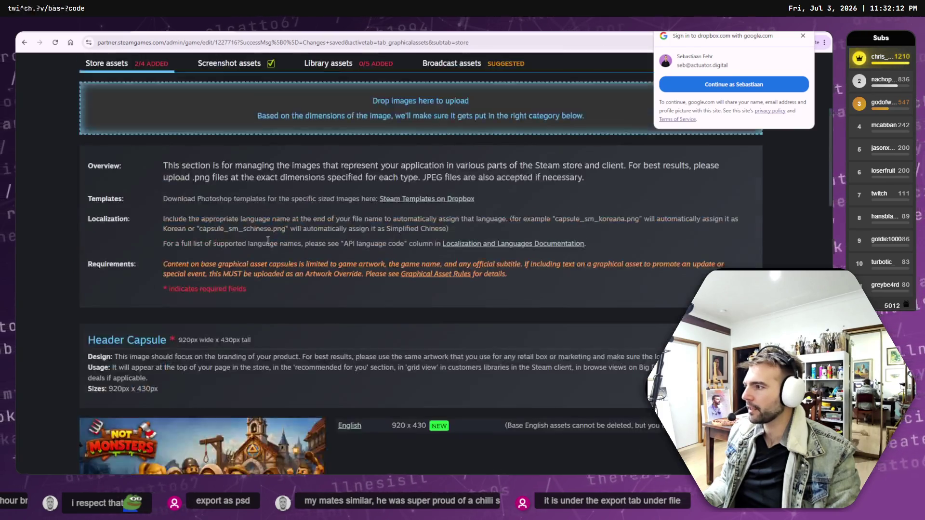
key("alt+Tab")
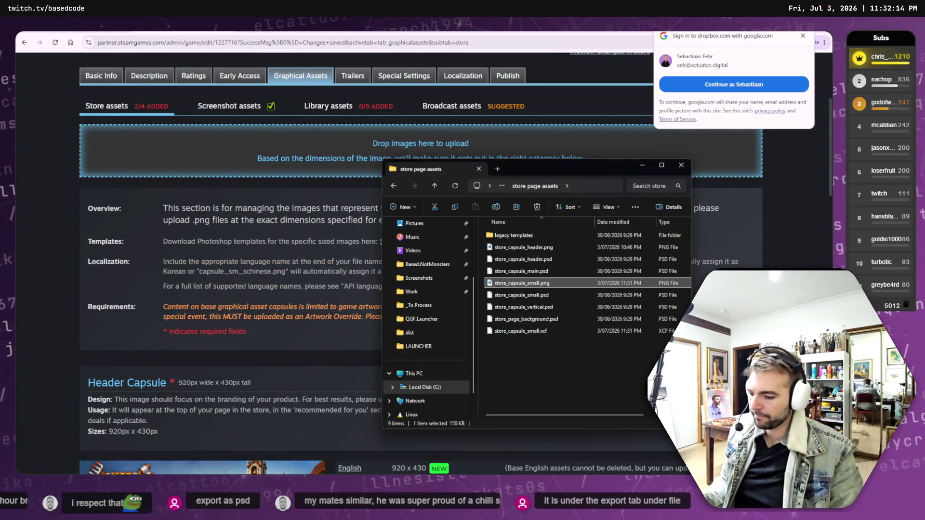
left_click_drag(535, 288, 270, 154)
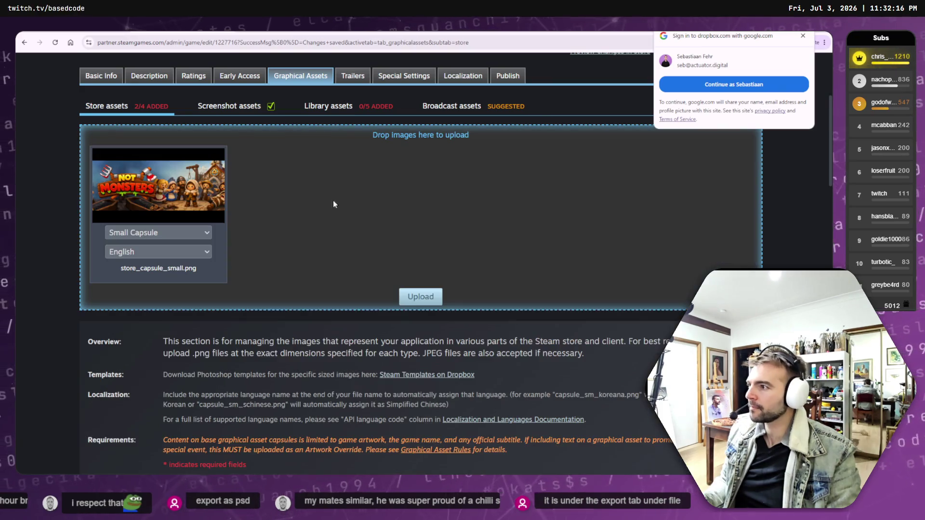
left_click(421, 296)
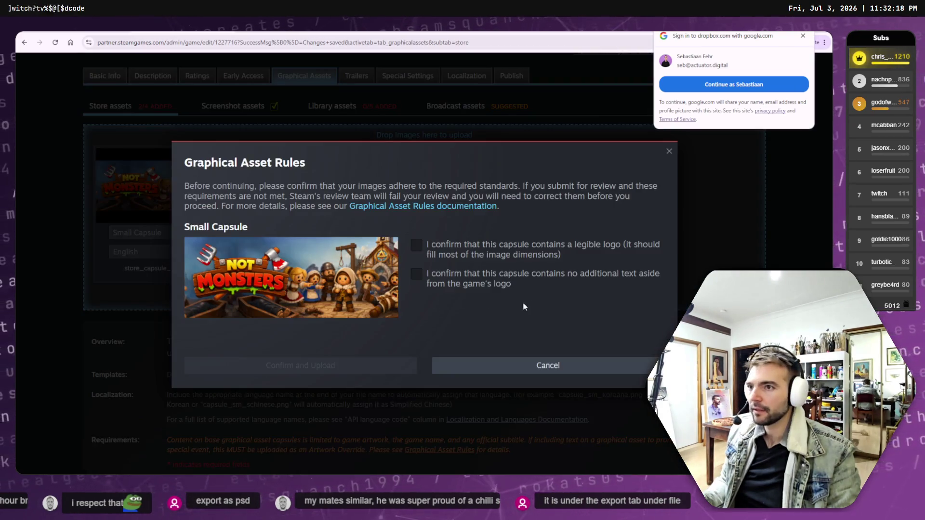
left_click(417, 246)
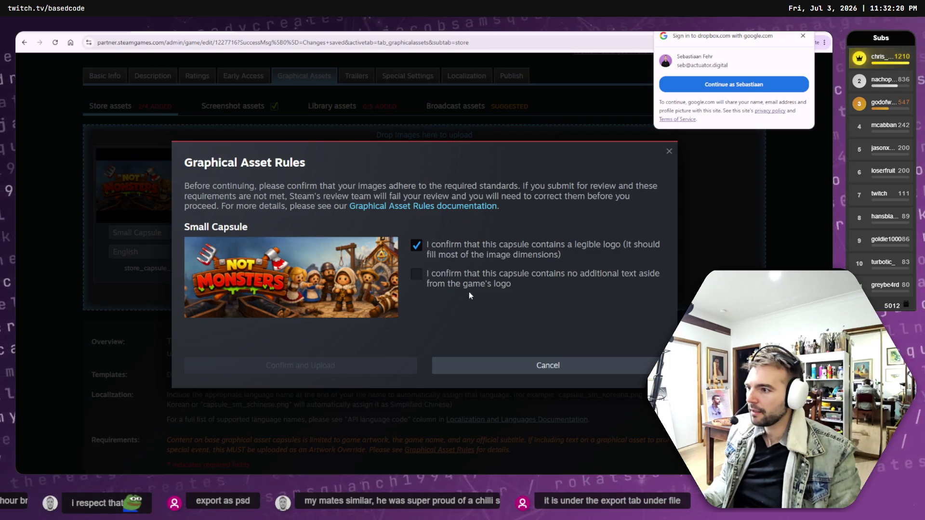
left_click(416, 274)
left_click(364, 370)
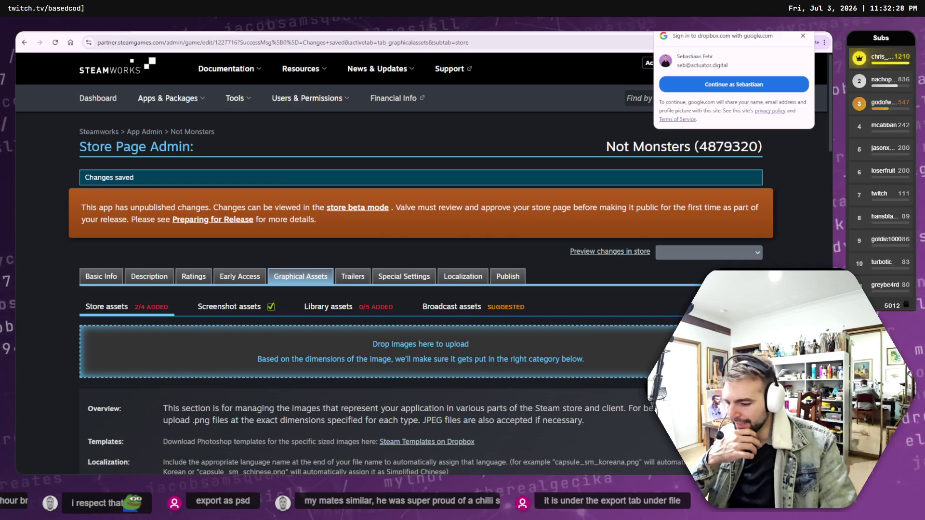
key("alt+Tab")
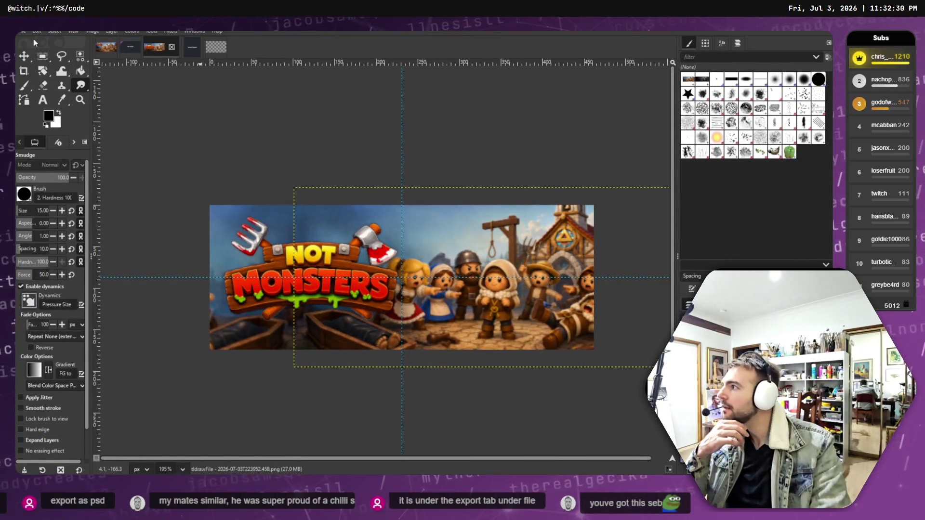
- Export the capsule as PSD, replacing the existing store_capsule_small.psd file
left_click(22, 31)
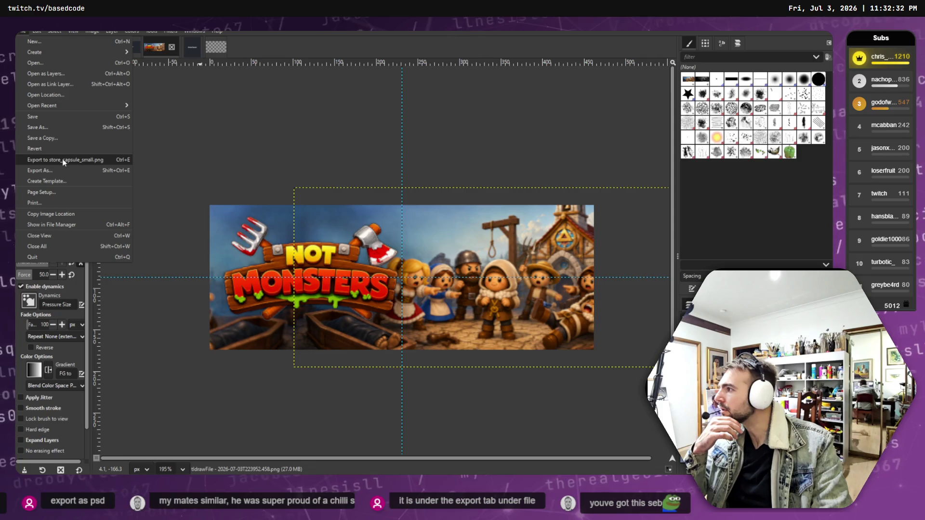
left_click(61, 171)
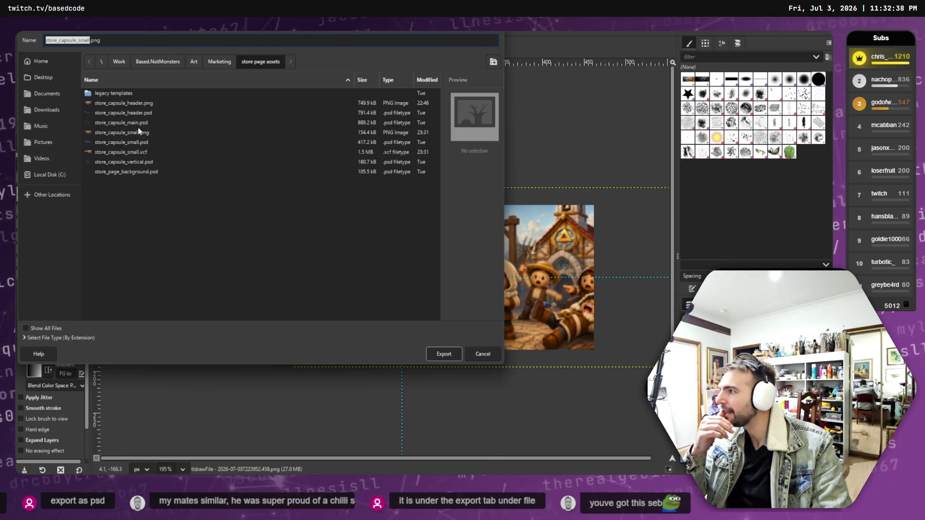
left_click(134, 143)
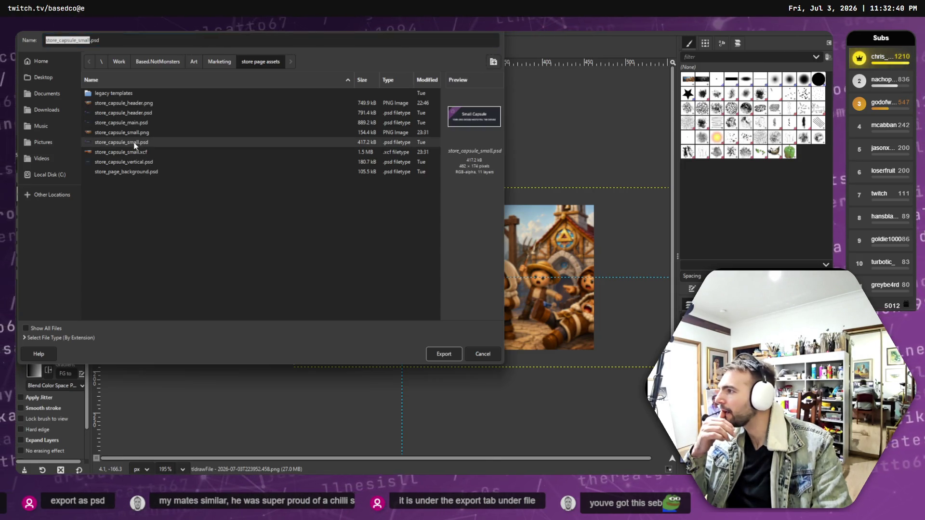
double_click(134, 143)
left_click(221, 233)
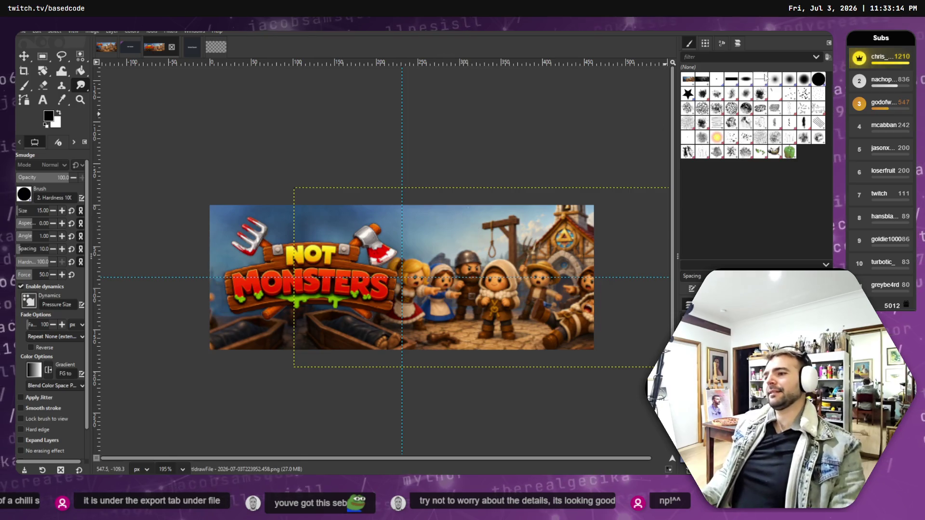
key("alt+Tab")
scroll(504, 236, "down", 15)
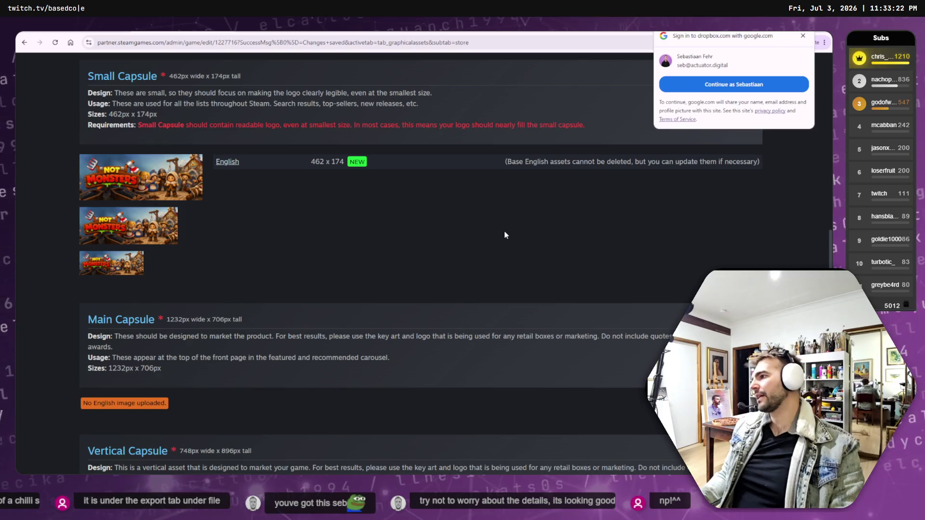
scroll(501, 229, "down", 1)
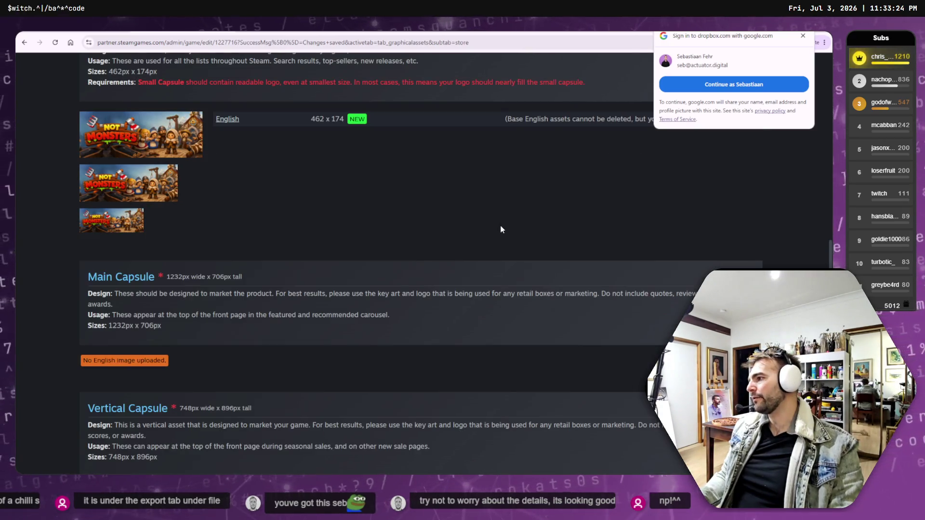
scroll(501, 229, "down", 3)
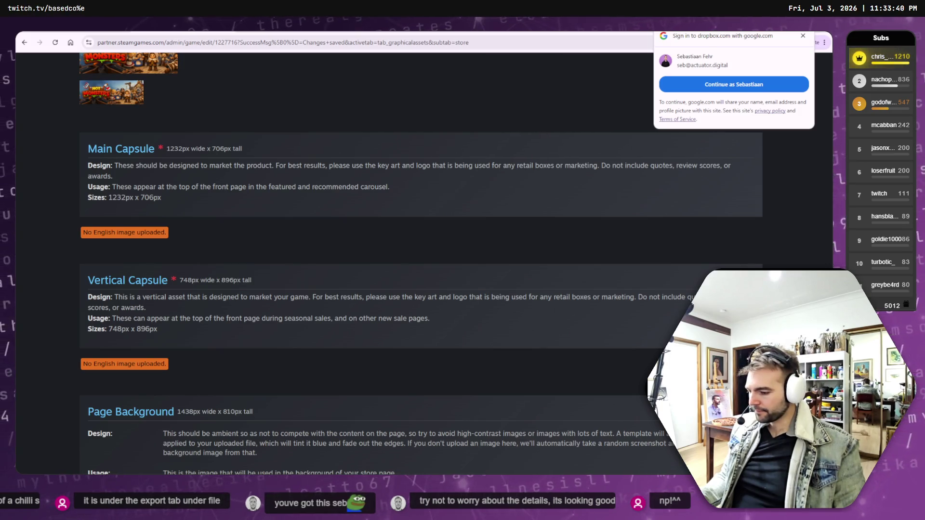
key("alt+Tab")
left_click(127, 45)
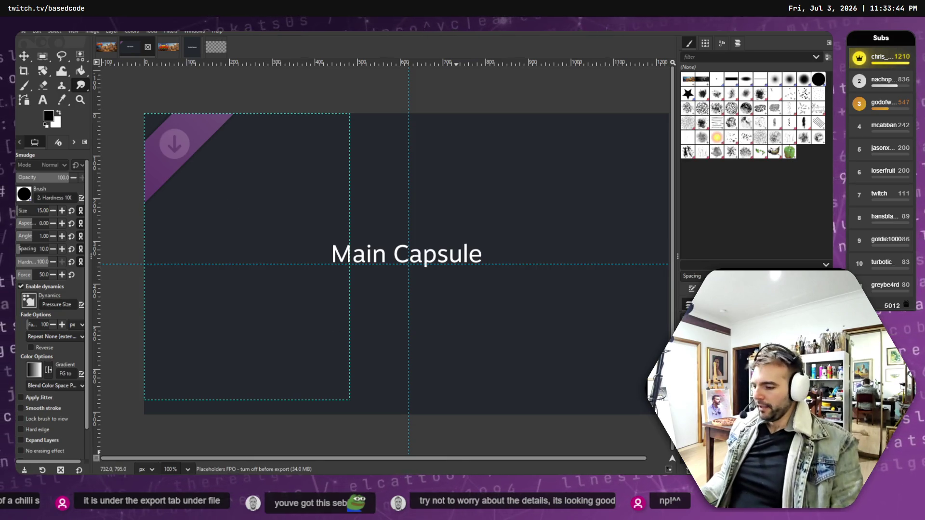
- Move the tldrawFile - 2026-07-03T223952.458.png key art from Downloads into the Marketing folder
key("alt+Tab")
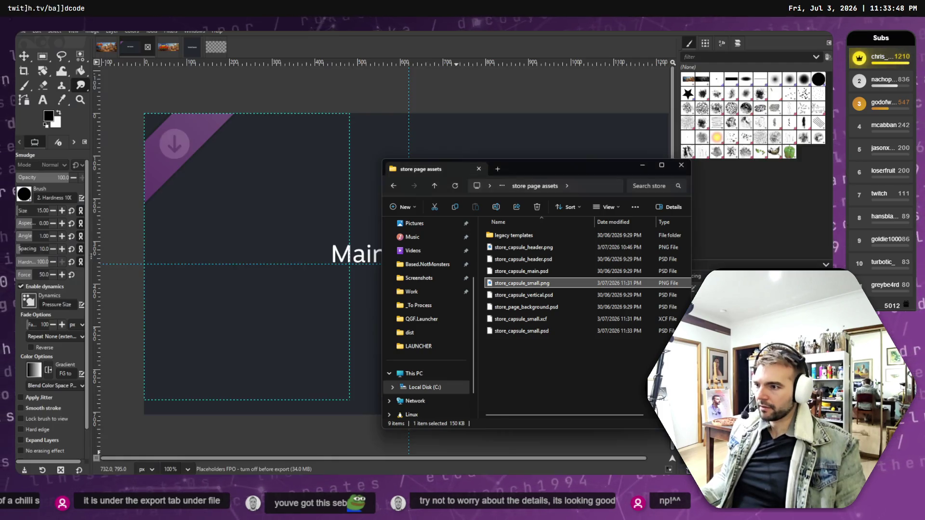
left_click(538, 368)
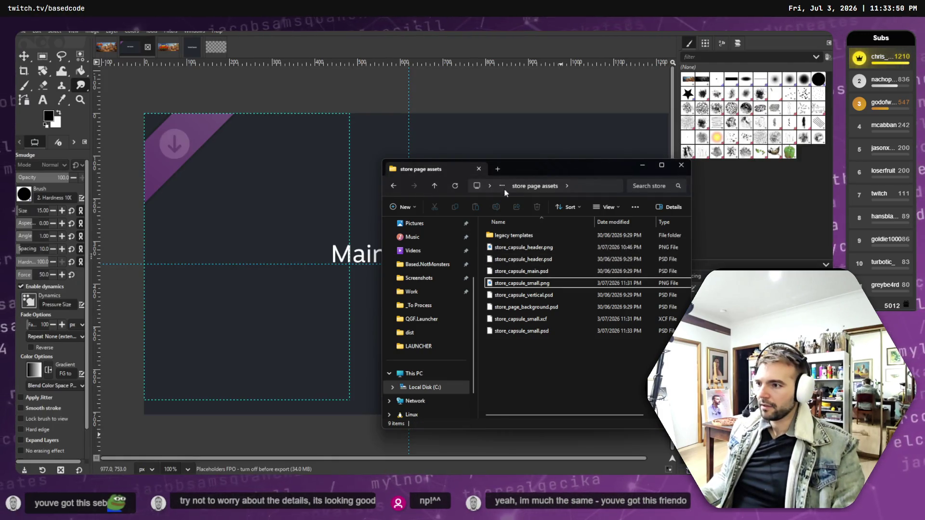
left_click(435, 186)
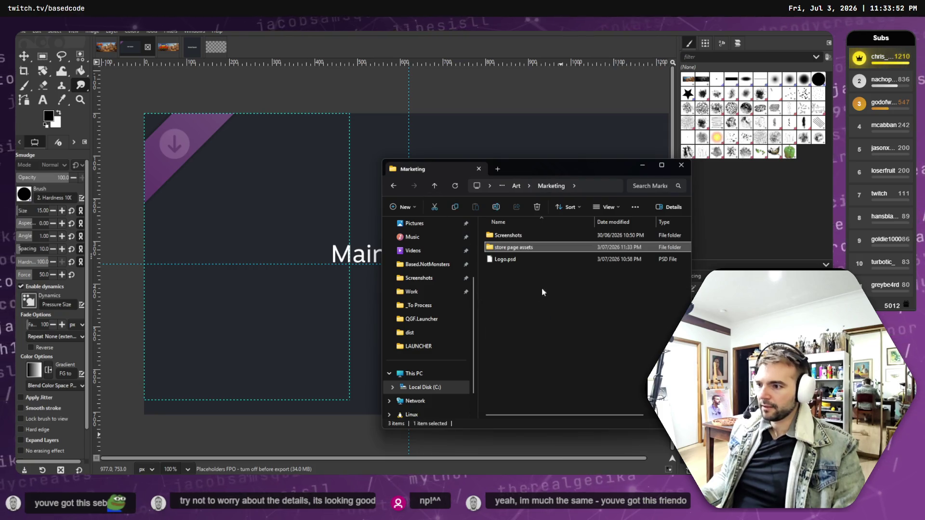
key("super+e")
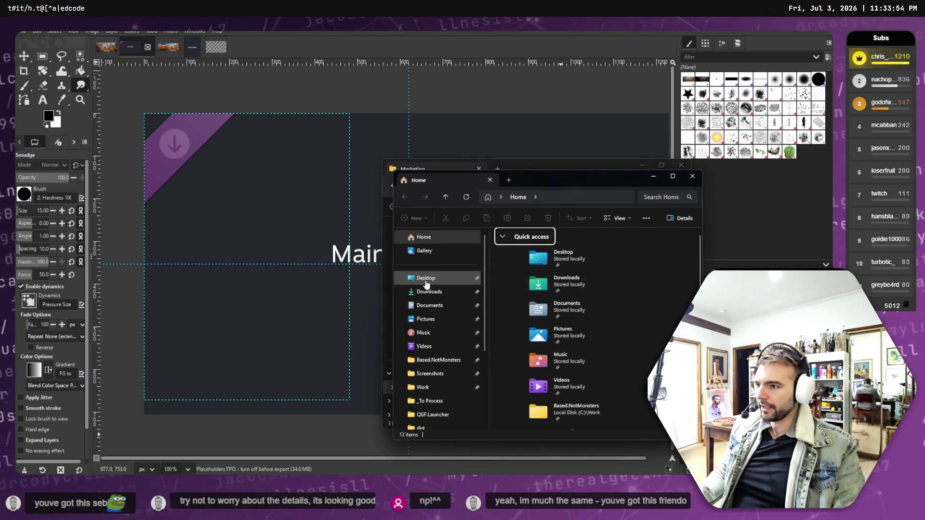
left_click(429, 292)
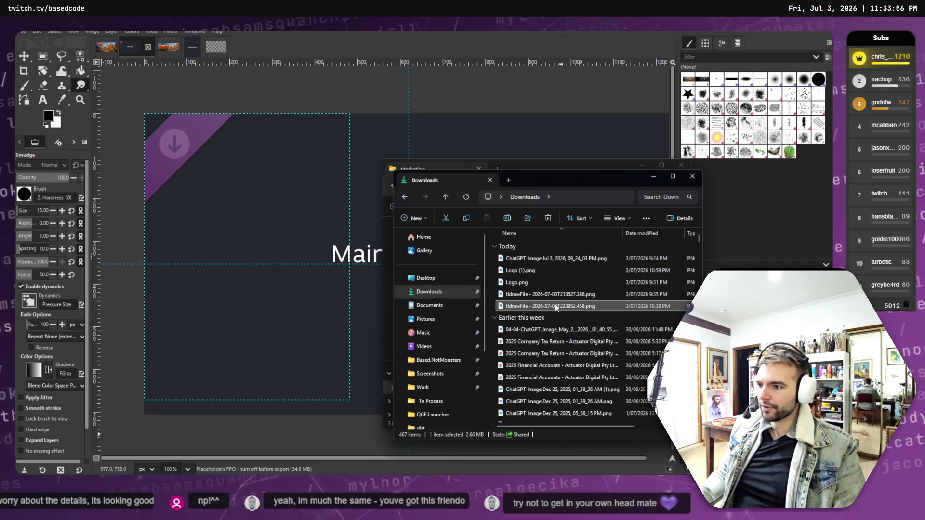
double_click(561, 306)
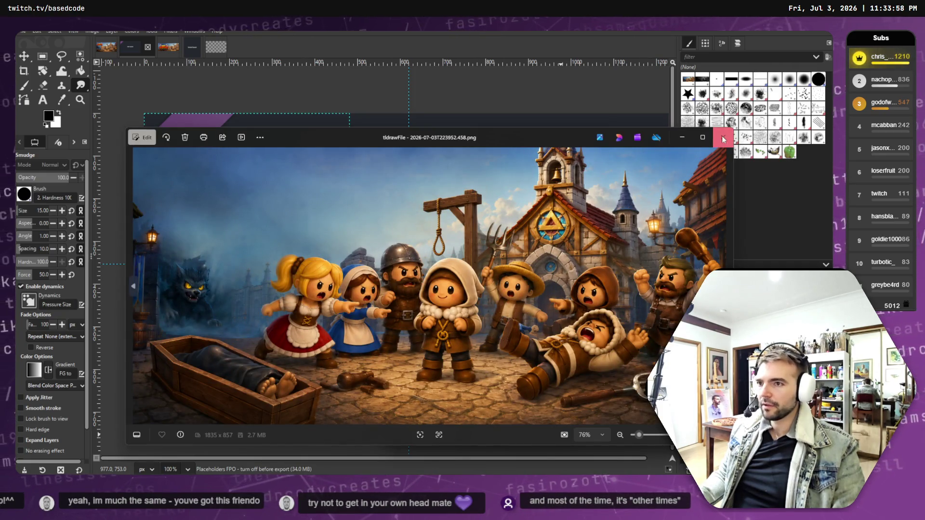
left_click(723, 137)
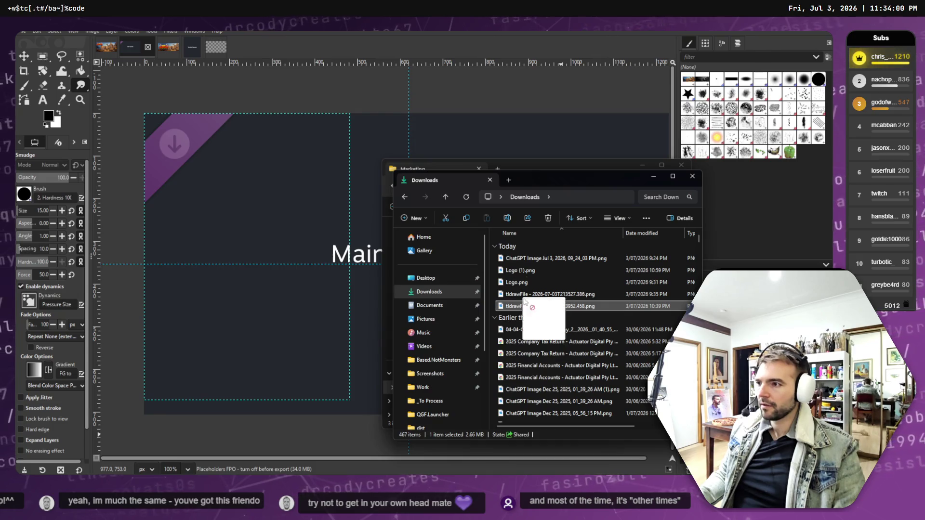
mouse_move(482, 168)
left_mouse_down()
mouse_move(465, 168)
mouse_move(516, 304)
left_mouse_up()
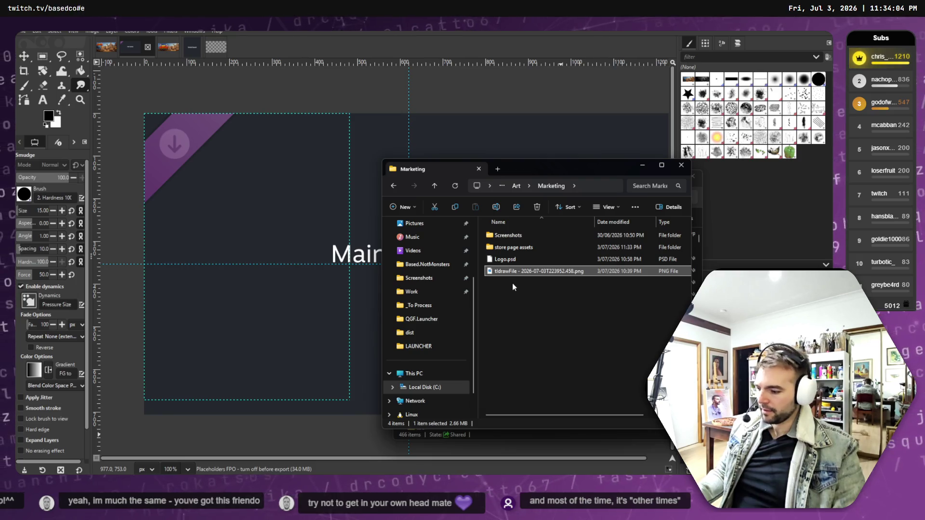
double_click(520, 273)
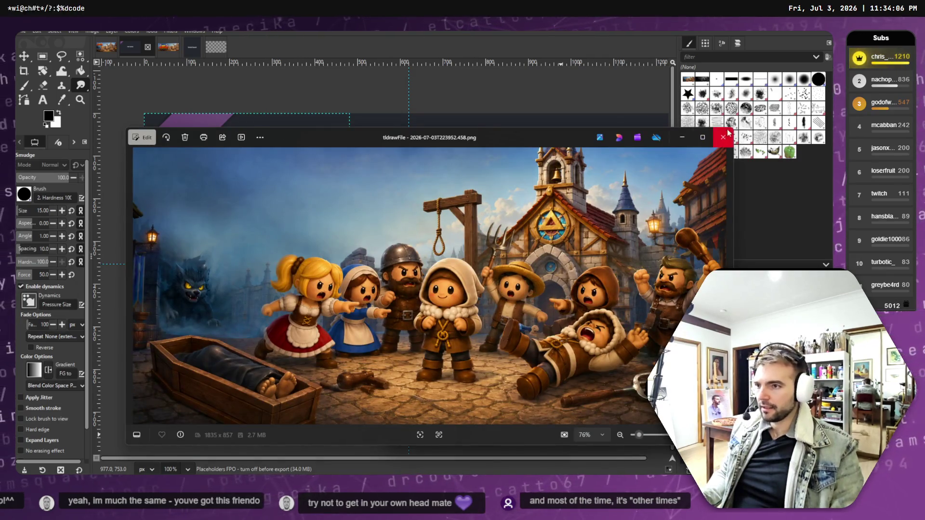
left_click(723, 137)
- Rename the moved PNG to KeyArt-Reference.png
right_click(550, 273)
left_click(623, 207)
type("KeyArtRefe")
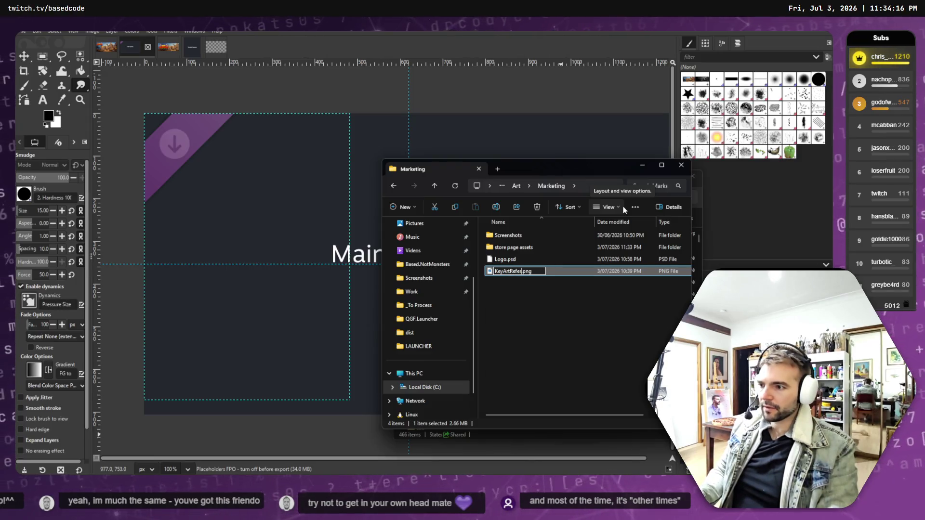
key("BackSpace")
key("BackSpace")
key("BackSpace")
type("-Reference")
key("Return")
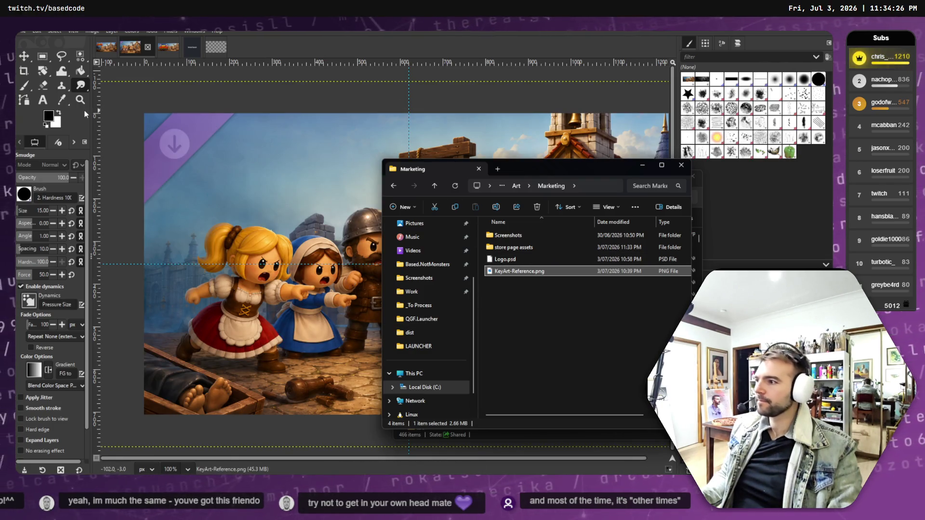
- Drag the key art layer so the werewolf and coffin sit on the capsule's left
left_click(166, 72)
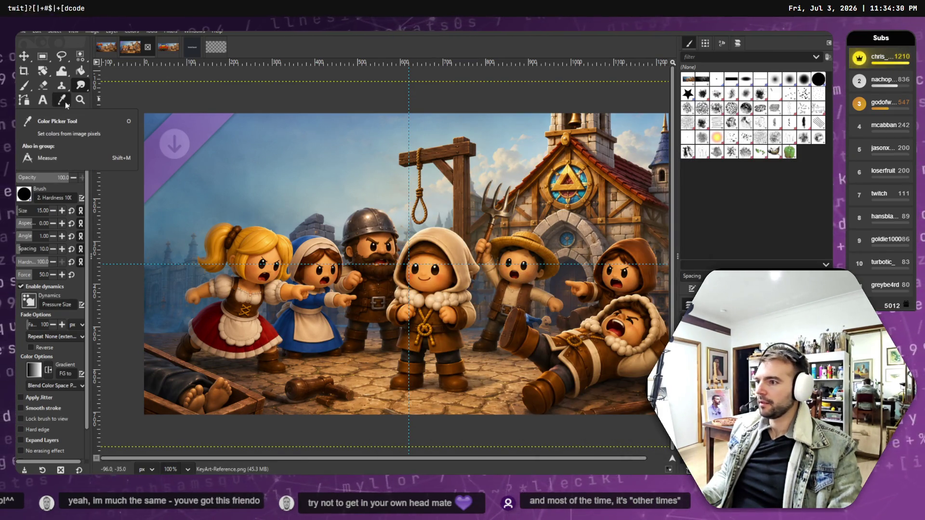
key("m")
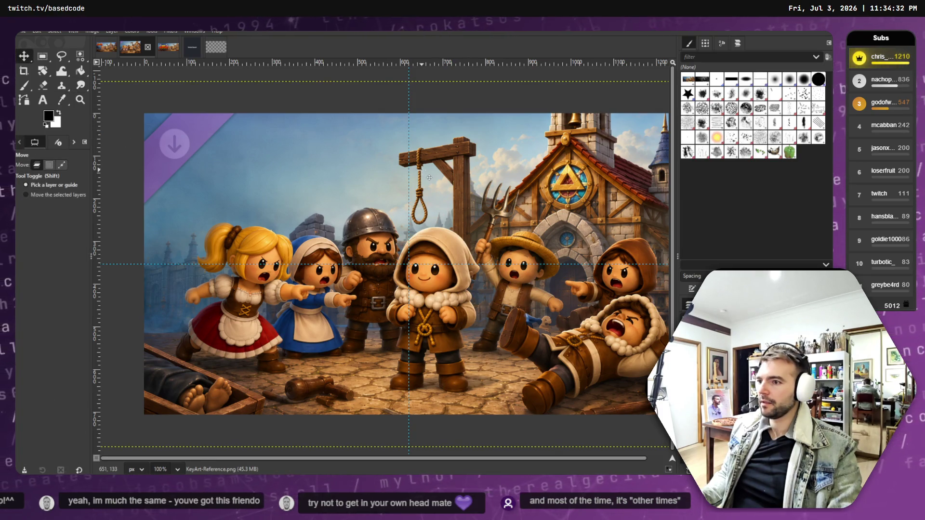
mouse_move(430, 172)
left_mouse_down()
mouse_move(273, 177)
mouse_move(479, 188)
mouse_move(540, 179)
mouse_move(423, 176)
mouse_move(558, 180)
left_mouse_up()
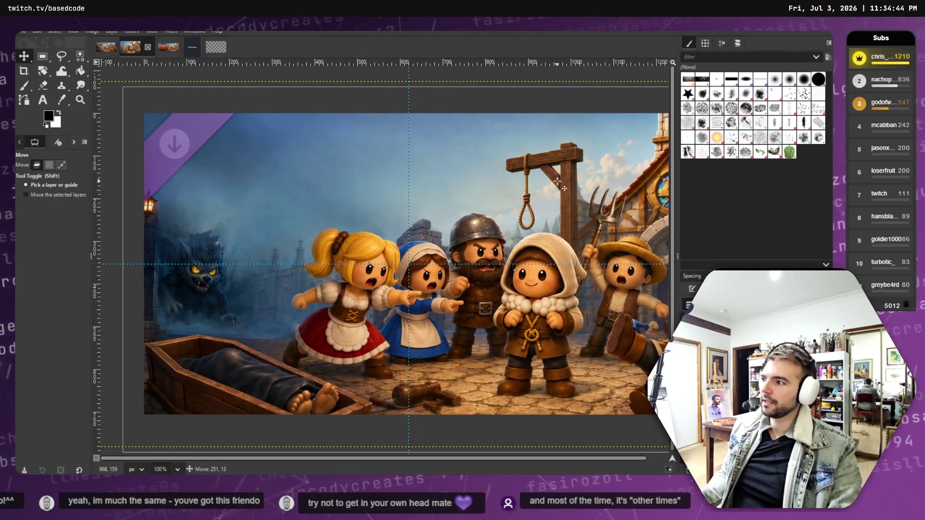
mouse_move(557, 180)
left_mouse_down()
mouse_move(568, 182)
mouse_move(571, 154)
mouse_move(559, 162)
mouse_move(572, 188)
left_mouse_up()
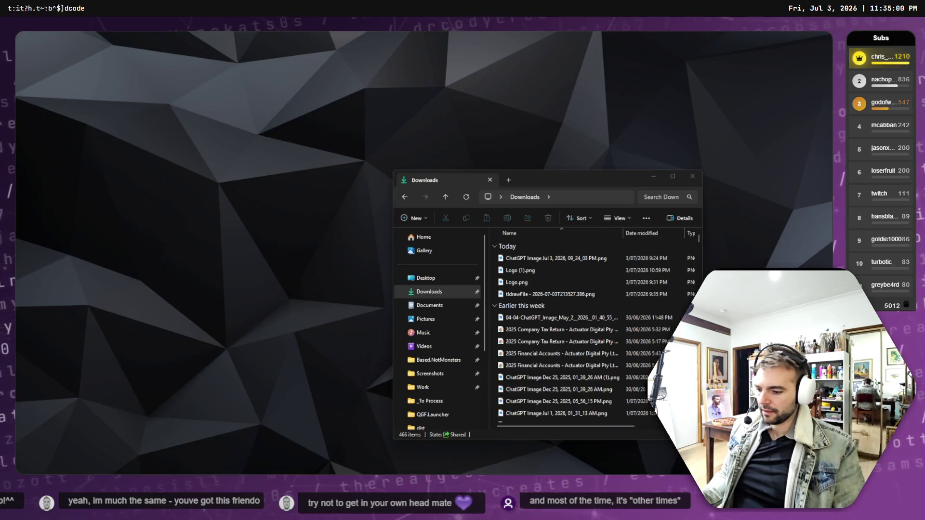
- Copy Logo (1).png from Downloads and paste it into the Marketing folder
left_click(505, 272)
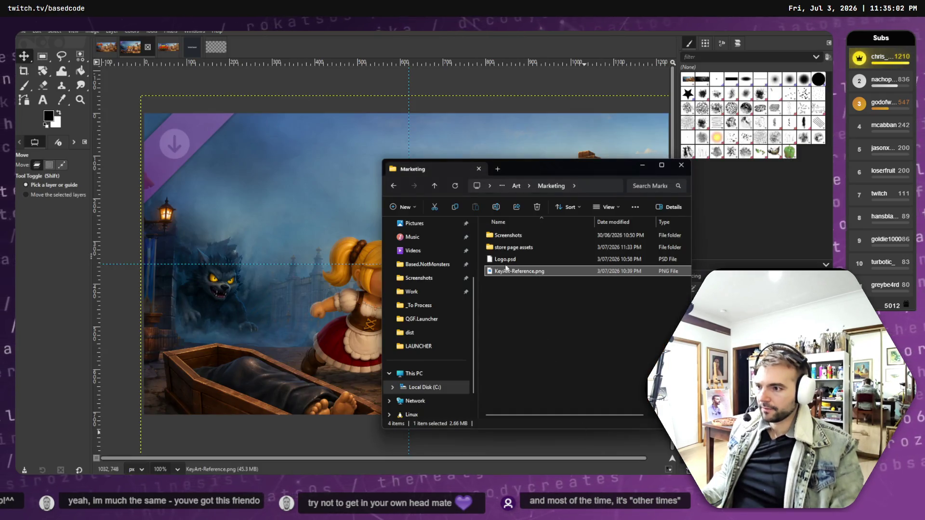
left_click(505, 259)
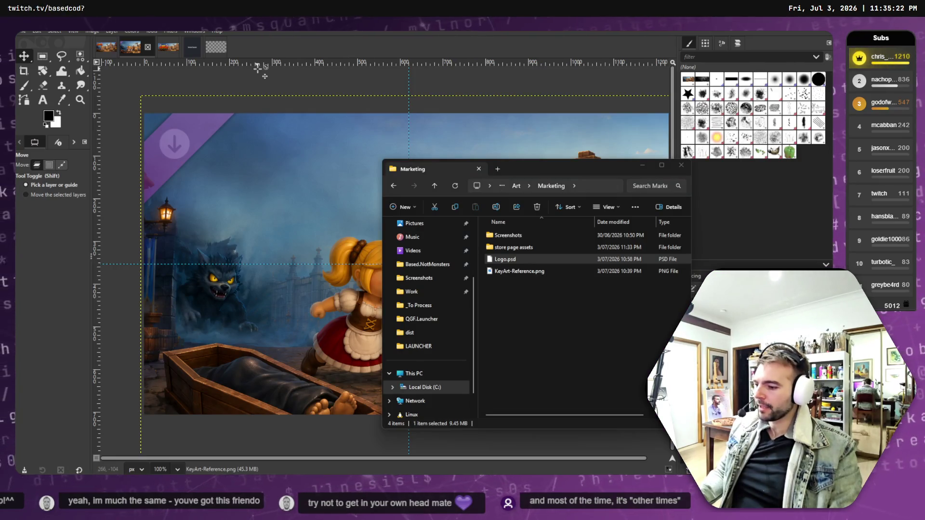
left_click(521, 261)
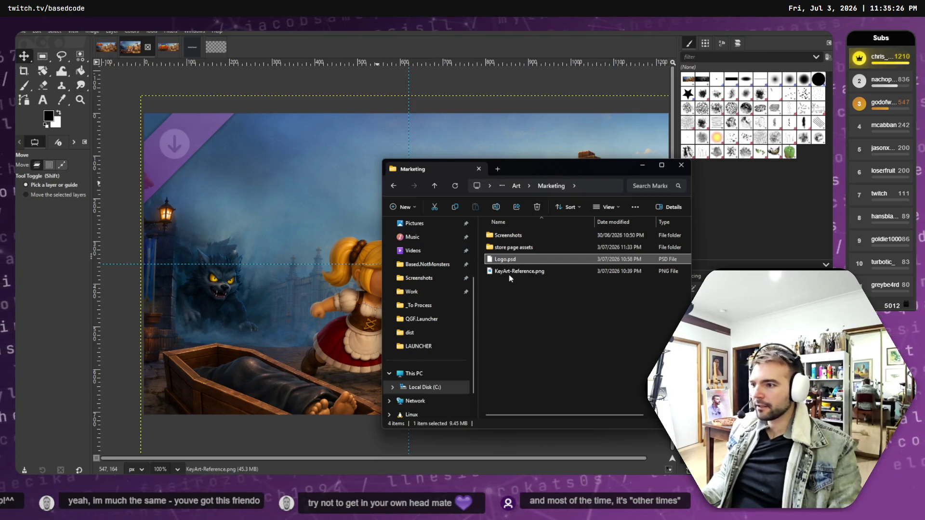
scroll(423, 278, "up", 3)
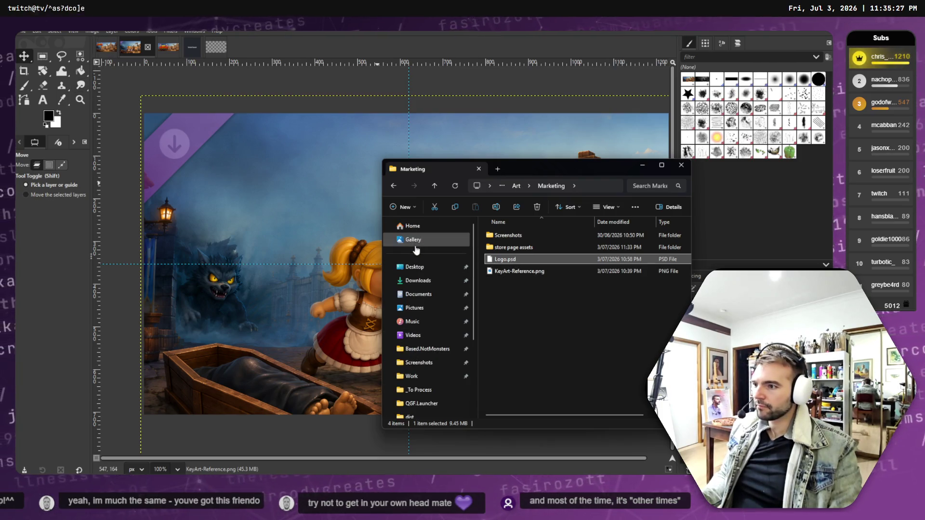
left_click(422, 280)
left_click(513, 260)
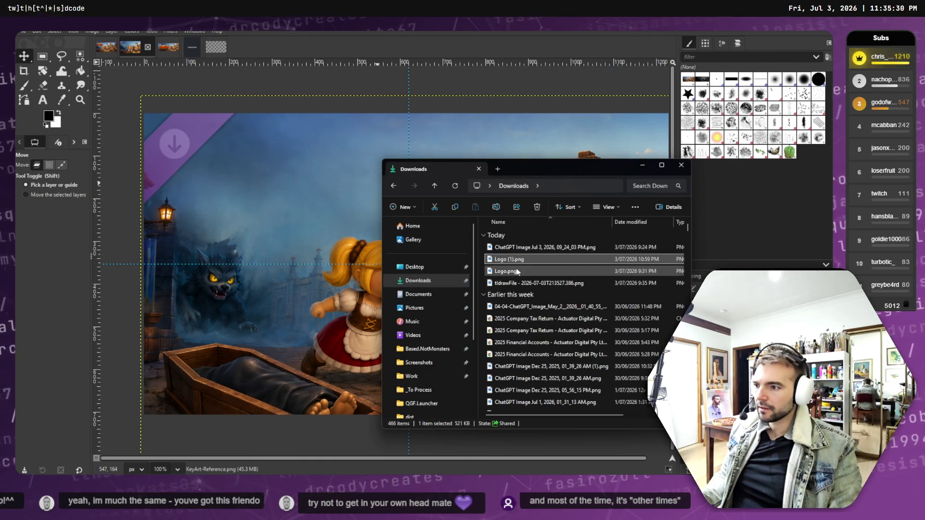
key("ctrl+c")
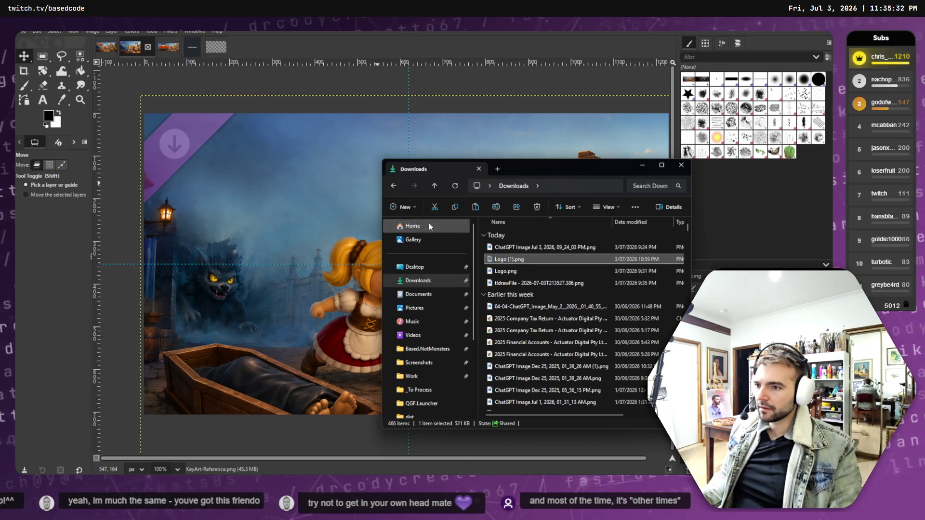
key("alt+Left")
key("ctrl+v")
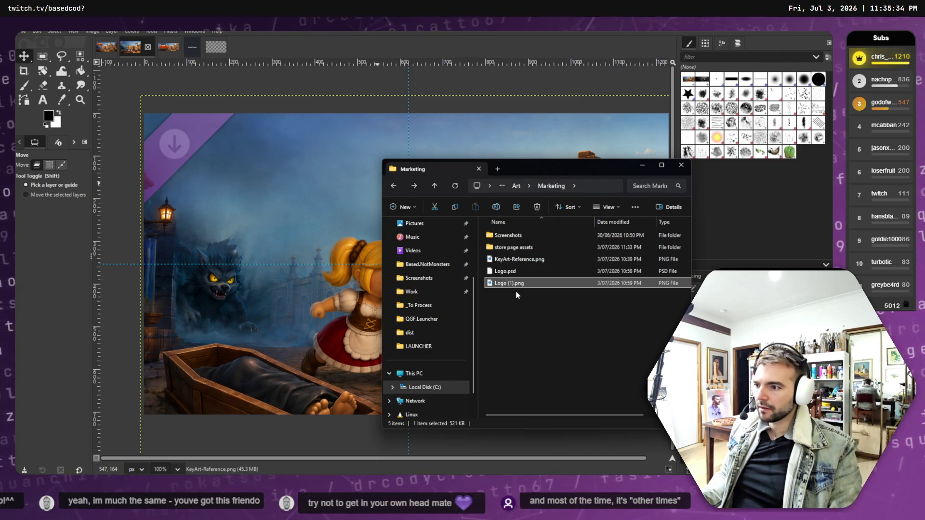
- Rename the pasted logo file to Logo.png
left_click(513, 283)
left_click(513, 283)
key("Return")
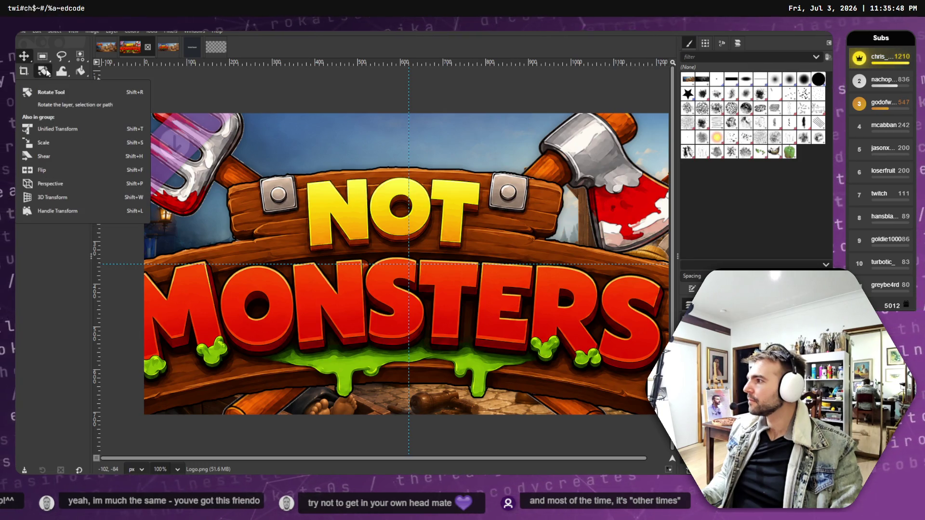
left_click(175, 125)
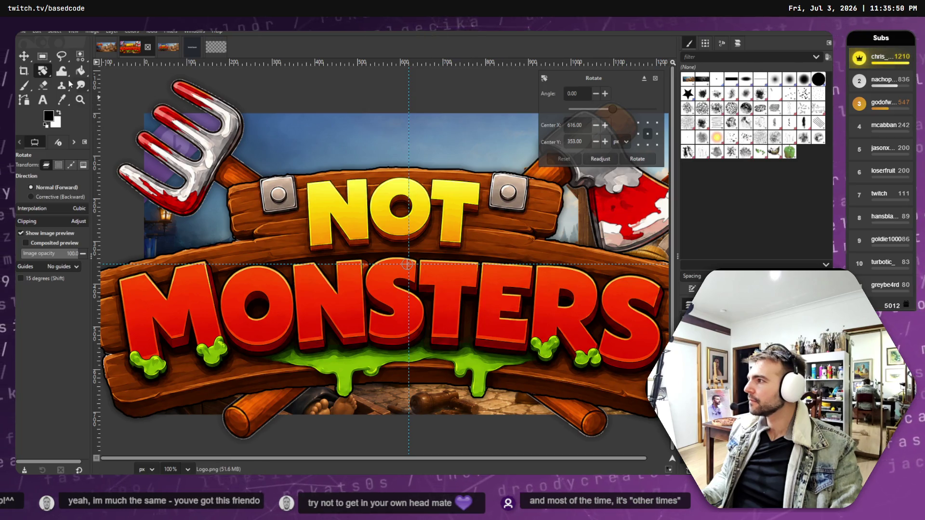
- Scale the NOT MONSTERS logo to 637×425 at the upper left, then lower the key art
left_click(48, 76)
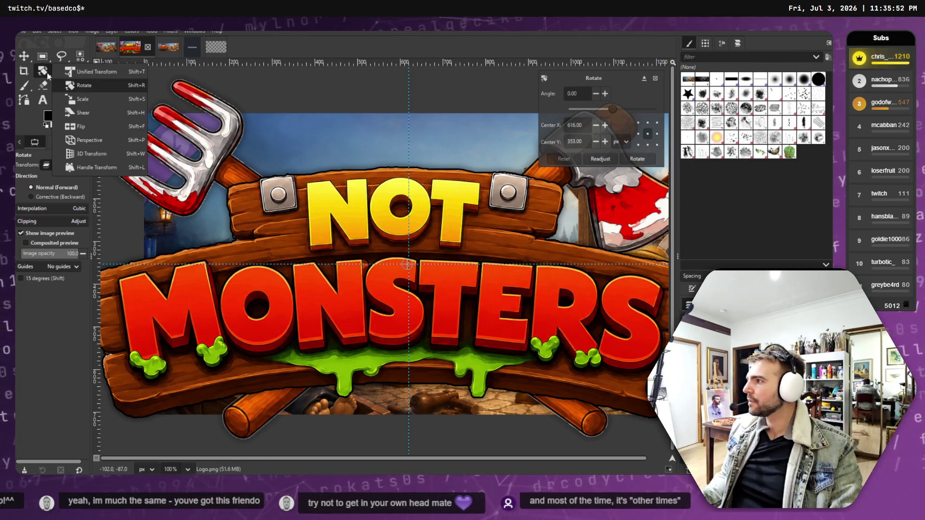
left_click(71, 99)
mouse_move(111, 121)
left_mouse_down()
mouse_move(193, 159)
mouse_move(458, 337)
mouse_move(652, 419)
mouse_move(302, 177)
mouse_move(326, 200)
left_mouse_up()
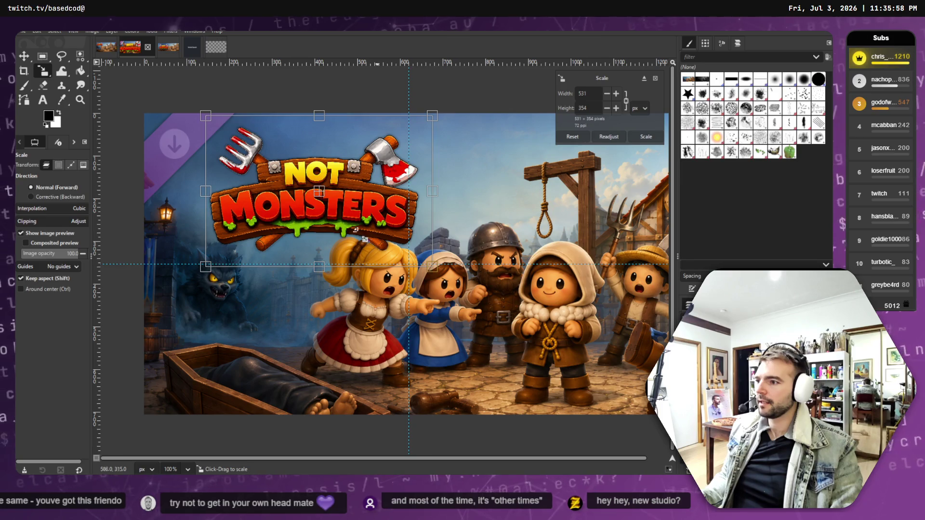
left_click_drag(466, 285, 481, 295)
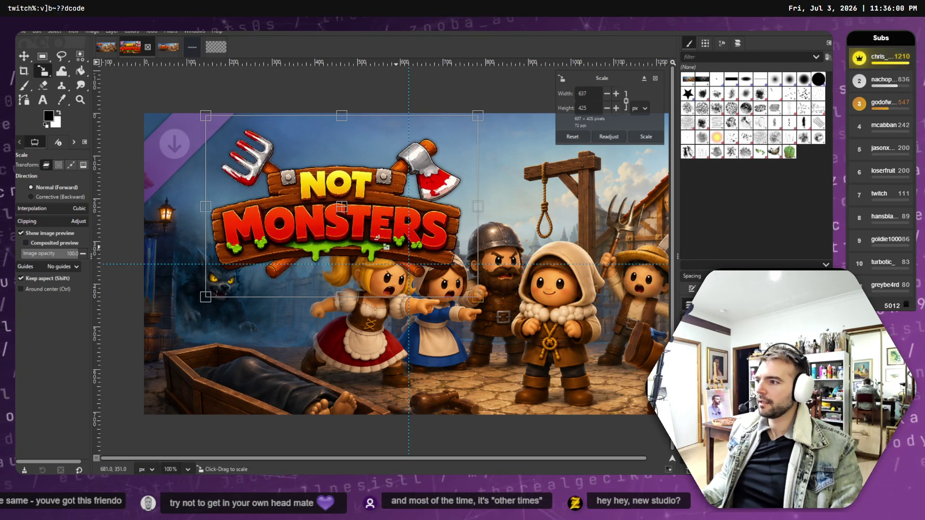
mouse_move(341, 207)
left_mouse_down()
mouse_move(307, 206)
mouse_move(320, 216)
left_mouse_up()
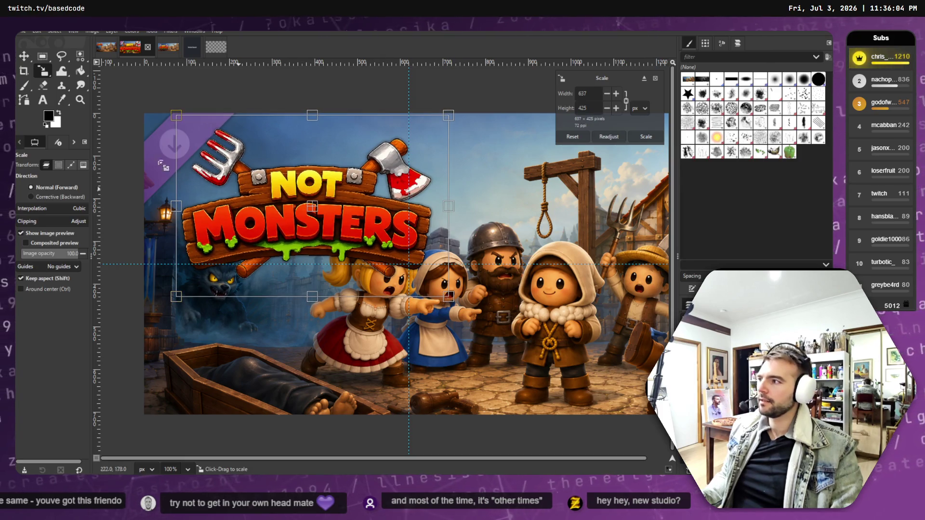
left_click(24, 56)
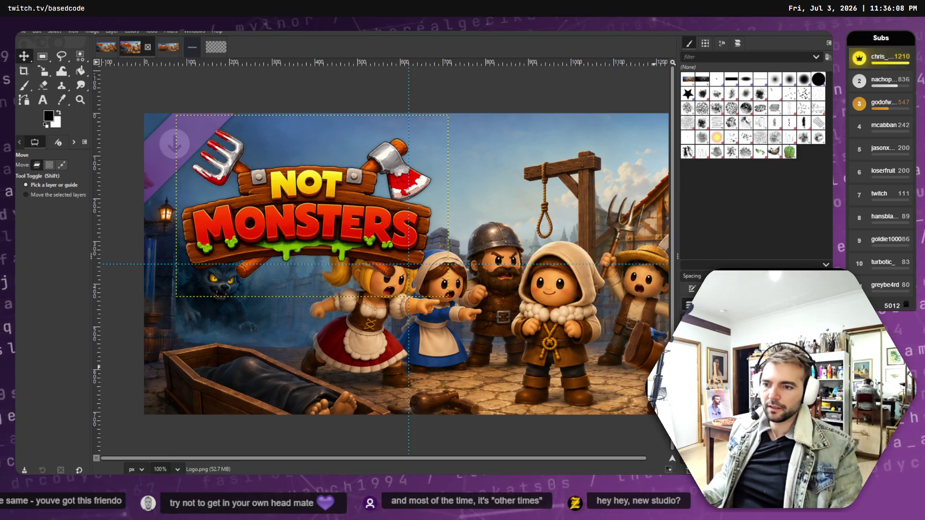
left_click_drag(546, 259, 559, 294)
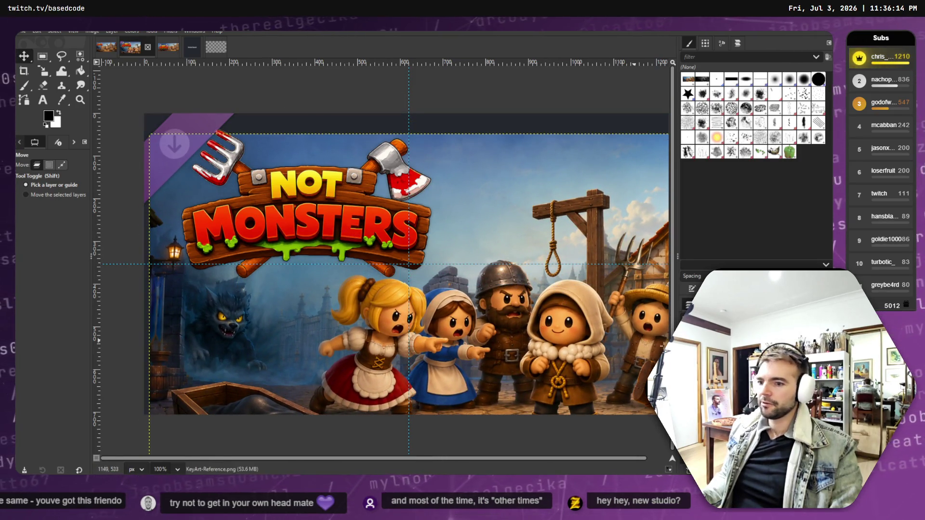
- Nudge the logo up-left and raise the key art, undoing the final rightward shift
left_click_drag(422, 243, 413, 235)
mouse_move(601, 337)
left_mouse_down()
mouse_move(466, 318)
mouse_move(472, 325)
mouse_move(546, 264)
mouse_move(595, 261)
left_mouse_up()
scroll(586, 262, "down", 2)
scroll(586, 263, "up", 1)
scroll(585, 270, "down", 3)
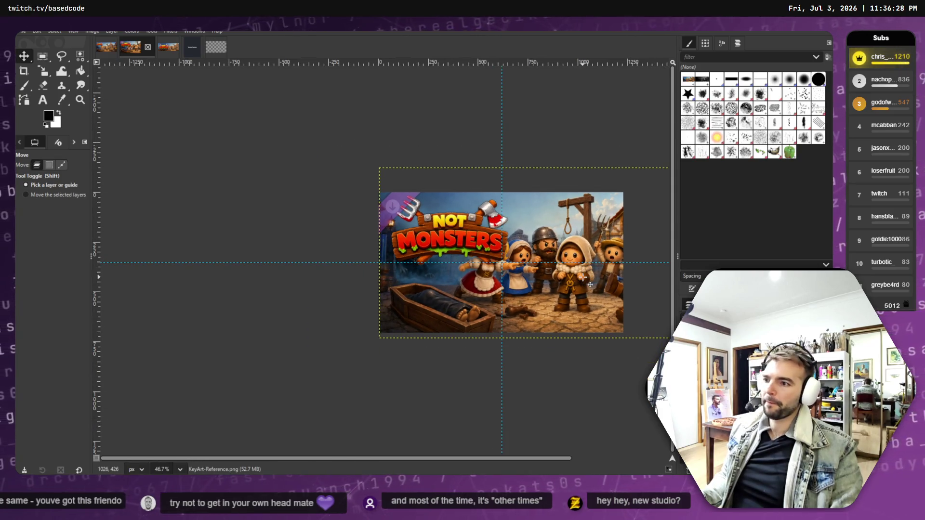
mouse_move(585, 276)
left_mouse_down()
mouse_move(612, 279)
mouse_move(482, 275)
mouse_move(593, 278)
mouse_move(523, 278)
mouse_move(532, 277)
left_mouse_up()
key("ctrl+z")
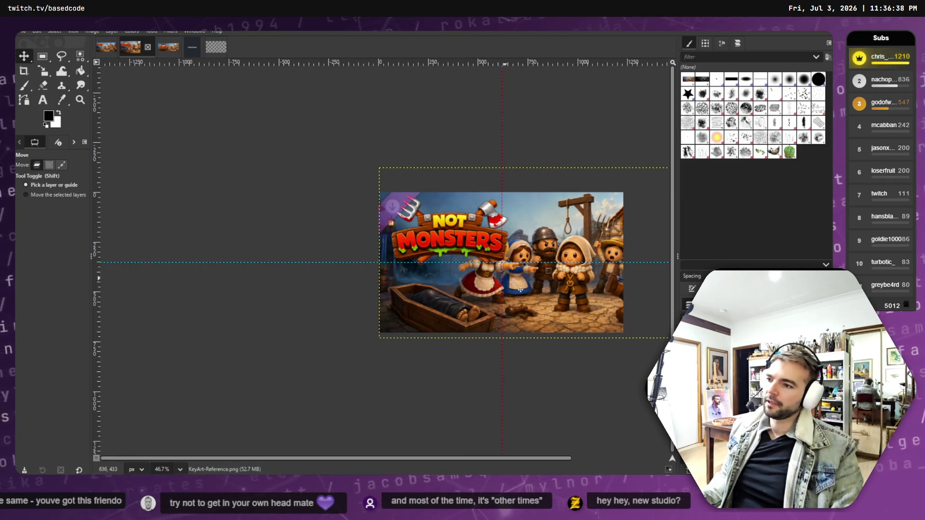
- Flip only the key art layer horizontally, reverting an initial whole-image flip
left_click(93, 31)
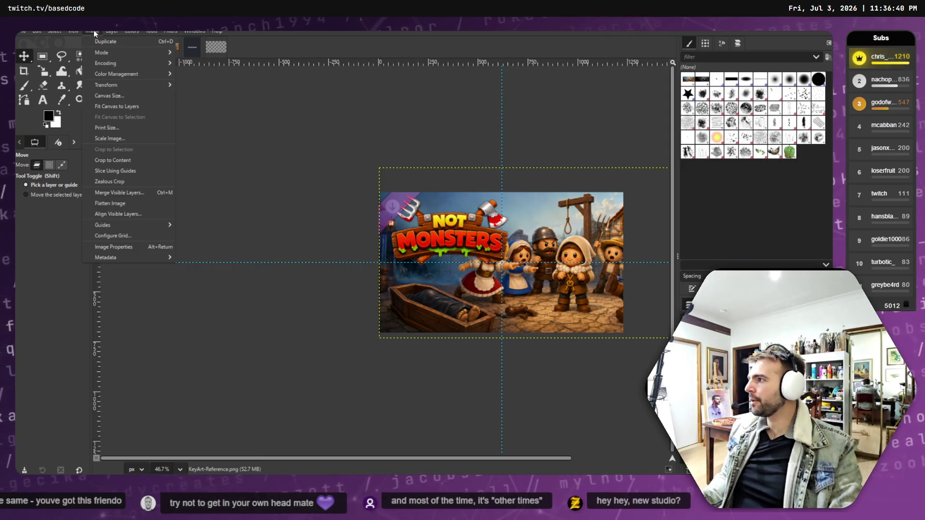
mouse_move(134, 86)
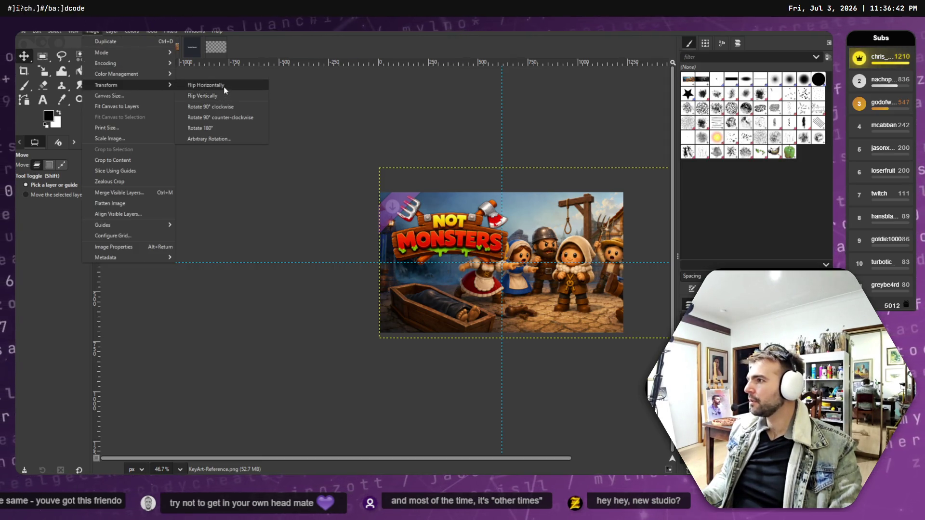
left_click(224, 86)
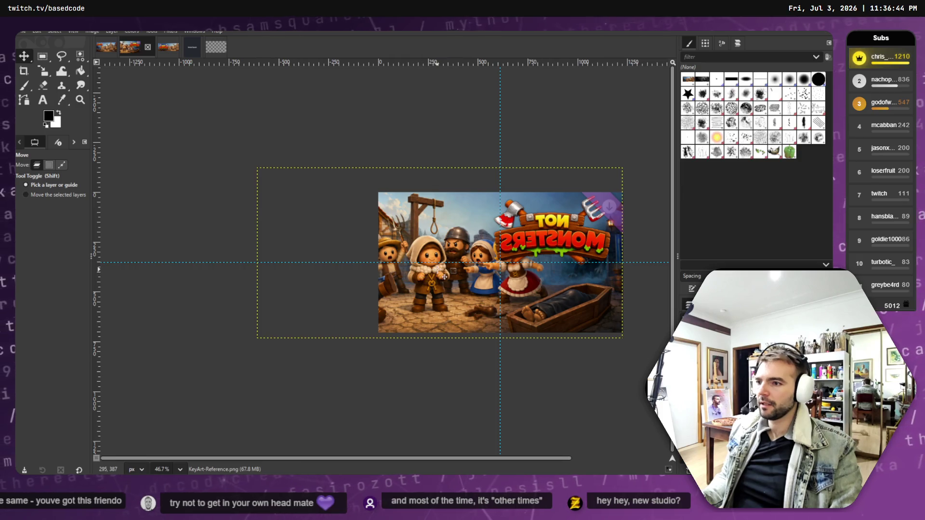
key("shift+m")
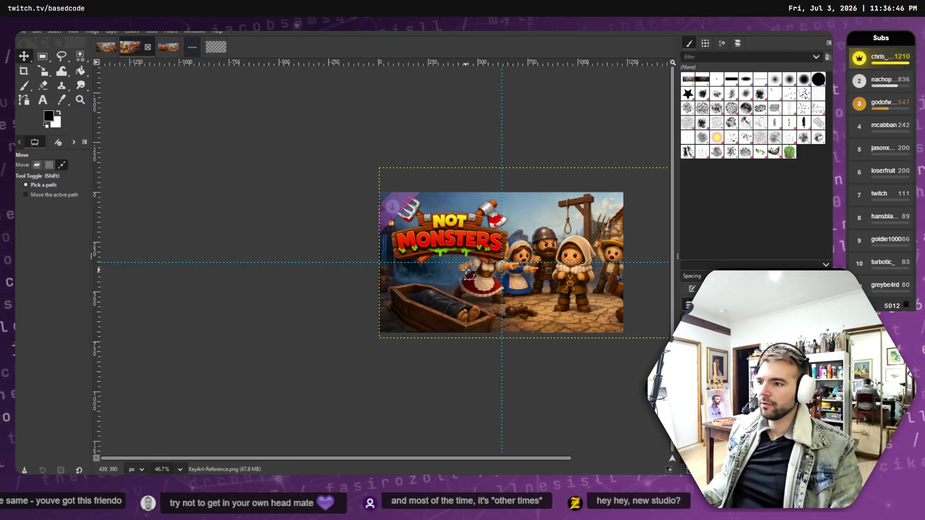
key("ctrl+z")
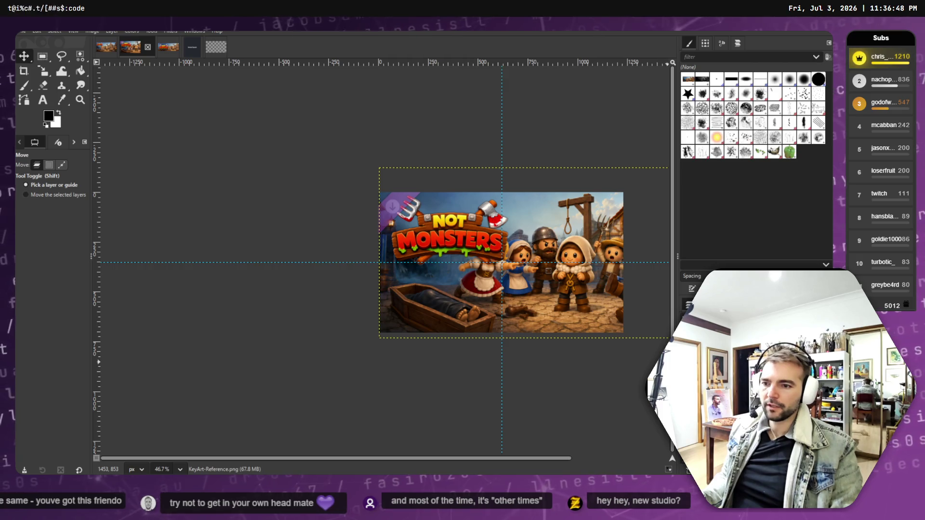
mouse_move(42, 71)
left_mouse_down()
mouse_move(72, 72)
mouse_move(121, 127)
left_mouse_up()
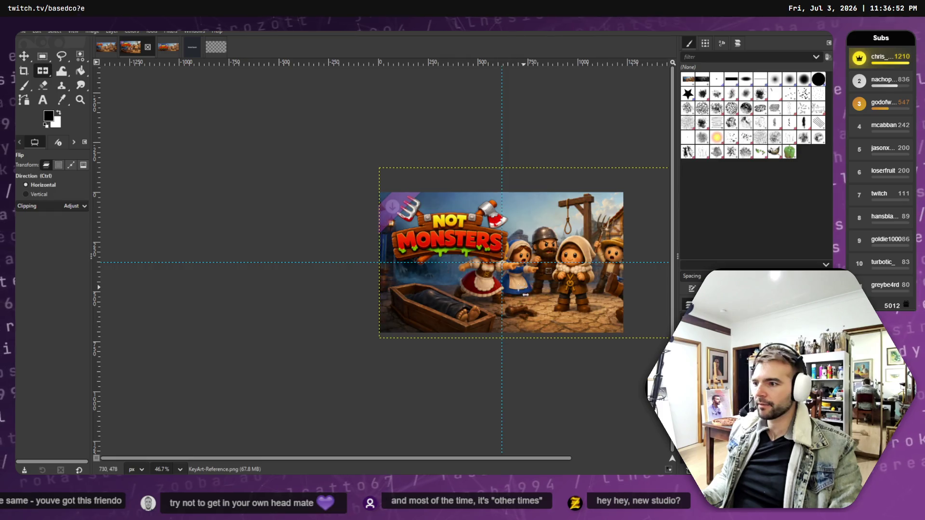
left_click(310, 220)
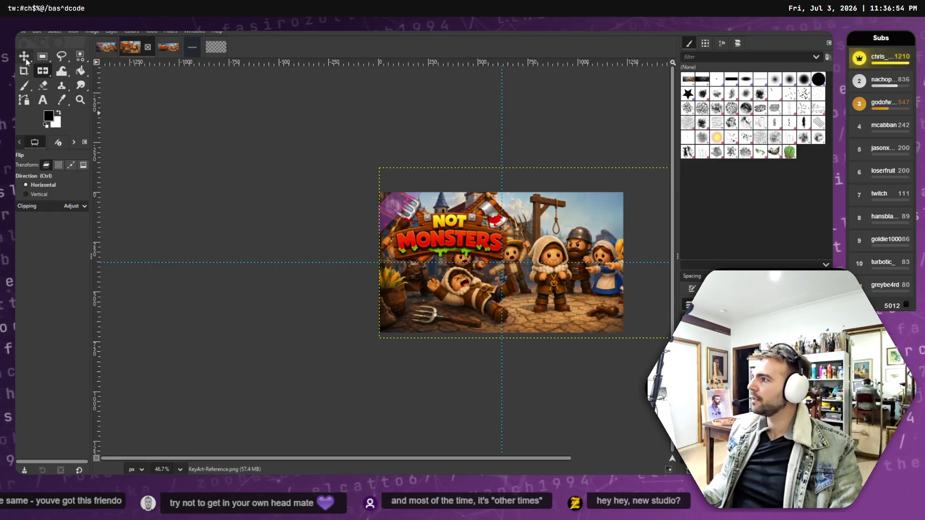
key("m")
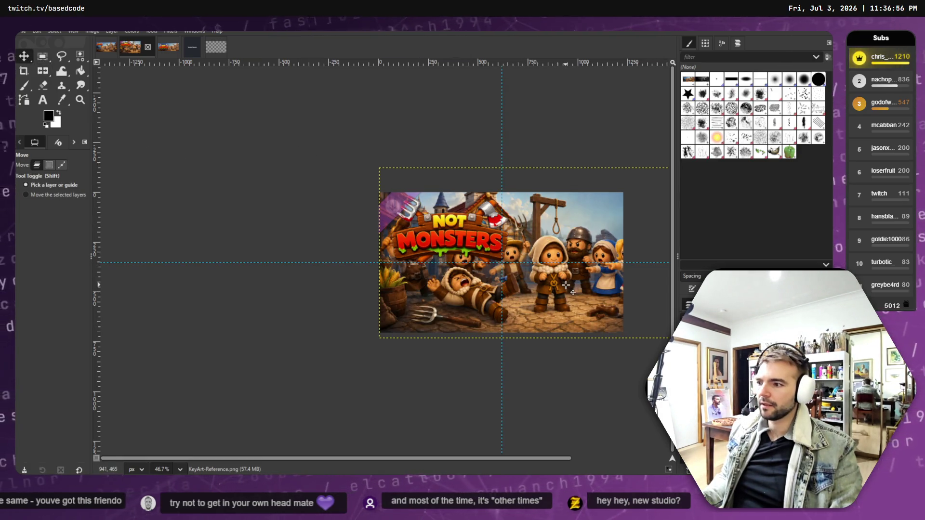
- Slide the key art left and down, and move the NOT MONSTERS logo to the upper right
mouse_move(565, 285)
left_mouse_down()
mouse_move(606, 285)
mouse_move(425, 280)
mouse_move(449, 285)
left_mouse_up()
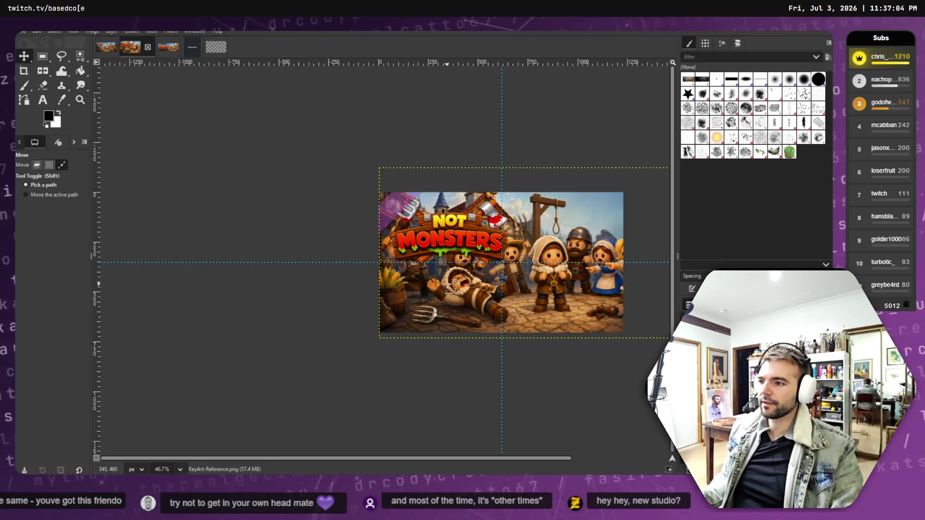
key("m")
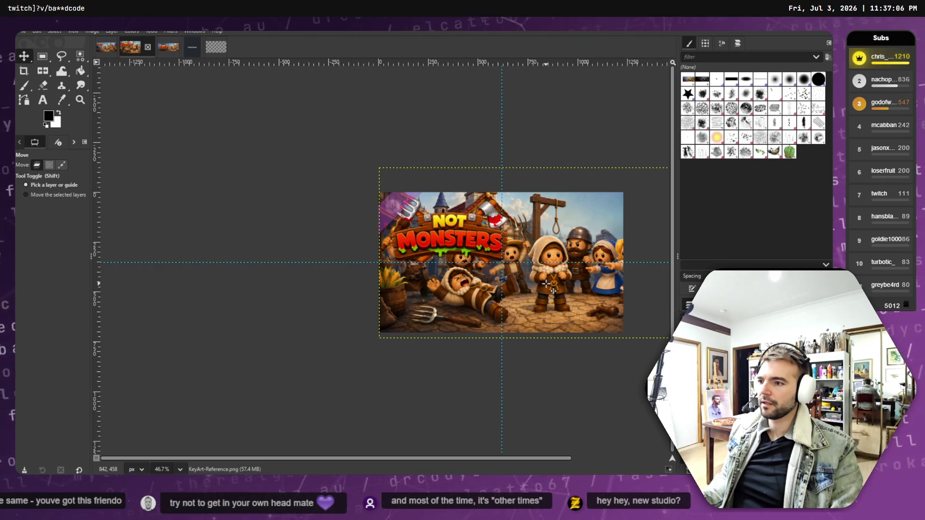
mouse_move(548, 284)
left_mouse_down()
mouse_move(439, 284)
mouse_move(435, 301)
left_mouse_up()
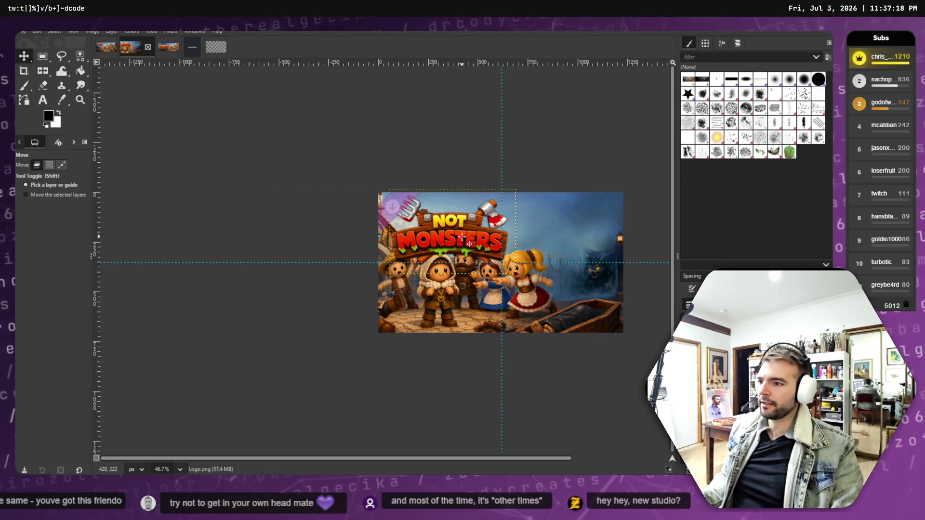
mouse_move(491, 245)
left_mouse_down()
mouse_move(566, 241)
mouse_move(559, 236)
mouse_move(570, 247)
left_mouse_up()
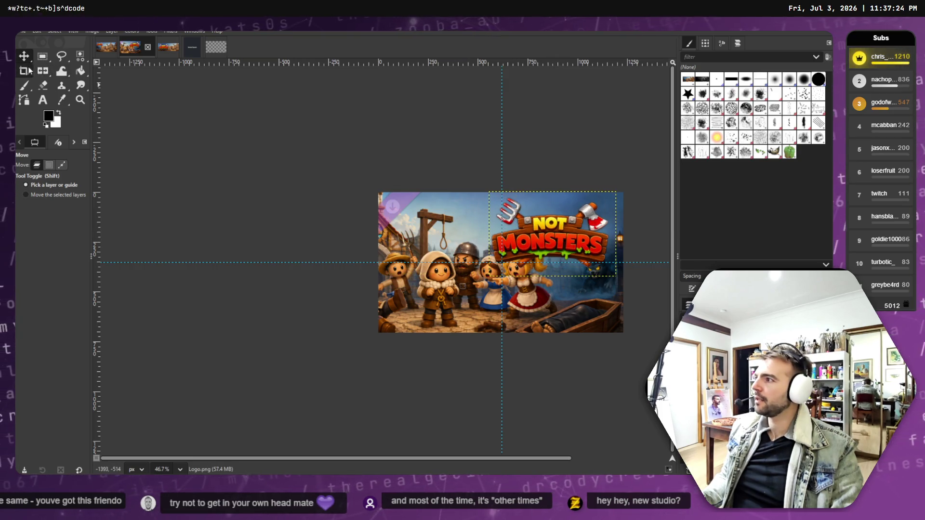
left_click_drag(455, 245, 445, 254)
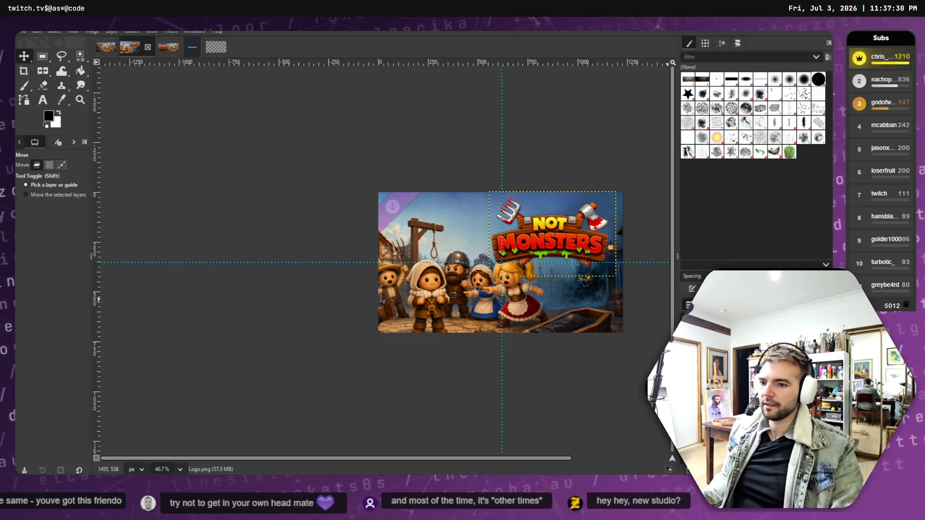
left_click_drag(562, 242, 566, 234)
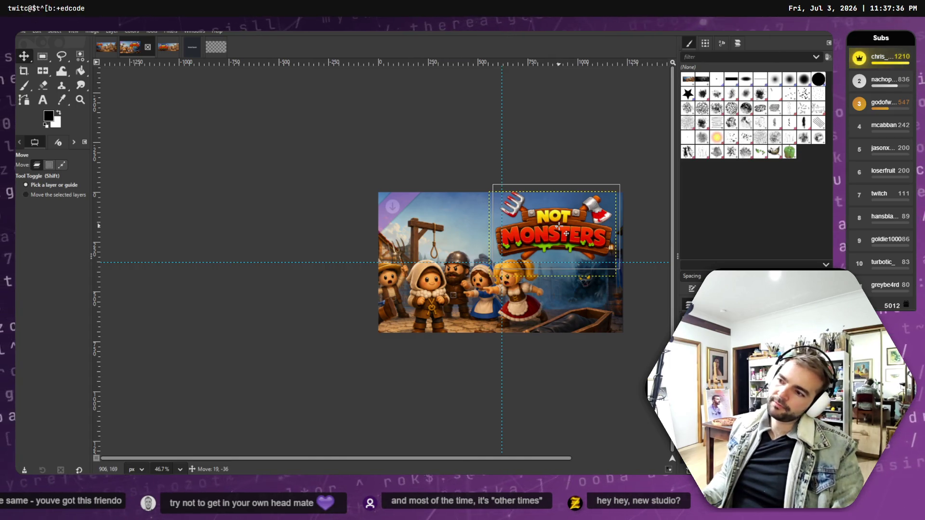
left_click_drag(566, 234, 566, 233)
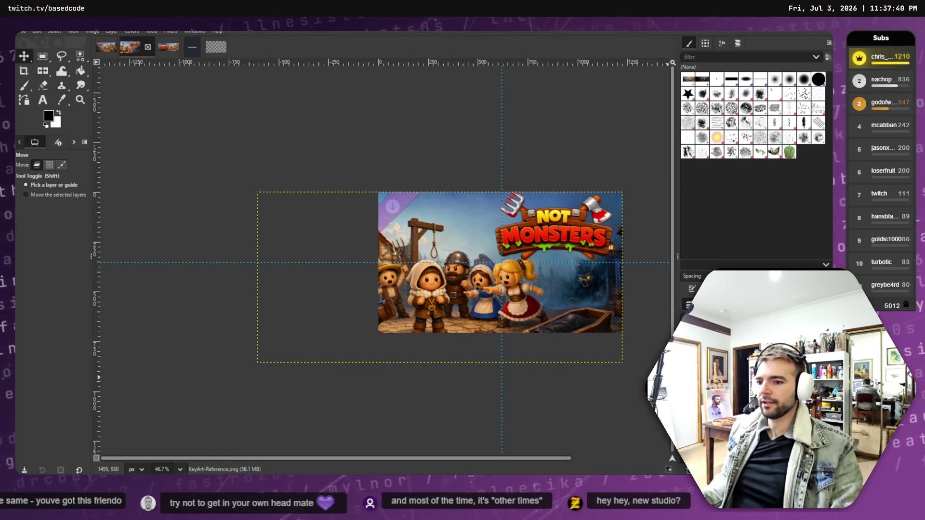
left_click(493, 305)
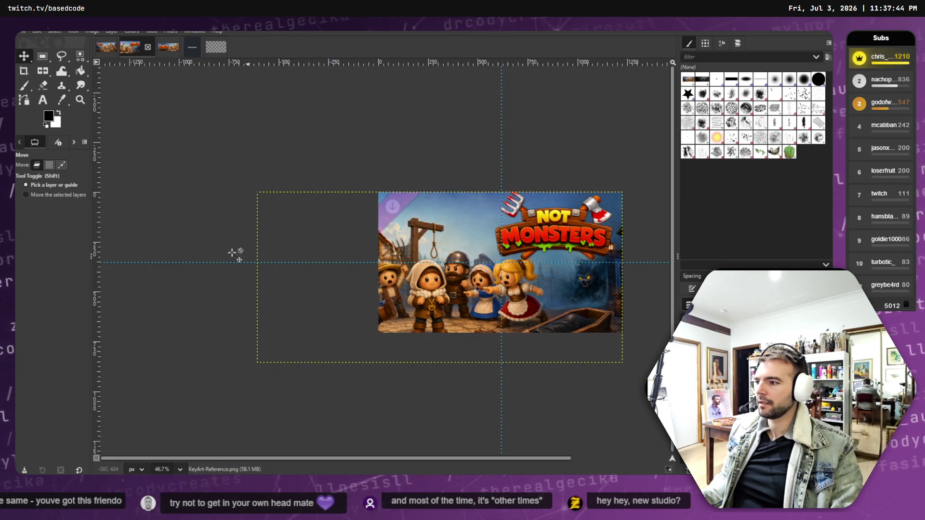
- Scale the key art proportionally from 1835×857 down to 1650×771 pixels
mouse_move(43, 70)
left_mouse_down()
mouse_move(72, 123)
mouse_move(90, 99)
left_mouse_up()
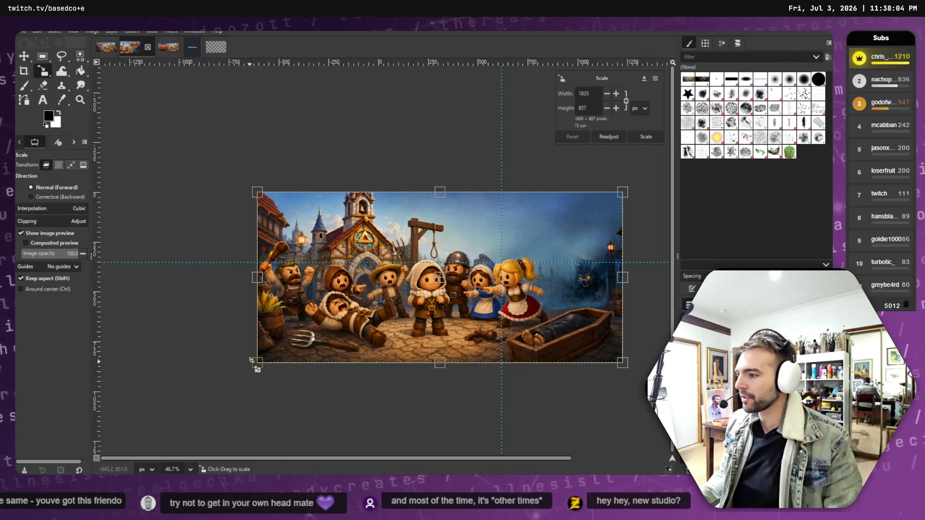
left_click_drag(257, 362, 297, 353)
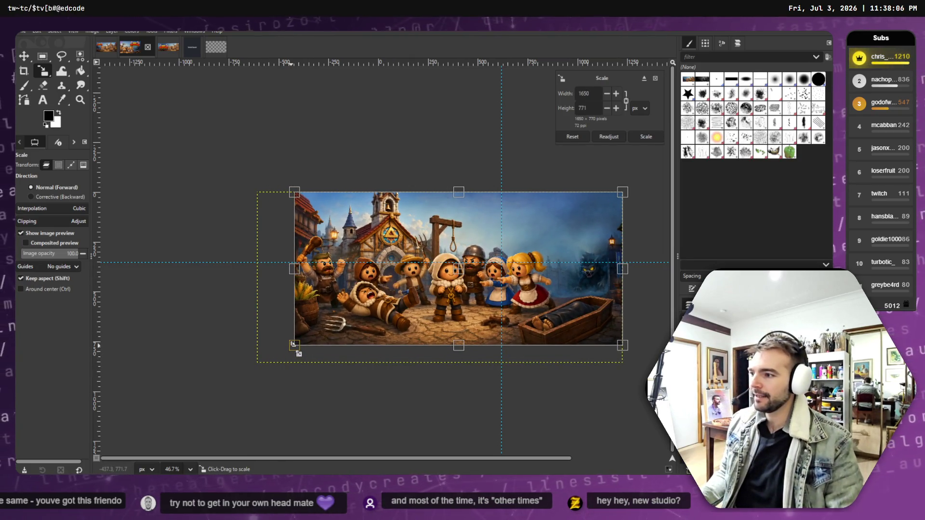
key("Return")
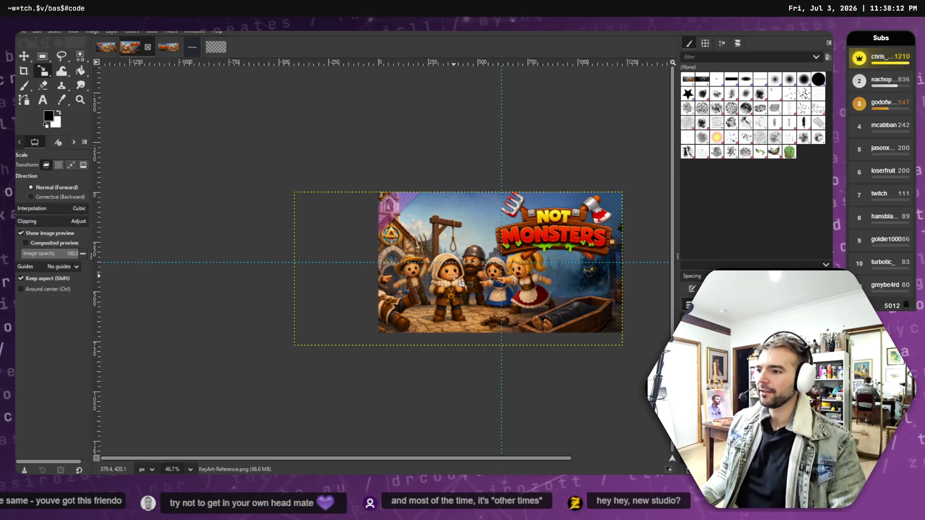
left_click(414, 299)
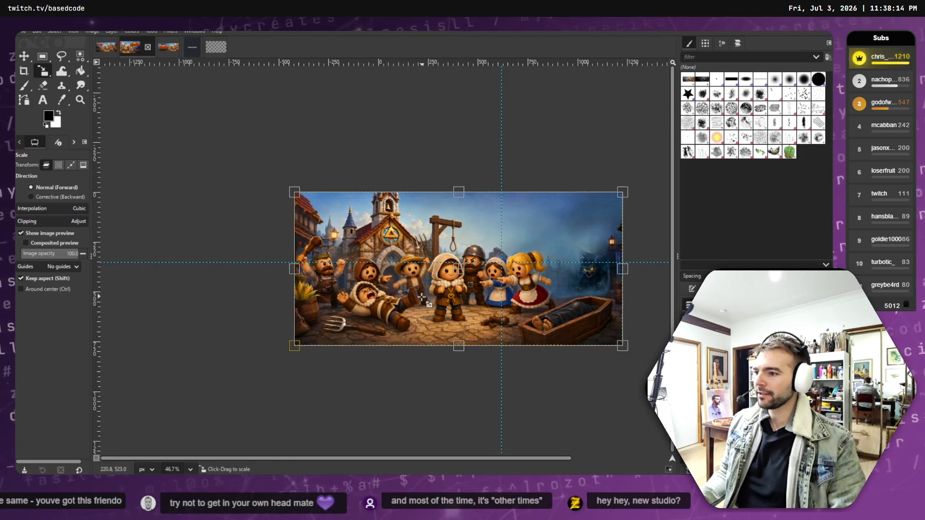
key("Escape")
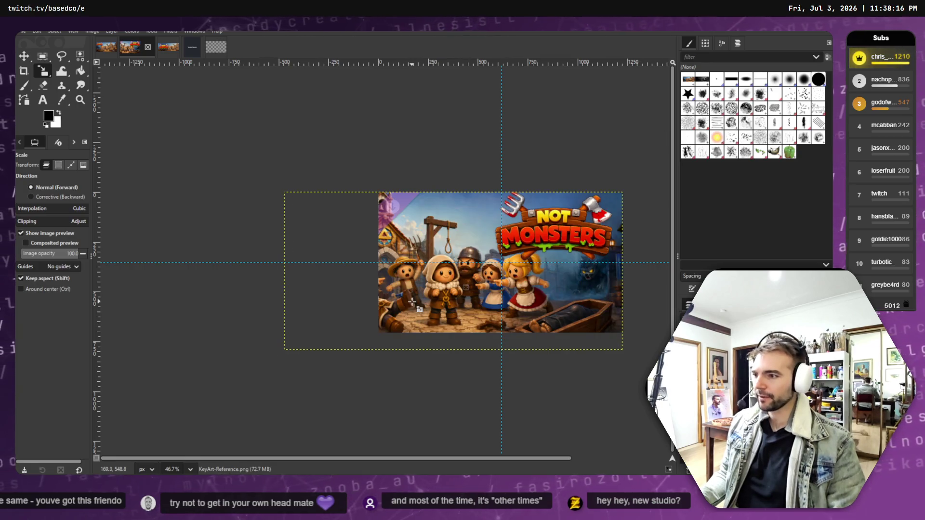
left_click(26, 56)
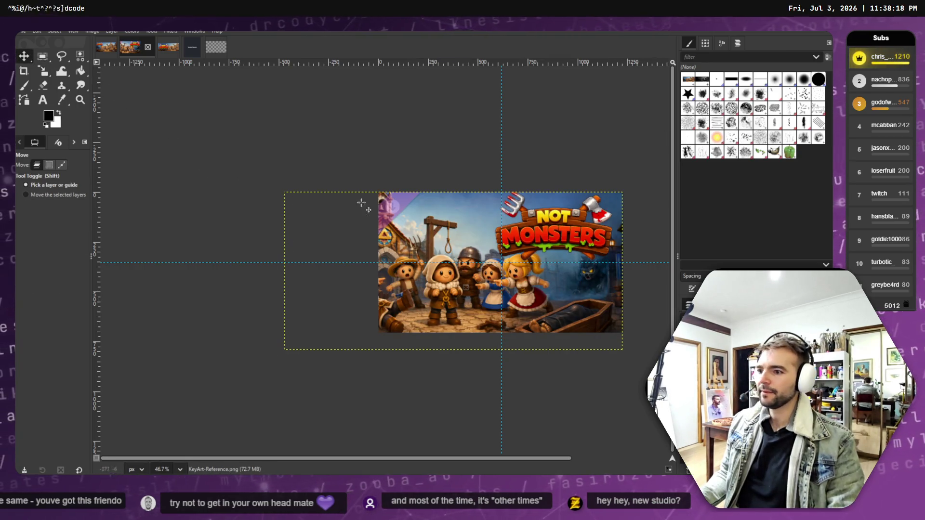
- Slide the key art left and down, nudge the NOT MONSTERS logo down-right, and select the Logo layer
left_click_drag(440, 251, 413, 250)
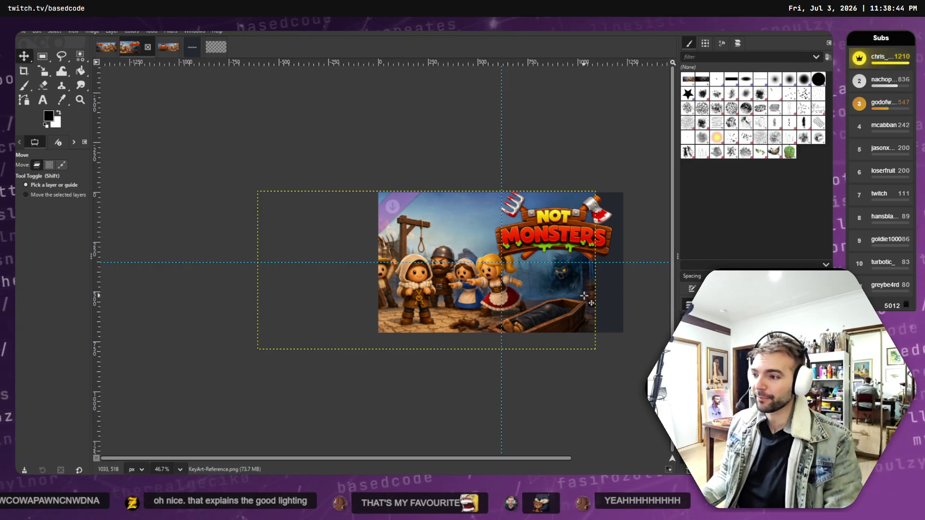
mouse_move(584, 296)
left_mouse_down()
mouse_move(607, 297)
mouse_move(570, 302)
mouse_move(593, 293)
left_mouse_up()
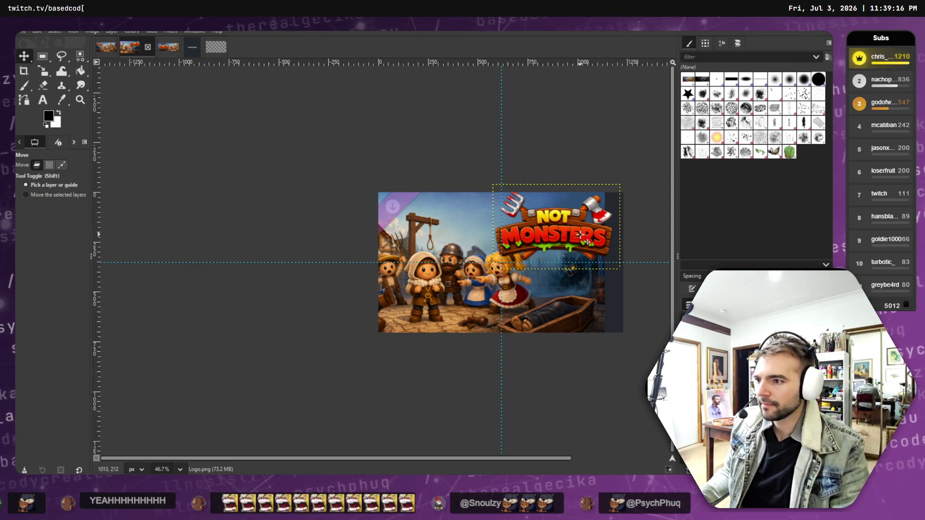
left_click_drag(580, 234, 580, 238)
left_click_drag(582, 239, 582, 238)
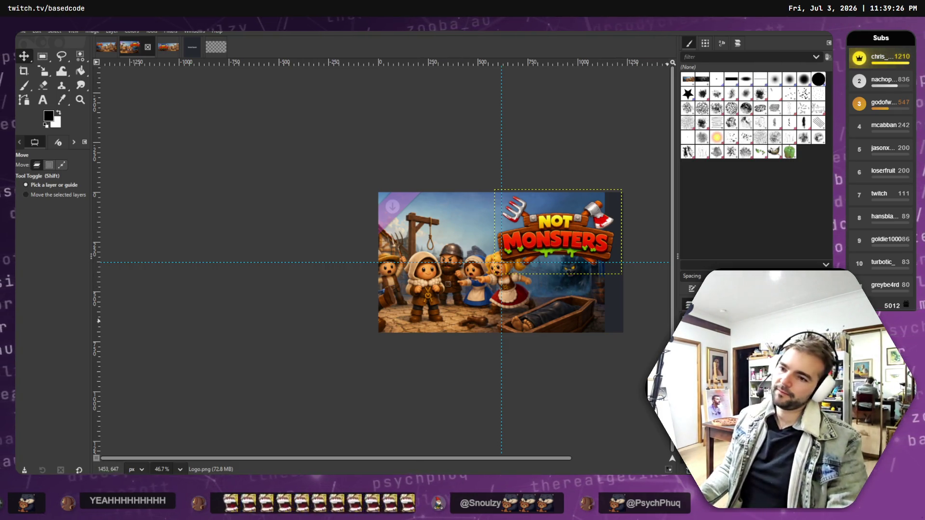
mouse_move(545, 310)
left_mouse_down()
mouse_move(524, 318)
mouse_move(561, 309)
left_mouse_up()
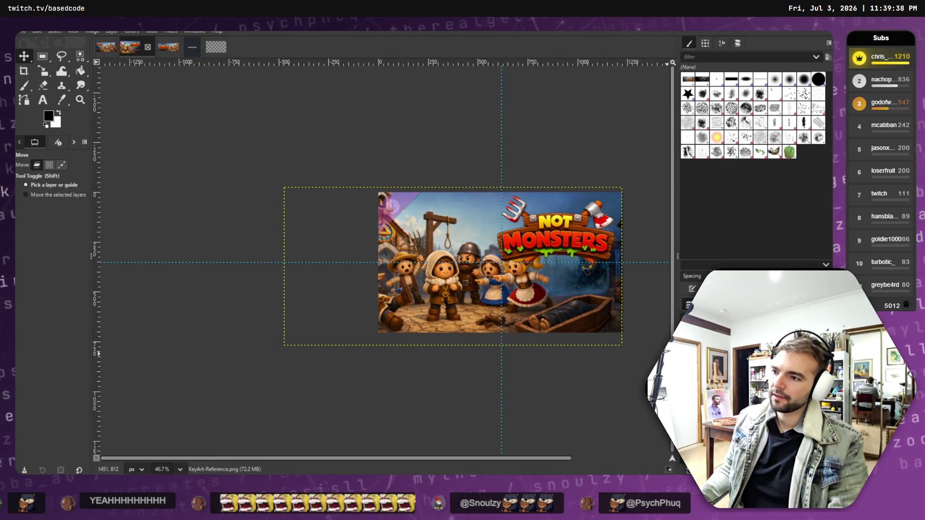
key("Page_Up")
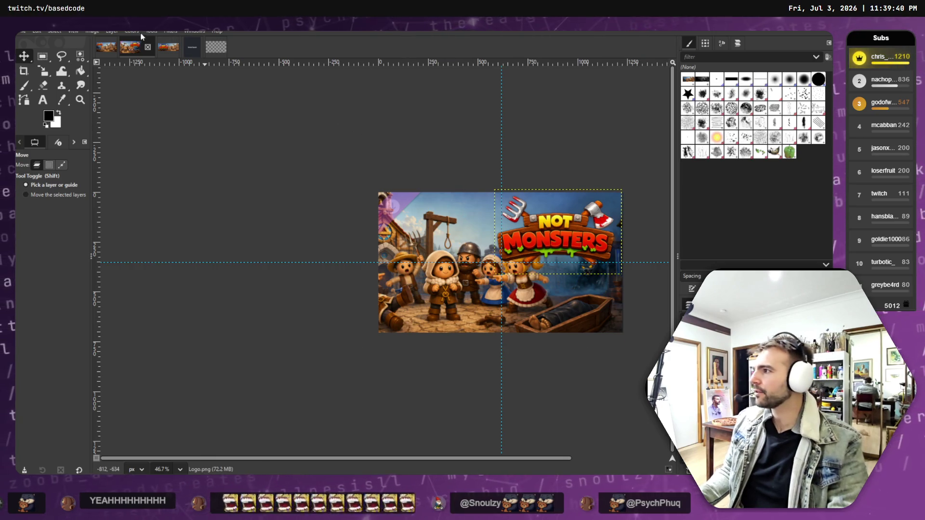
left_click(177, 31)
mouse_move(192, 106)
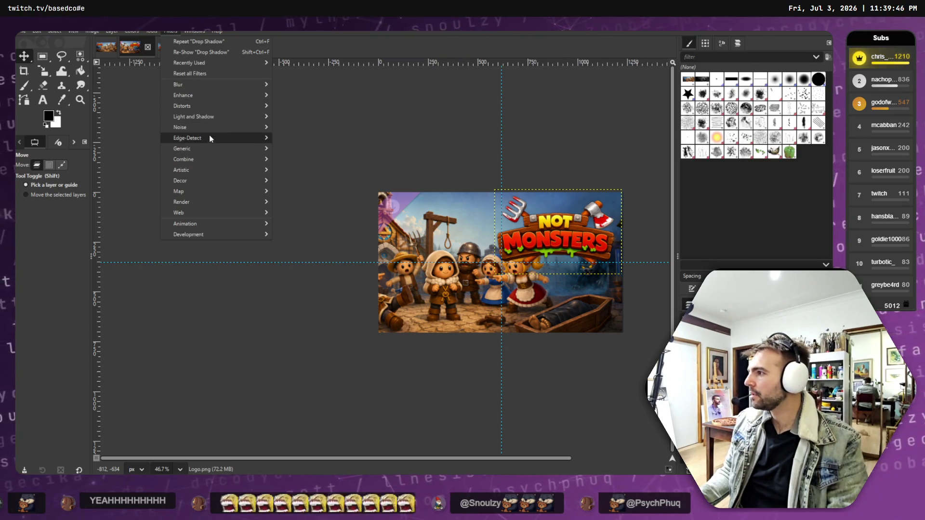
mouse_move(213, 117)
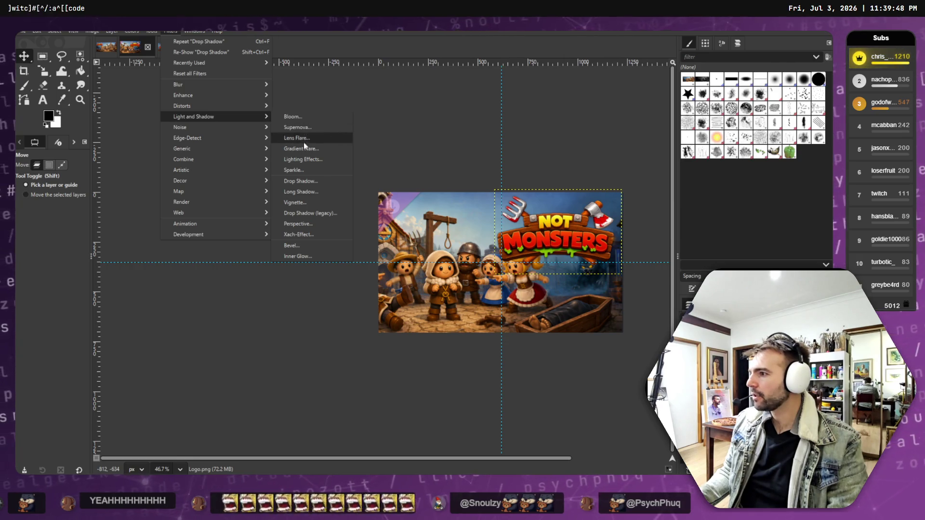
left_click(298, 181)
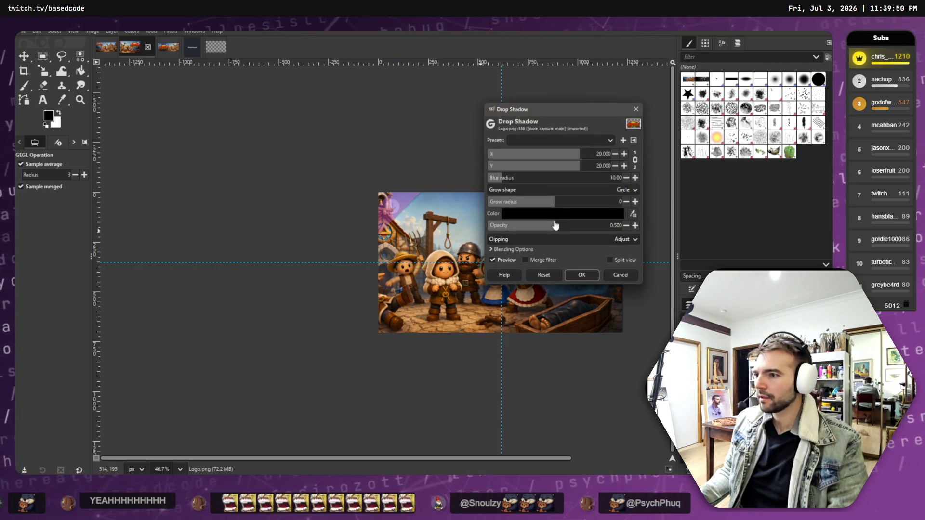
left_click_drag(549, 116, 318, 122)
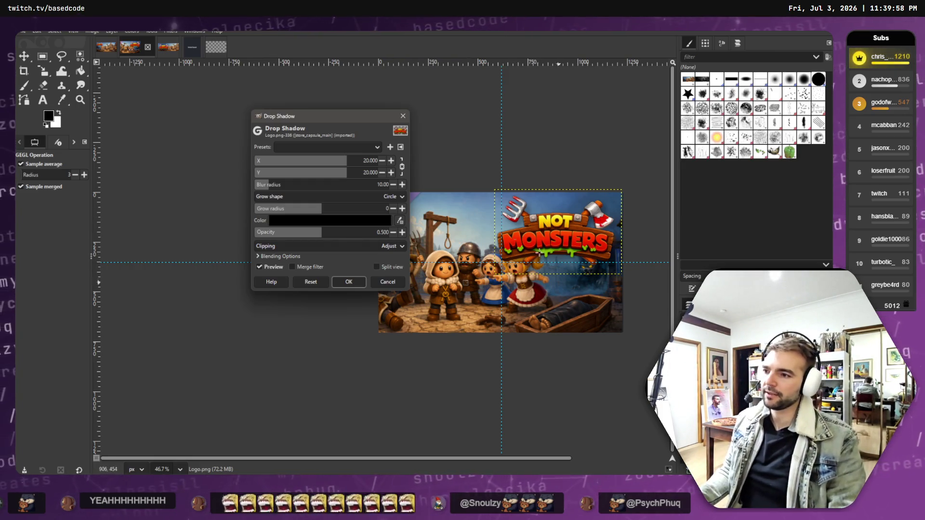
left_click(387, 282)
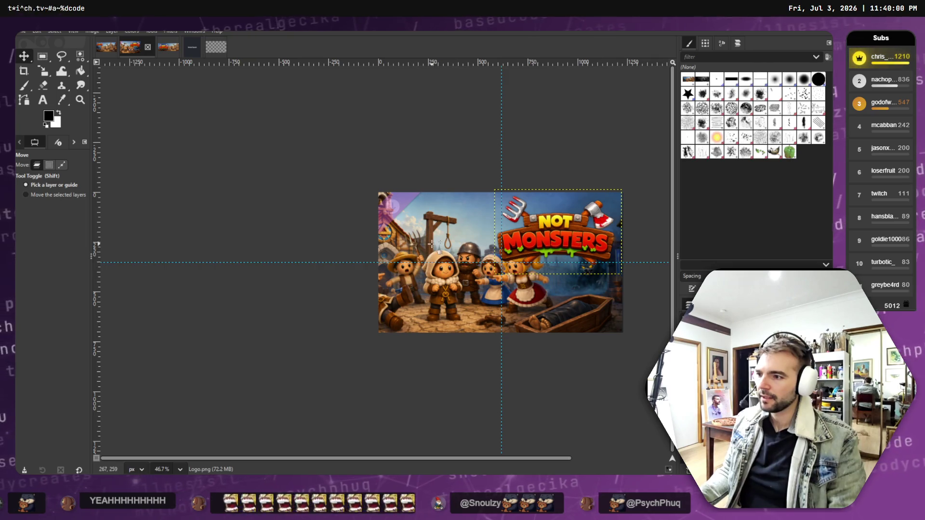
left_click_drag(433, 243, 433, 253)
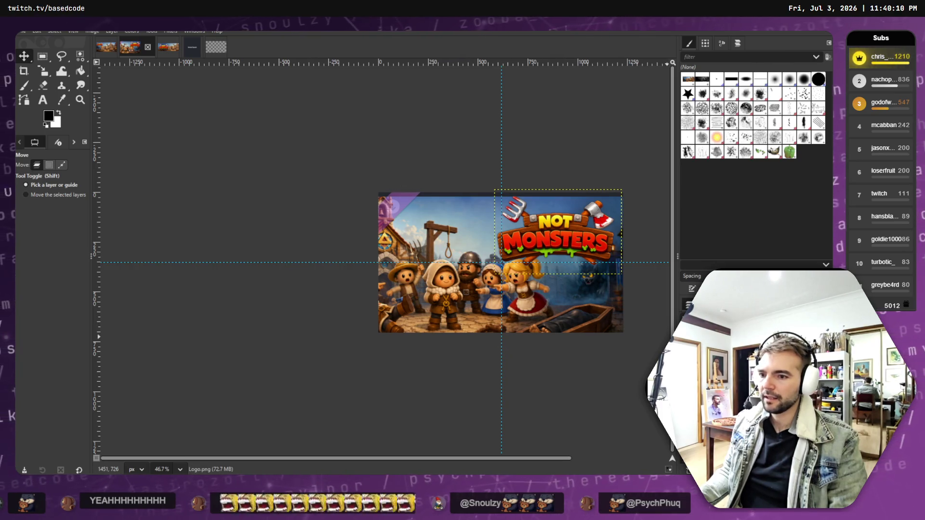
- Nudge the logo up and right, then duplicate the key art layer
left_click_drag(566, 240, 569, 237)
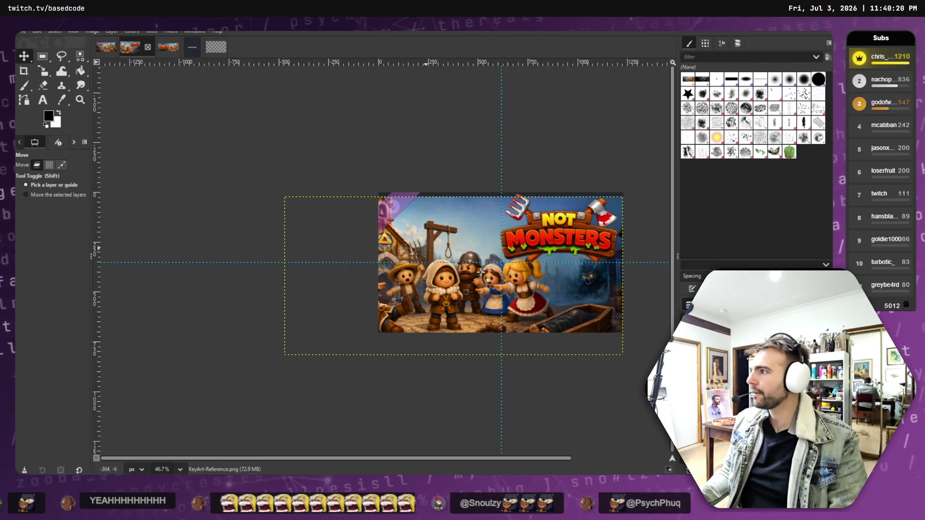
right_click(742, 366)
right_click(742, 366)
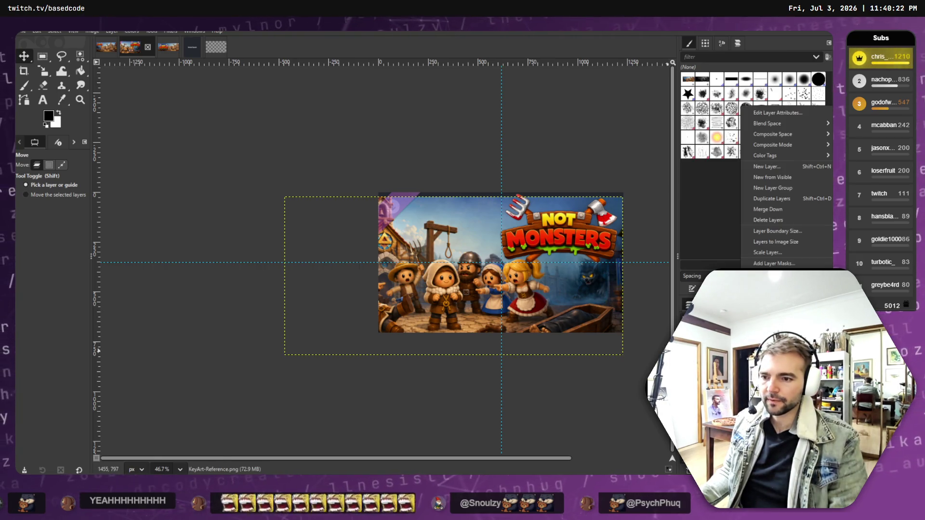
left_click(785, 199)
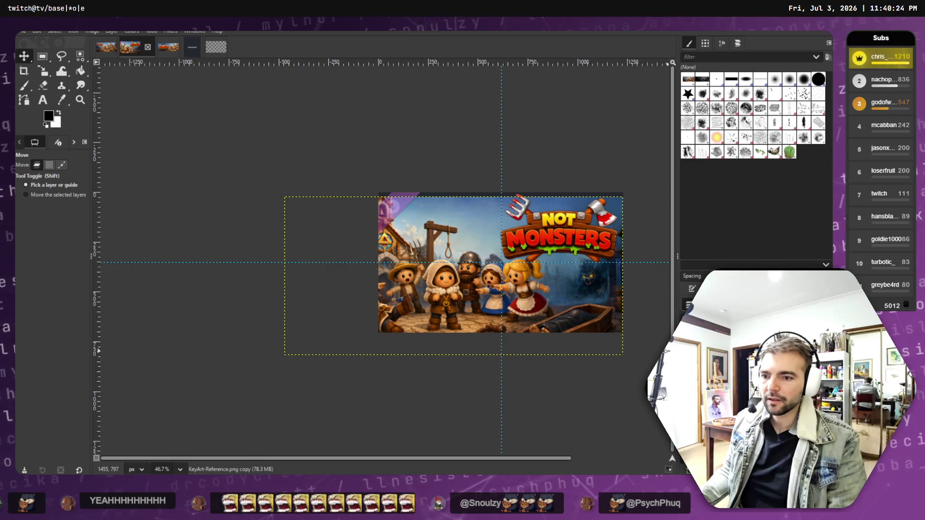
- Flip the duplicated key art vertically and place it directly above the original image
left_click(44, 77)
left_click(96, 127)
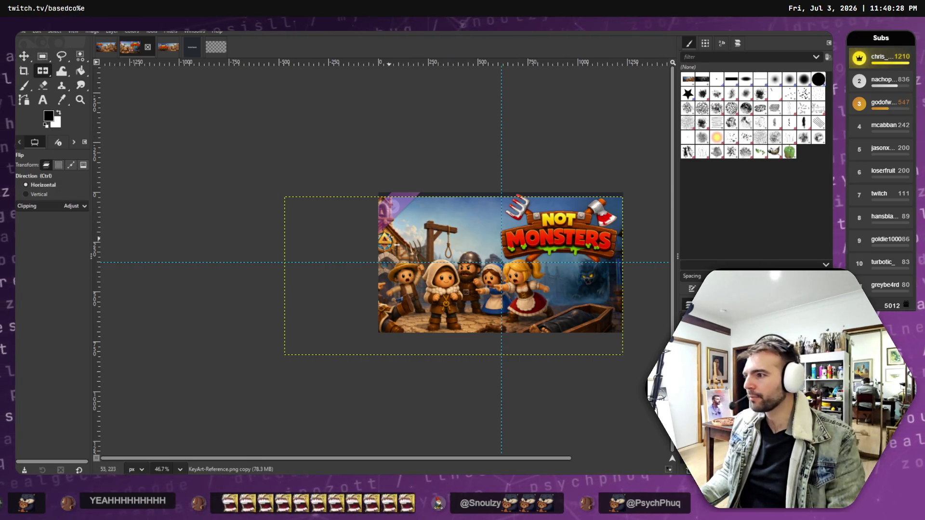
left_click(420, 203)
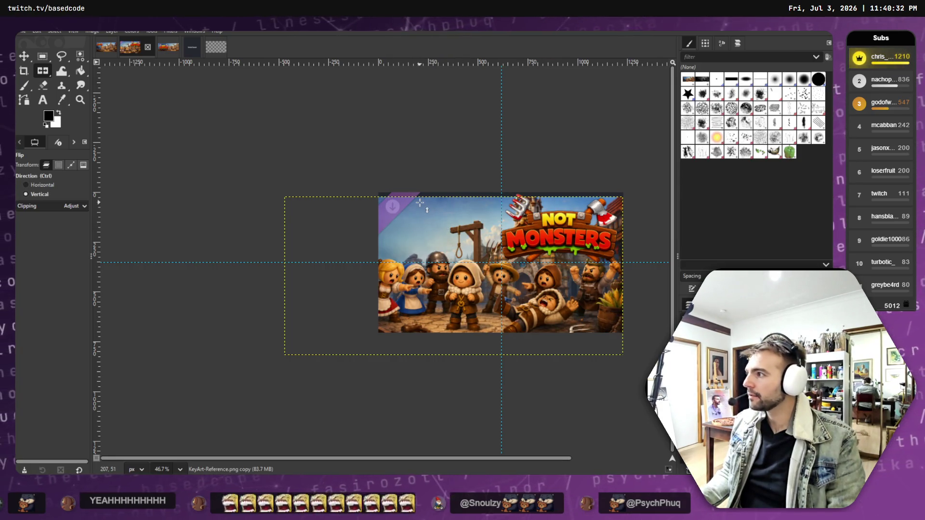
key("ctrl+z")
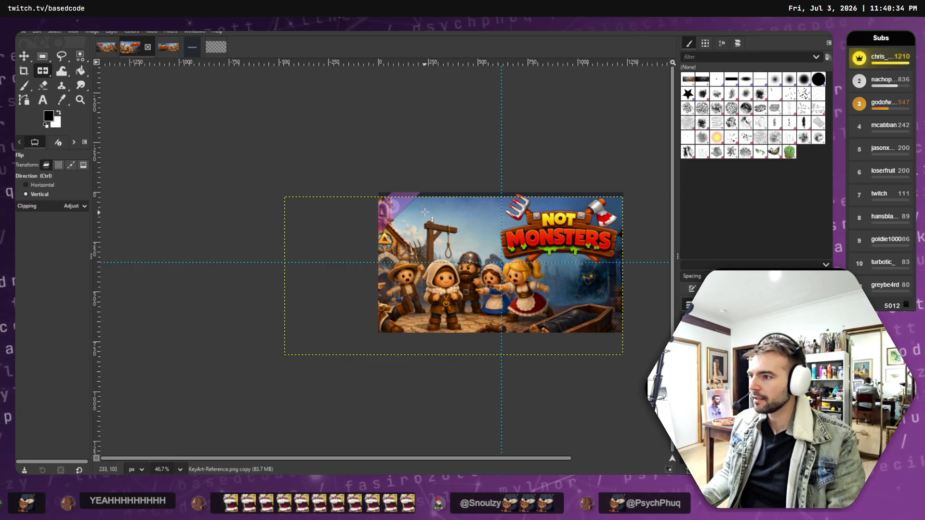
left_click(425, 204, "ctrl")
key("m")
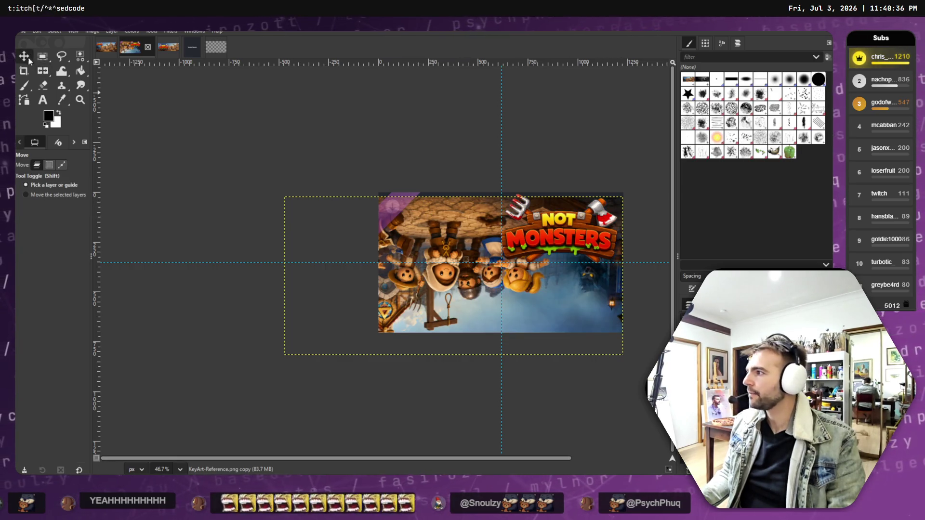
mouse_move(410, 236)
left_mouse_down()
mouse_move(380, 117)
mouse_move(410, 79)
left_mouse_up()
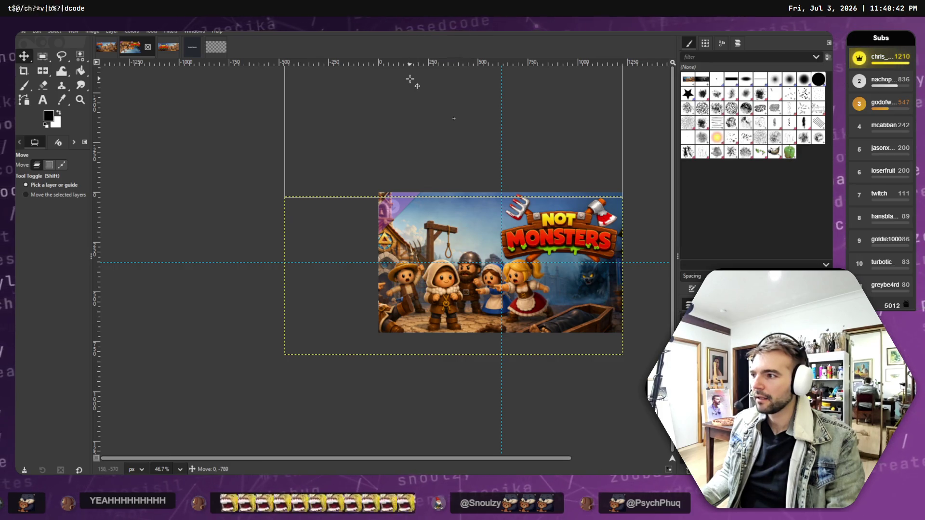
left_click_drag(410, 78, 411, 79)
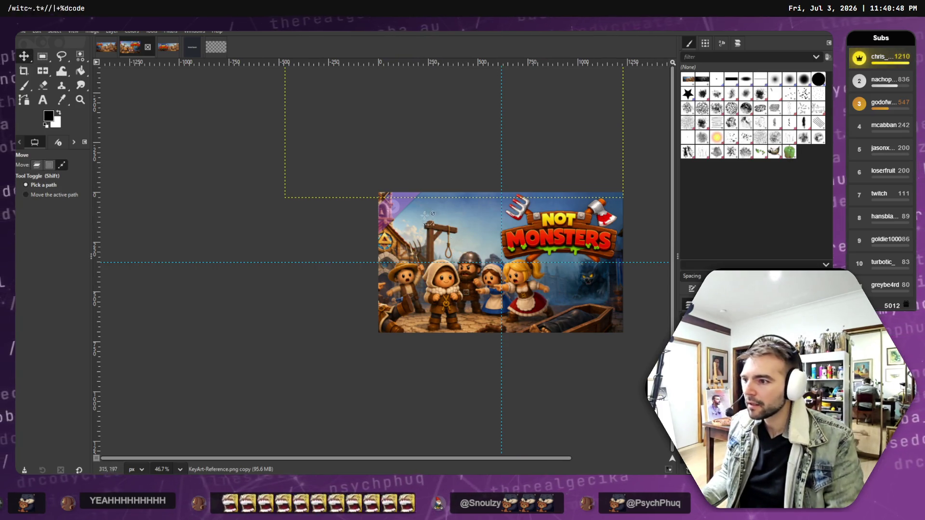
- Smudge sky over the top-left corner seam and zoom in closely on it
scroll(405, 200, "up", 8)
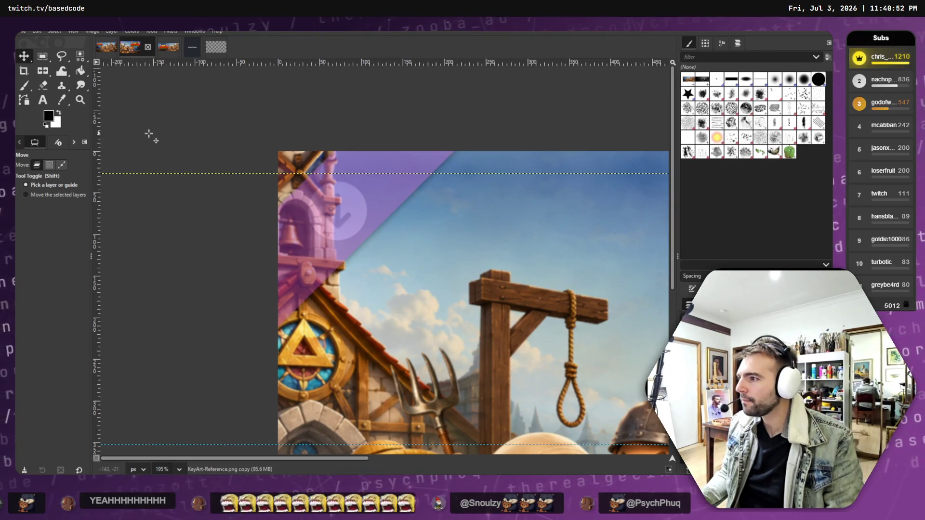
left_click(80, 85)
left_click_drag(337, 166, 294, 161)
mouse_move(350, 159)
left_mouse_down()
mouse_move(285, 160)
mouse_move(321, 154)
mouse_move(334, 165)
left_mouse_up()
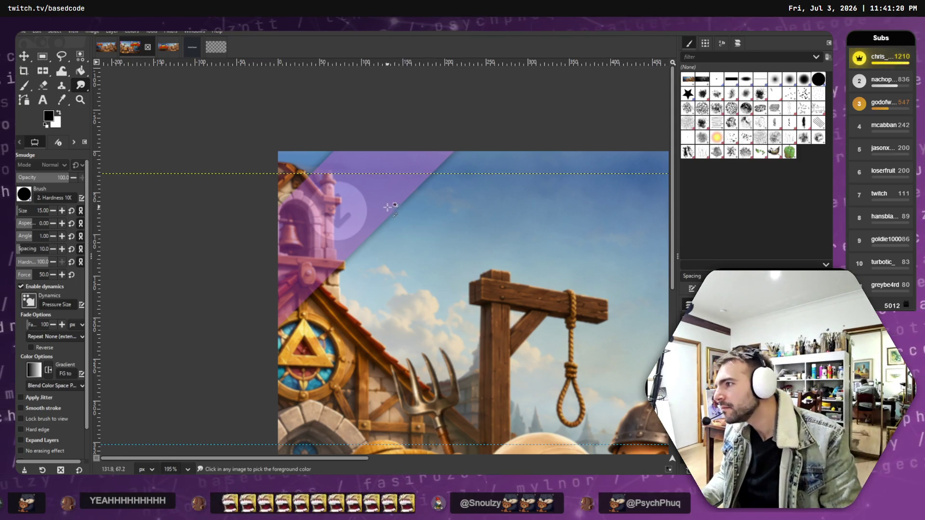
key("z")
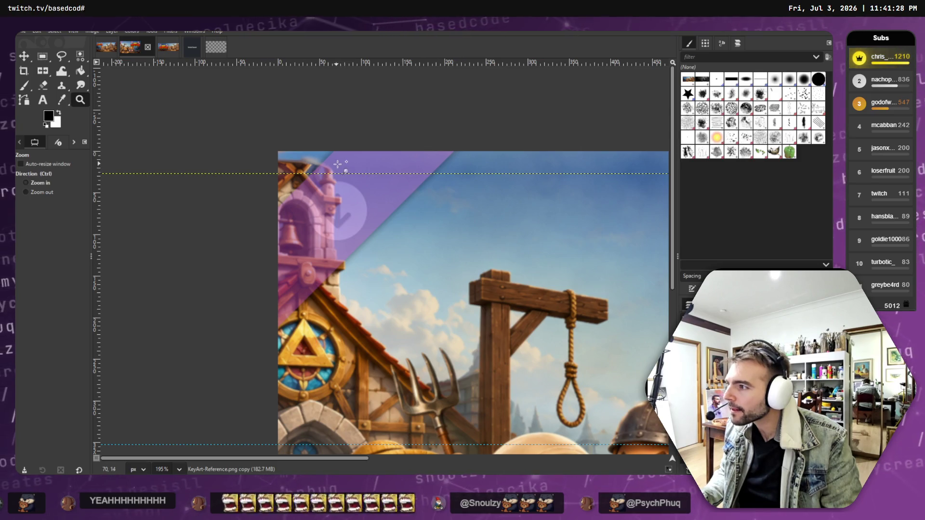
left_click_drag(330, 165, 336, 168)
scroll(294, 159, "down", 8)
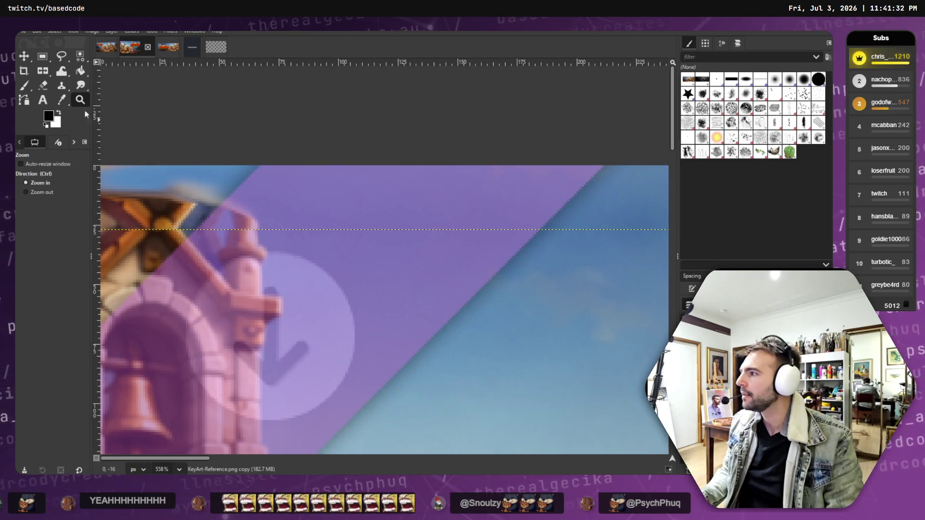
- Nudge the upper layer slightly left, then smudge the seam near the tower top and roof tip
left_click(78, 86)
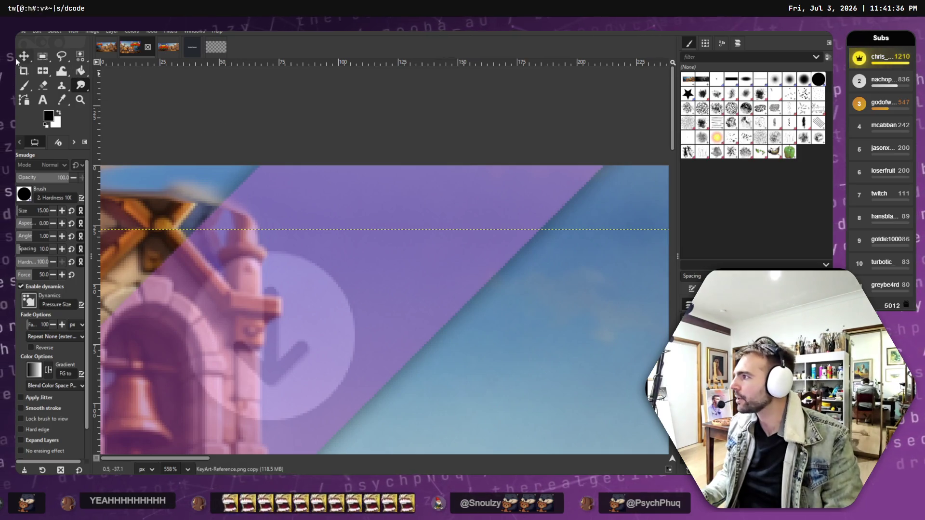
left_click(22, 56)
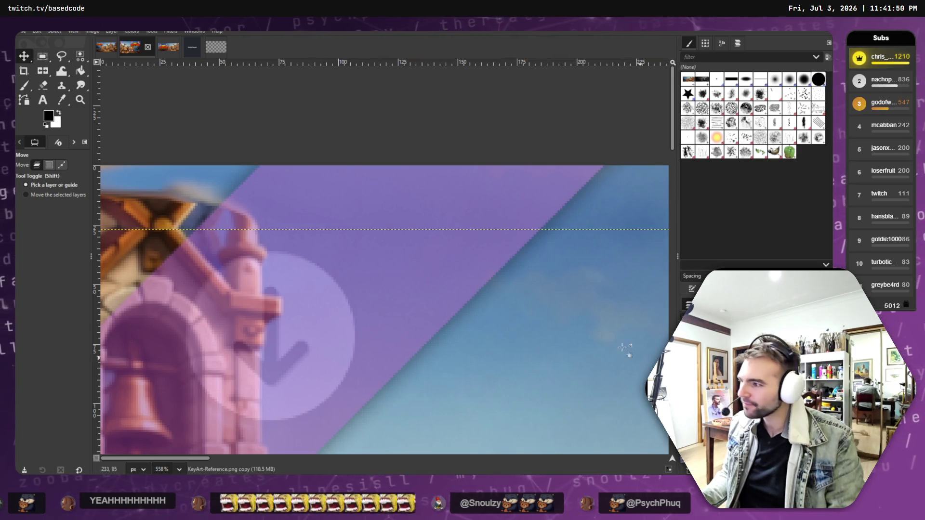
left_click_drag(587, 205, 580, 205)
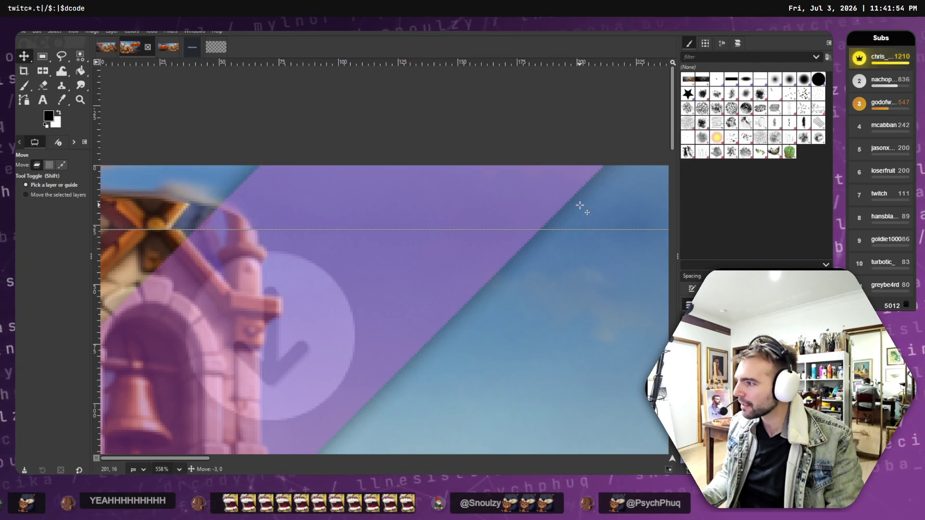
left_click(80, 85)
mouse_move(212, 213)
left_mouse_down()
mouse_move(244, 196)
mouse_move(276, 198)
mouse_move(175, 206)
mouse_move(207, 213)
mouse_move(182, 207)
mouse_move(198, 214)
mouse_move(159, 217)
mouse_move(166, 226)
mouse_move(190, 189)
mouse_move(164, 194)
left_mouse_up()
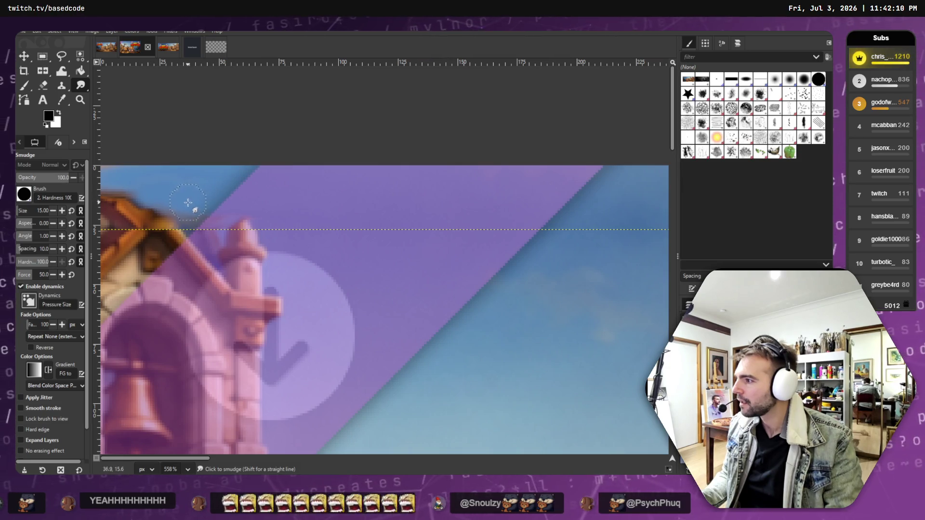
left_click_drag(198, 206, 168, 188)
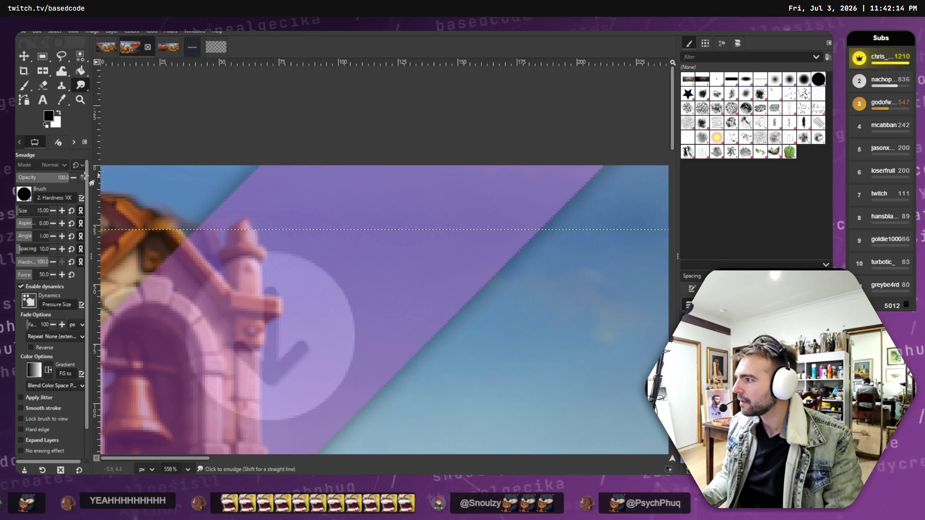
scroll(196, 199, "down", 5)
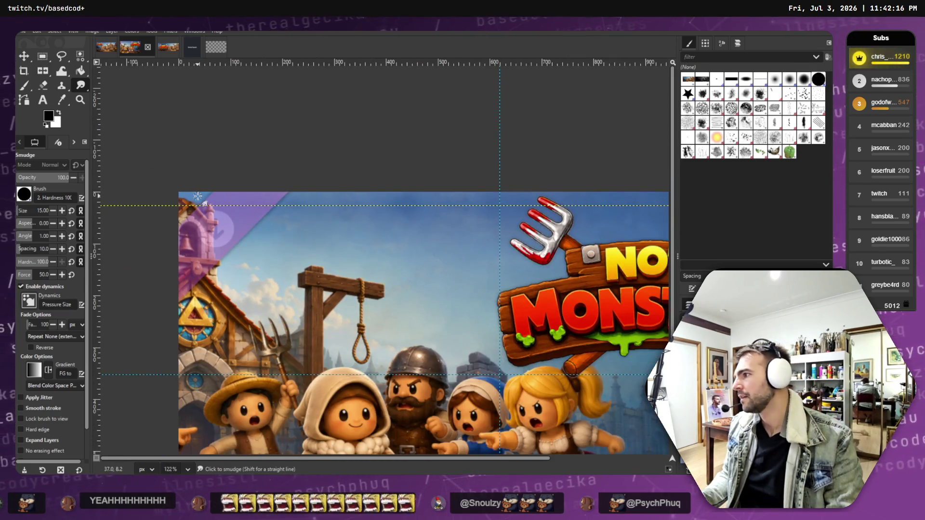
scroll(258, 203, "down", 3)
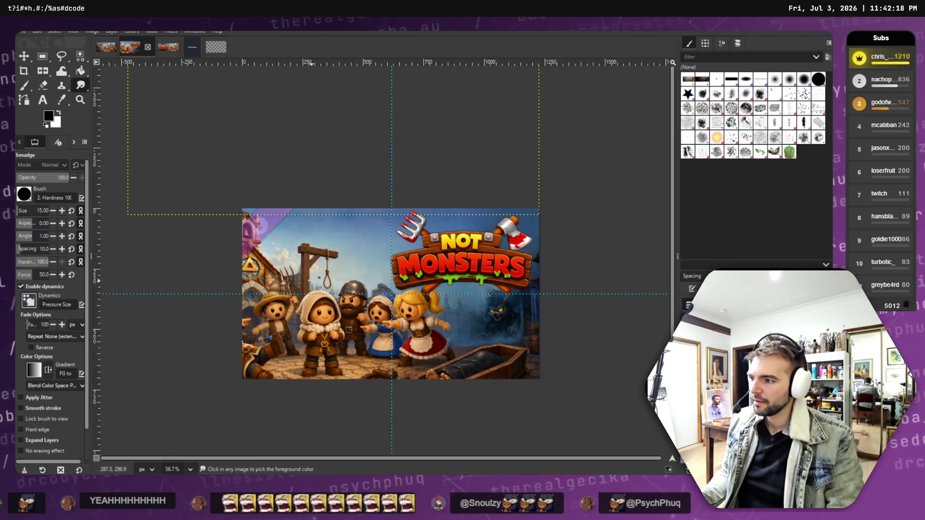
- Shift the flipped sky copy down about 30 px, then back up slightly to meet the key art's top
scroll(207, 292, "down", 2)
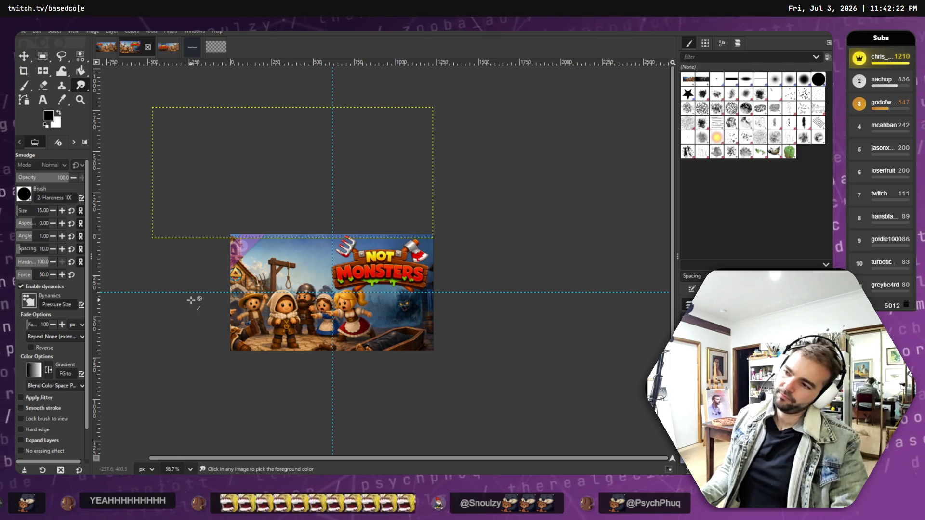
scroll(192, 300, "up", 2)
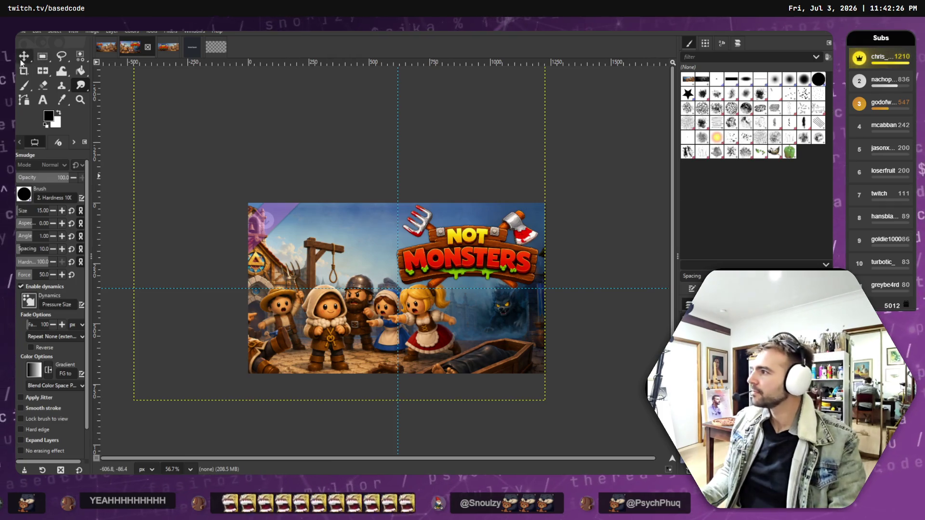
key("m")
mouse_move(369, 213)
left_mouse_down()
mouse_move(374, 223)
mouse_move(368, 207)
left_mouse_up()
key("ctrl+z")
left_click_drag(369, 208, 368, 214)
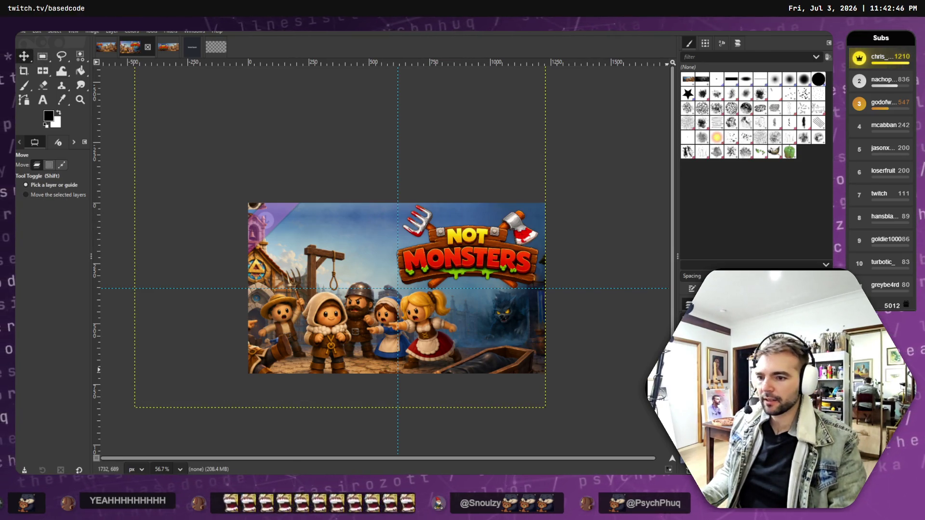
left_click_drag(487, 263, 488, 258)
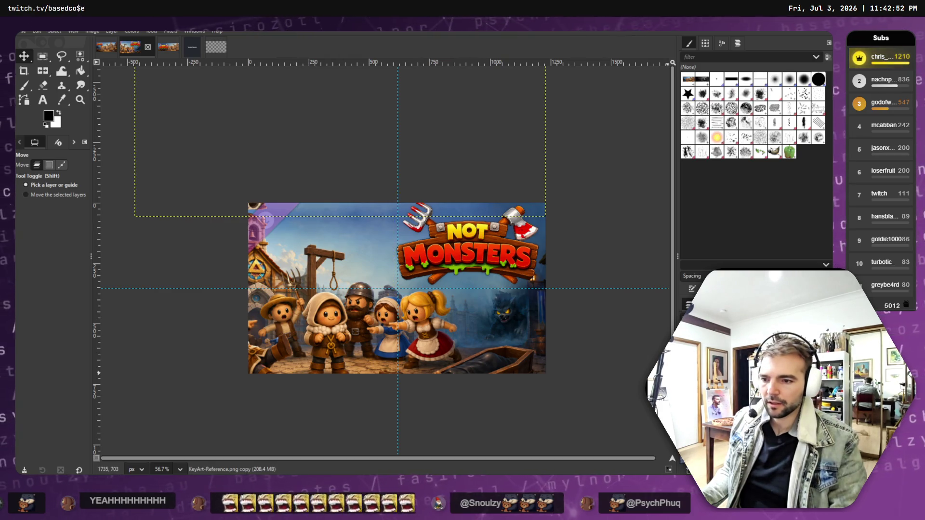
scroll(261, 206, "up", 7)
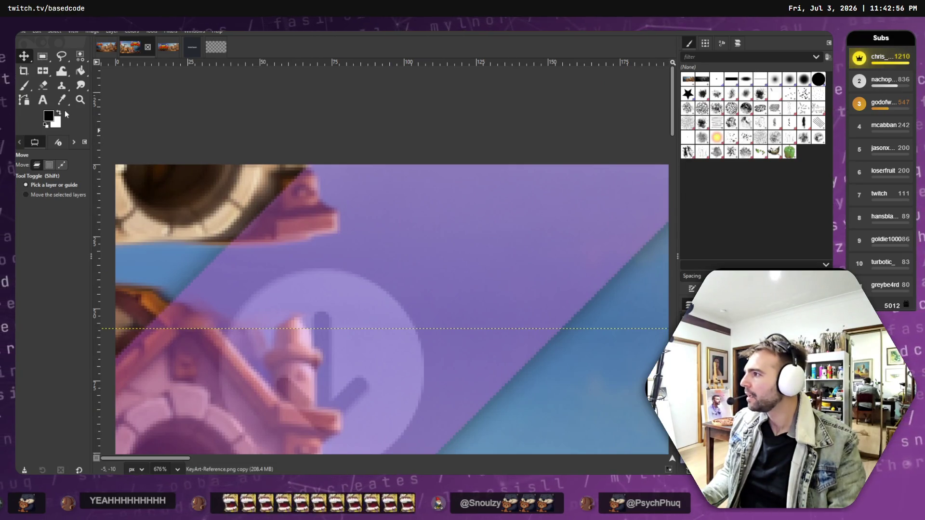
- Smear the leftover pink roof edge and tower shapes at the top-left corner into the sky
left_click(81, 86)
mouse_move(347, 256)
left_mouse_down()
mouse_move(310, 235)
mouse_move(295, 205)
mouse_move(227, 155)
mouse_move(313, 182)
left_mouse_up()
mouse_move(326, 236)
left_mouse_down()
mouse_move(231, 226)
mouse_move(201, 207)
mouse_move(229, 244)
mouse_move(117, 232)
mouse_move(144, 207)
mouse_move(120, 178)
mouse_move(193, 183)
mouse_move(170, 143)
left_mouse_up()
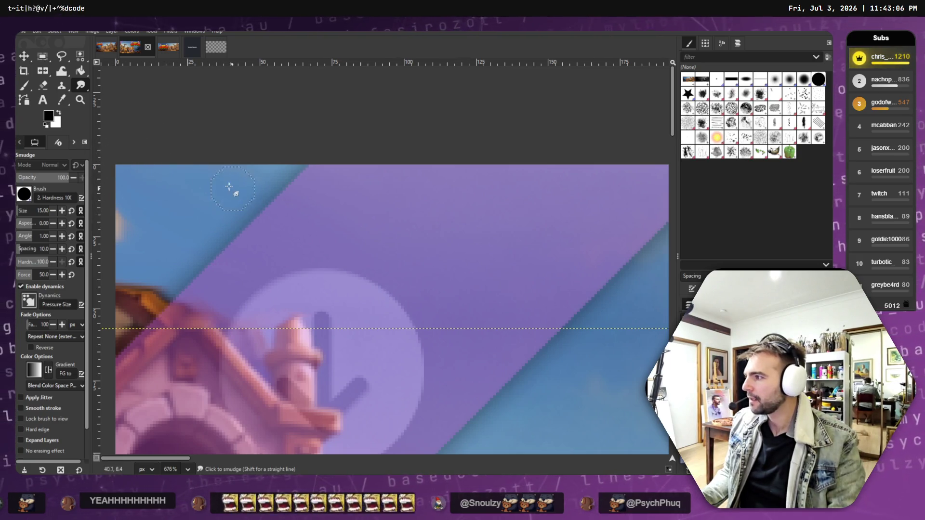
scroll(372, 222, "down", 2, "ctrl")
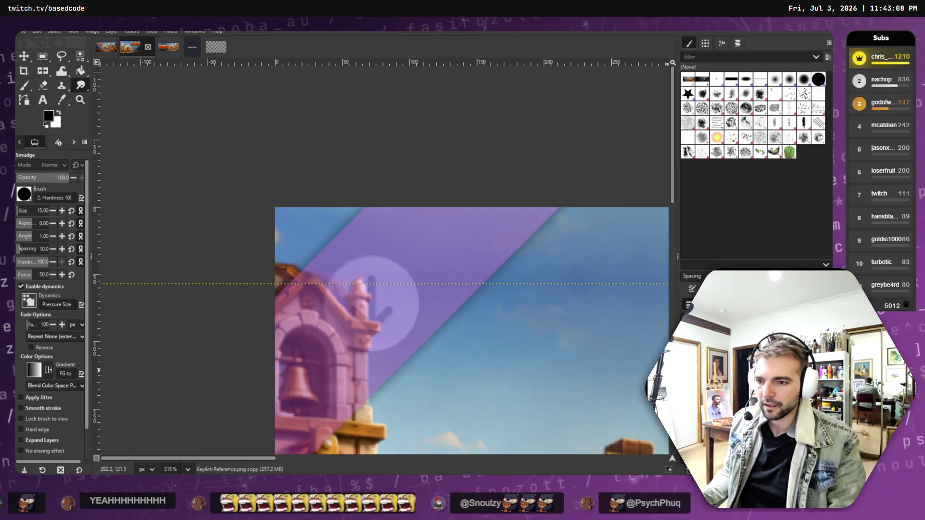
scroll(475, 294, "down", 5)
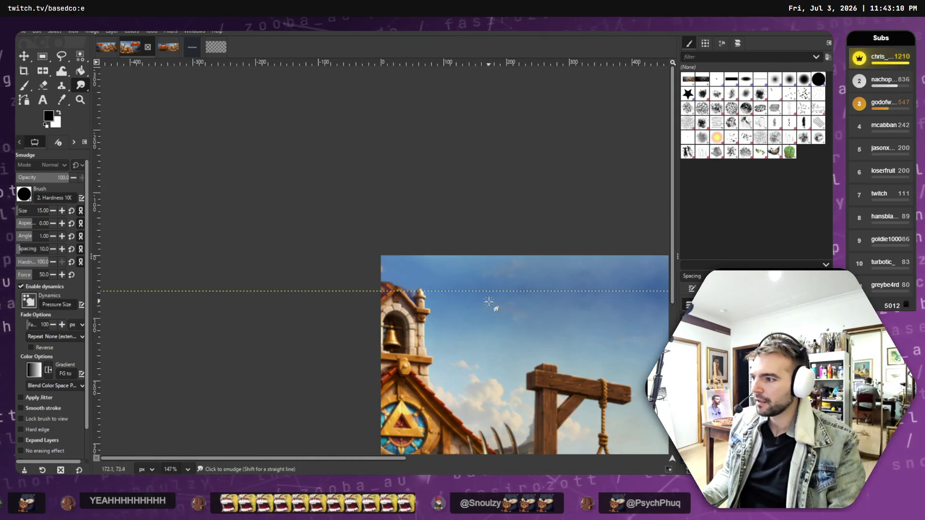
scroll(498, 308, "down", 2)
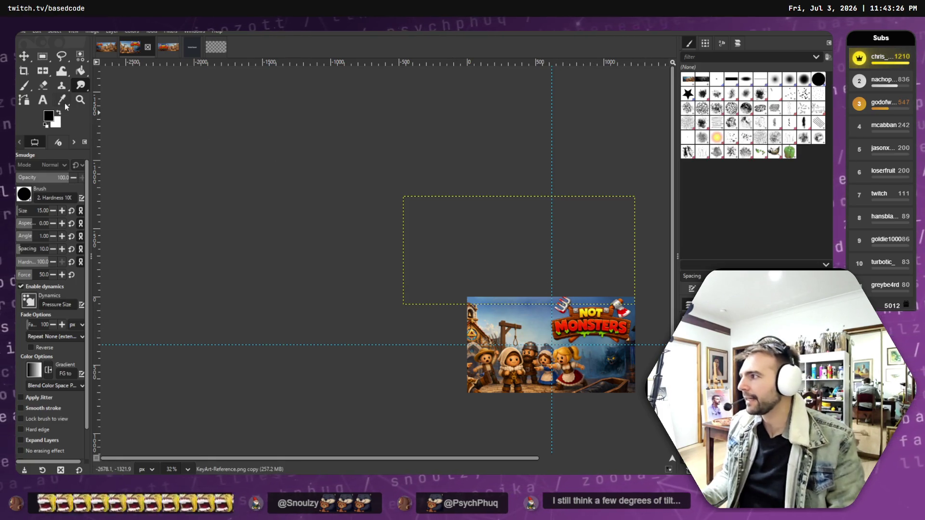
left_click_drag(43, 71, 87, 81)
- Abandon a slight rotation and nudge the copied key-art layer slightly lower against the original
left_click(232, 170)
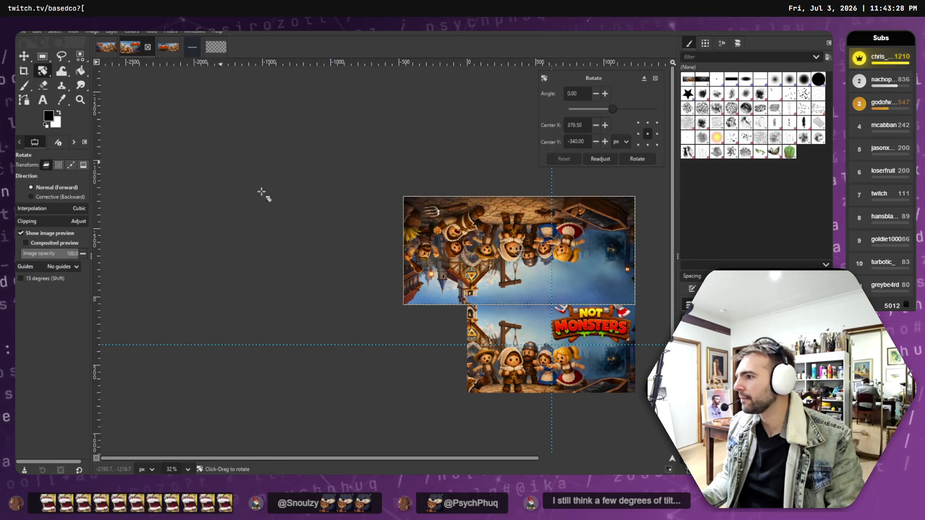
left_click_drag(400, 201, 399, 202)
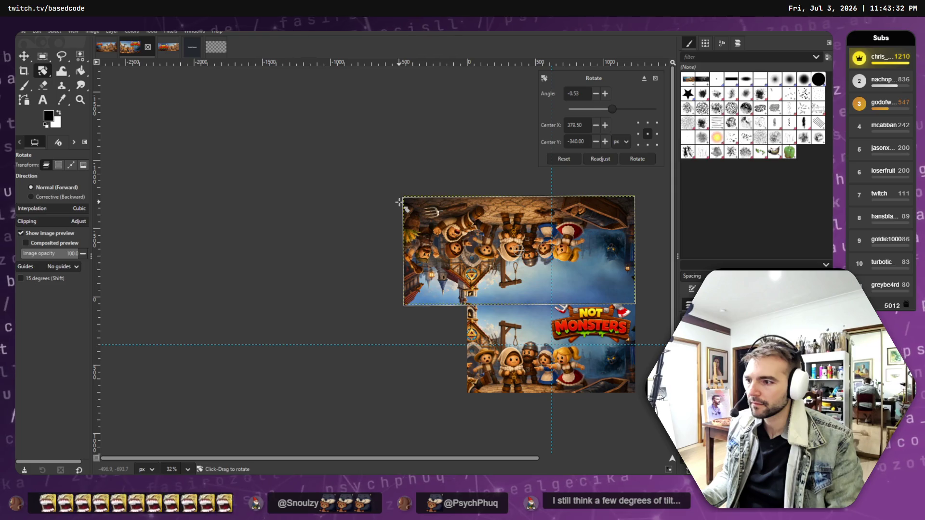
key("Return")
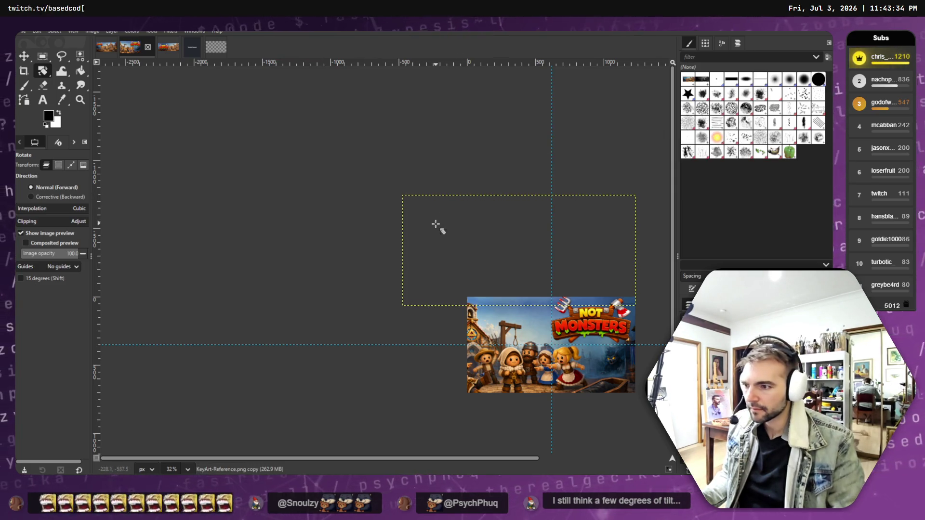
scroll(631, 340, "up", 5)
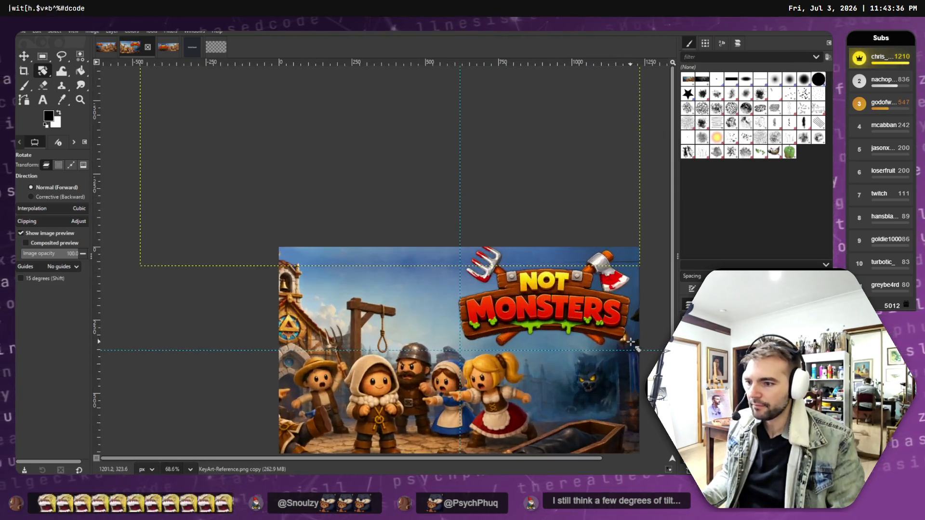
key("m")
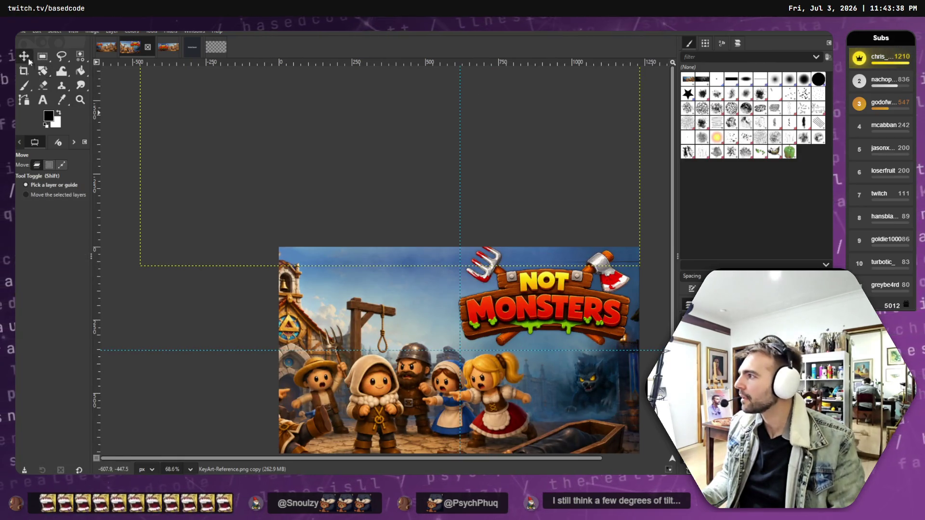
left_click_drag(317, 189, 273, 201)
left_click(273, 201)
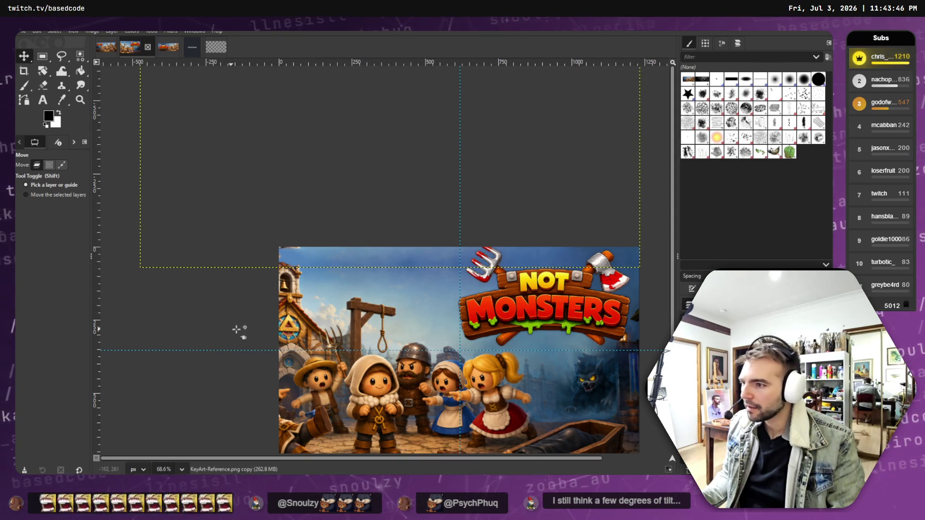
- Set the Move tool to move layers and pick the Eraser tool after trying Smudge and Ellipse Select
left_click(54, 31)
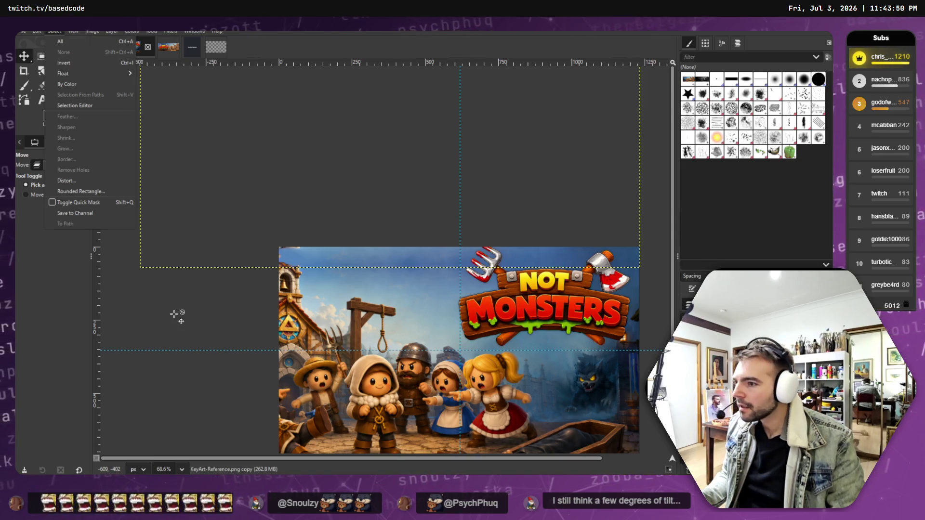
left_click(223, 306)
scroll(223, 310, "down", 3)
scroll(212, 312, "up", 4)
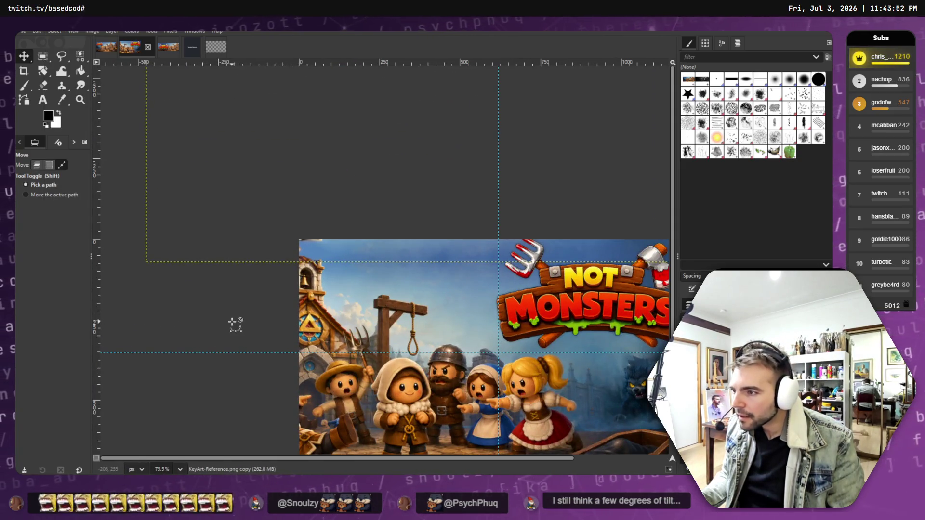
scroll(236, 324, "up", 1)
left_click(36, 165)
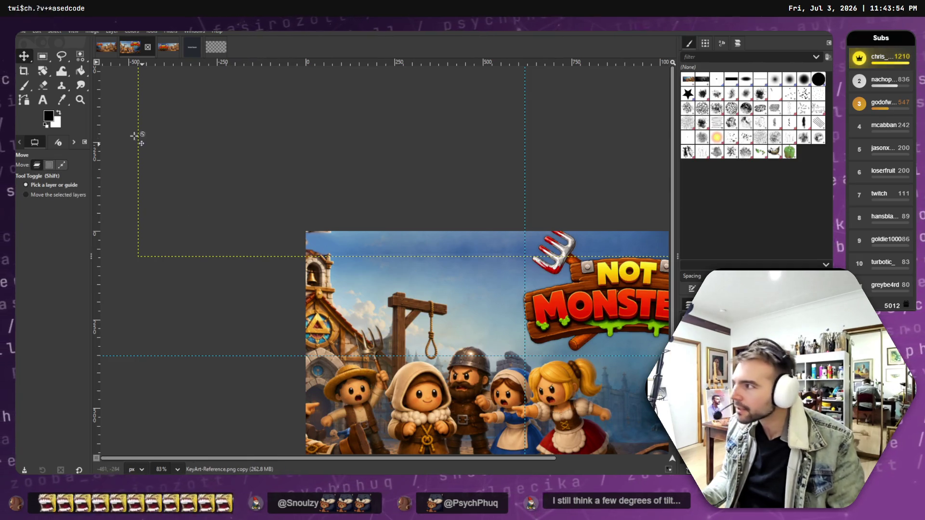
left_click(80, 85)
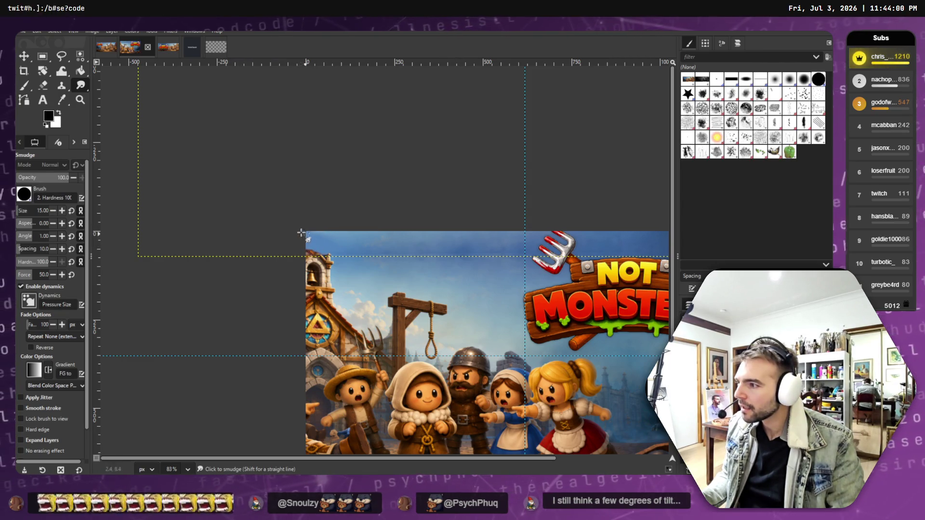
scroll(356, 267, "down", 2, "ctrl")
scroll(355, 268, "up", 5, "ctrl")
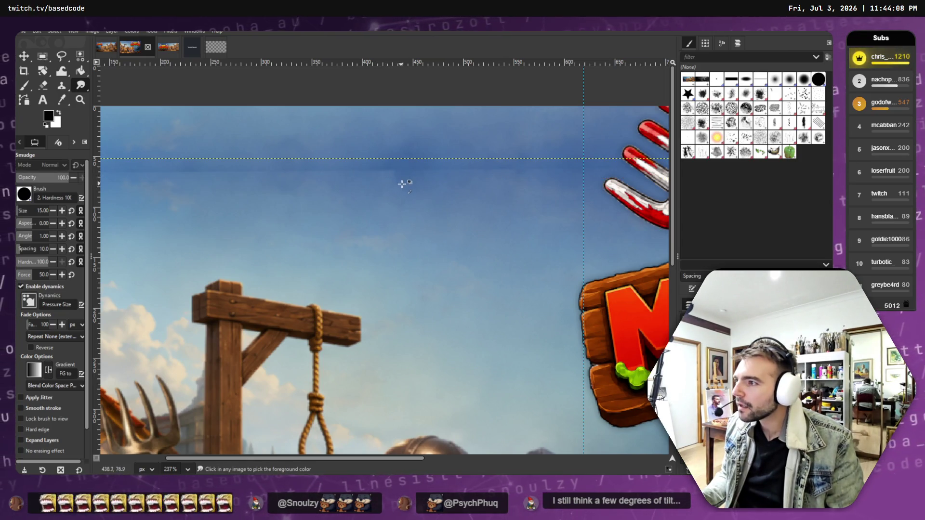
key("e")
scroll(367, 179, "down", 4)
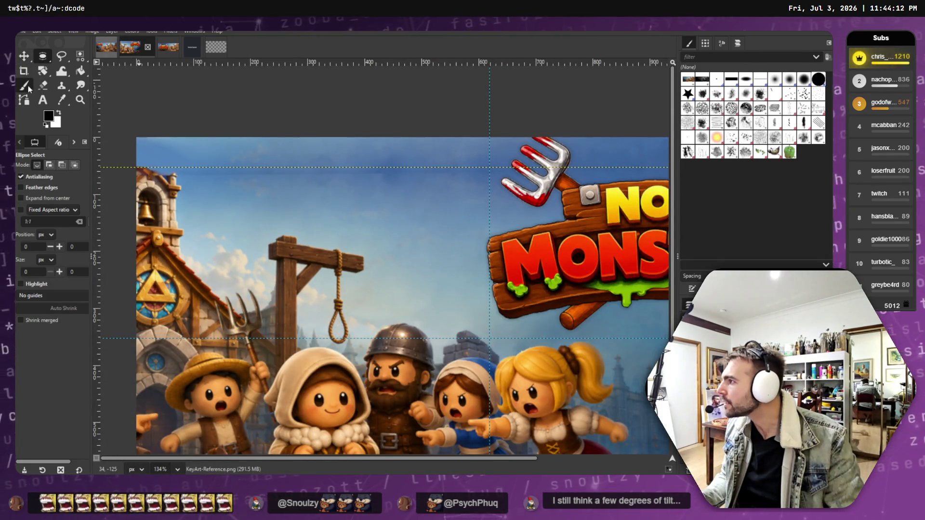
left_click(43, 85)
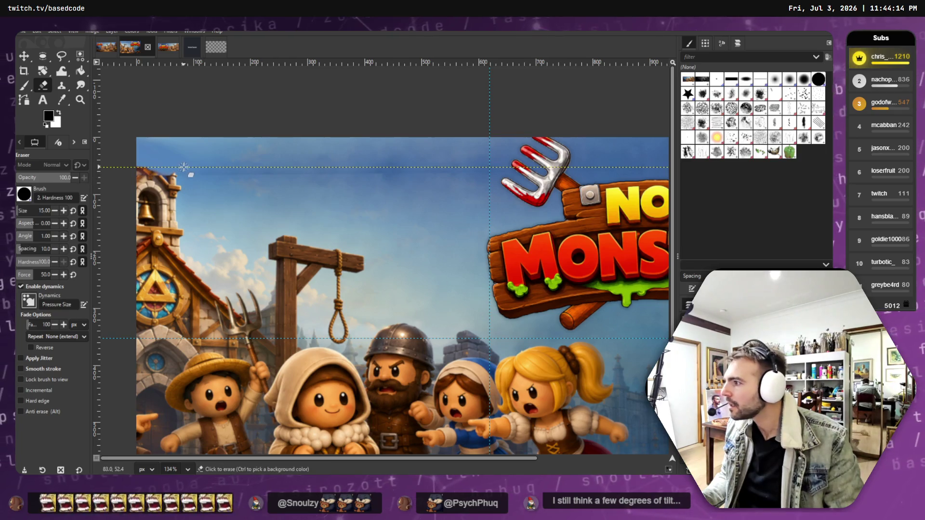
- Test hard-brush erase strokes across the sky, undo them, and lower the copied layer about 8 px
left_click(24, 194)
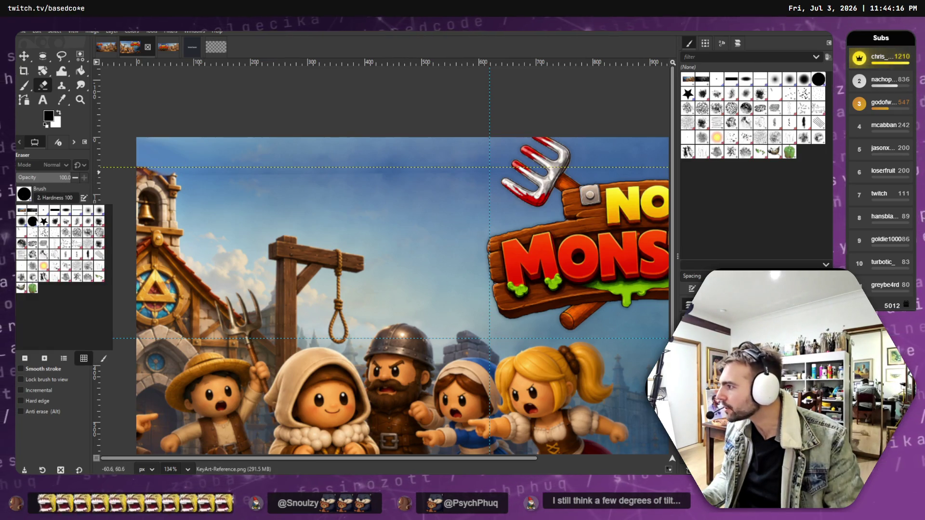
left_click(32, 222)
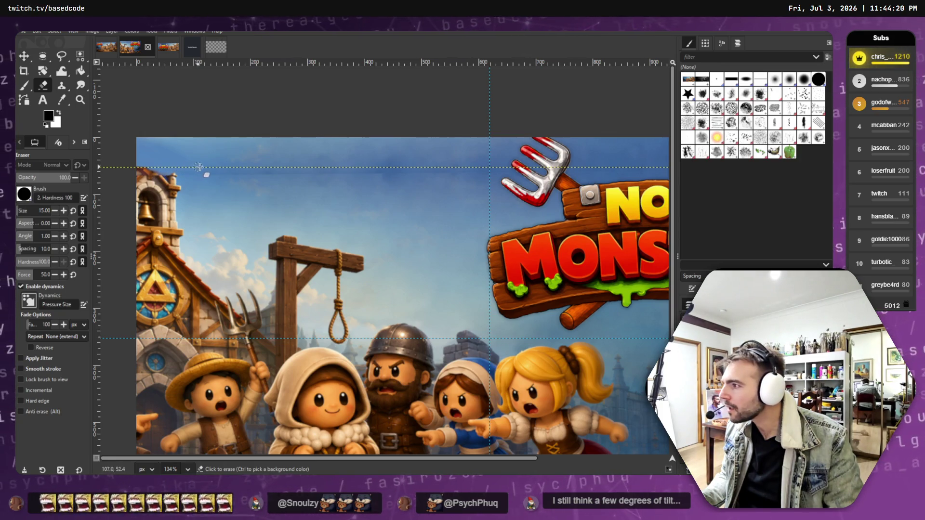
left_click_drag(224, 174, 276, 172)
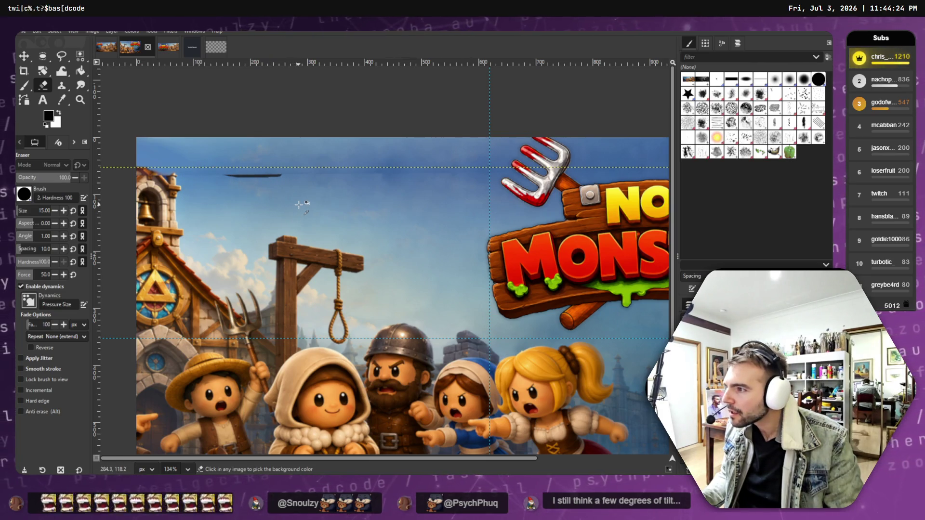
key("ctrl+z")
left_click_drag(313, 177, 385, 175)
key("ctrl+z")
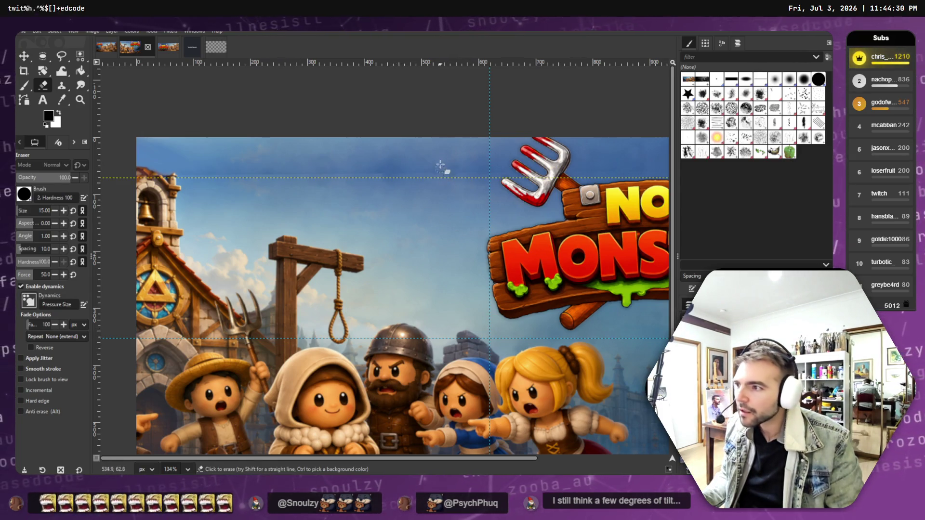
left_click(22, 57)
mouse_move(315, 138)
left_mouse_down()
mouse_move(311, 121)
mouse_move(313, 145)
left_mouse_up()
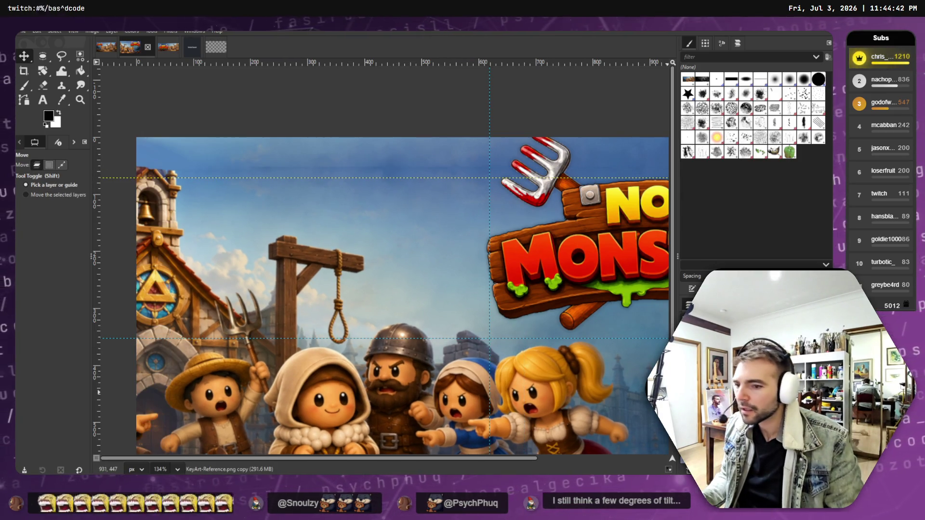
- On the original KeyArt-Reference.png layer, softly erase the sky seam with the Hardness 075 brush
left_click(449, 240)
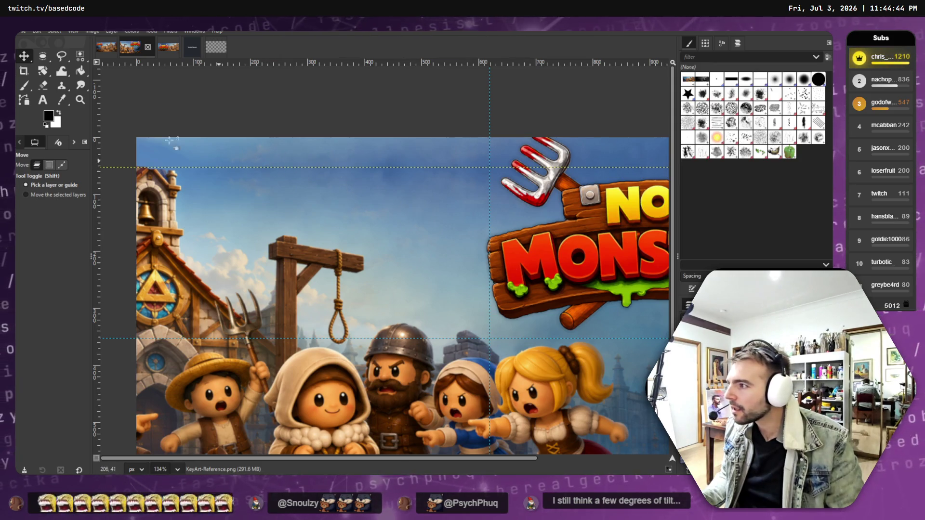
left_click(45, 86)
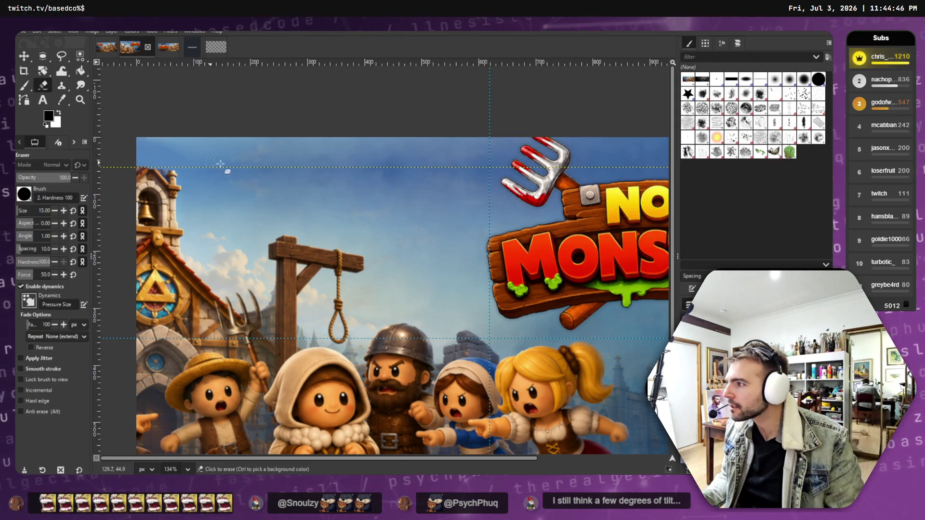
left_click_drag(388, 175, 314, 179)
key("ctrl+z")
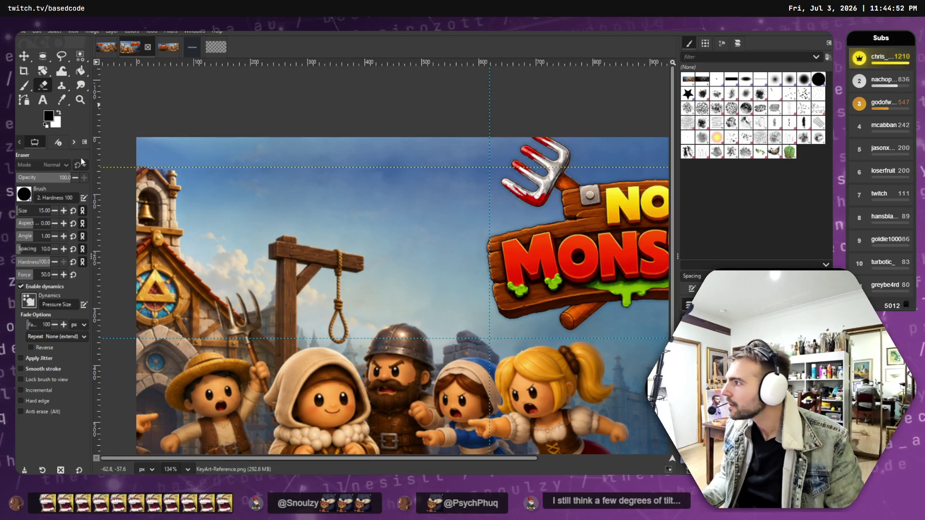
left_click(28, 196)
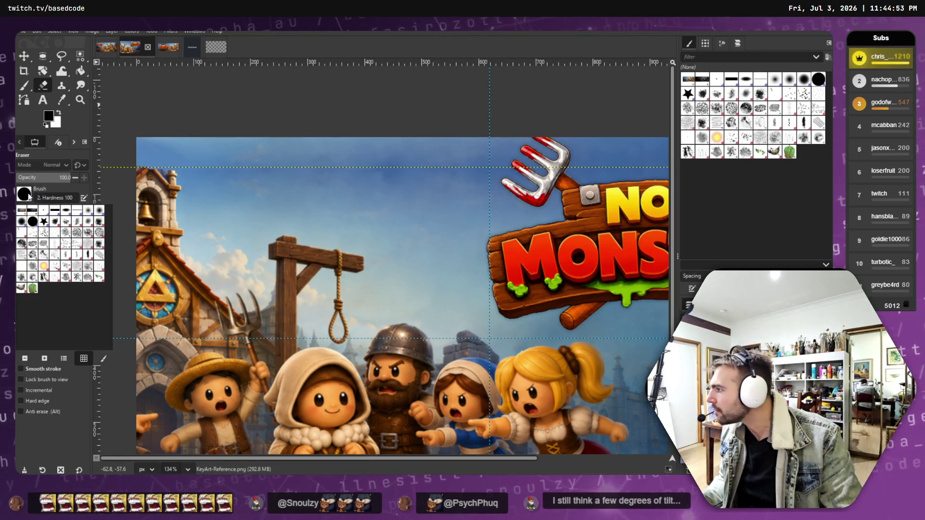
left_click(22, 223)
left_click_drag(410, 159, 311, 162)
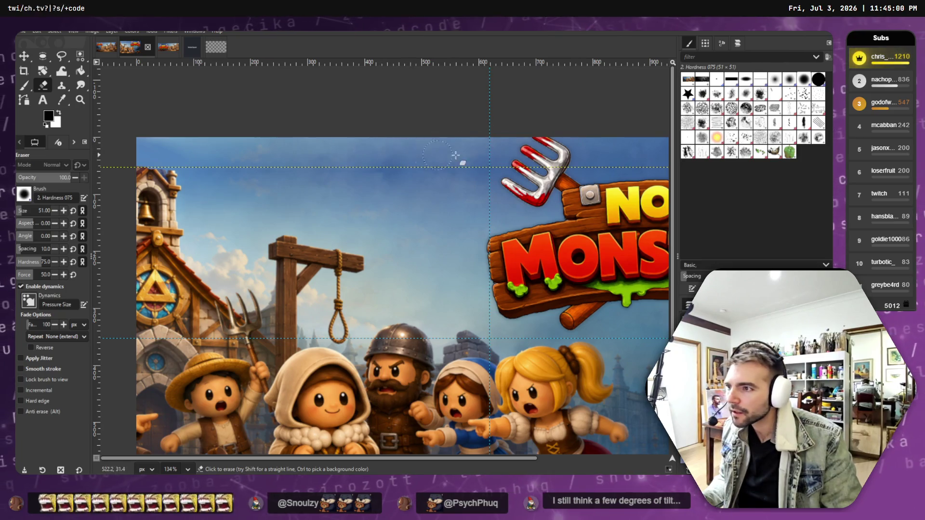
scroll(563, 176, "down", 2, "ctrl")
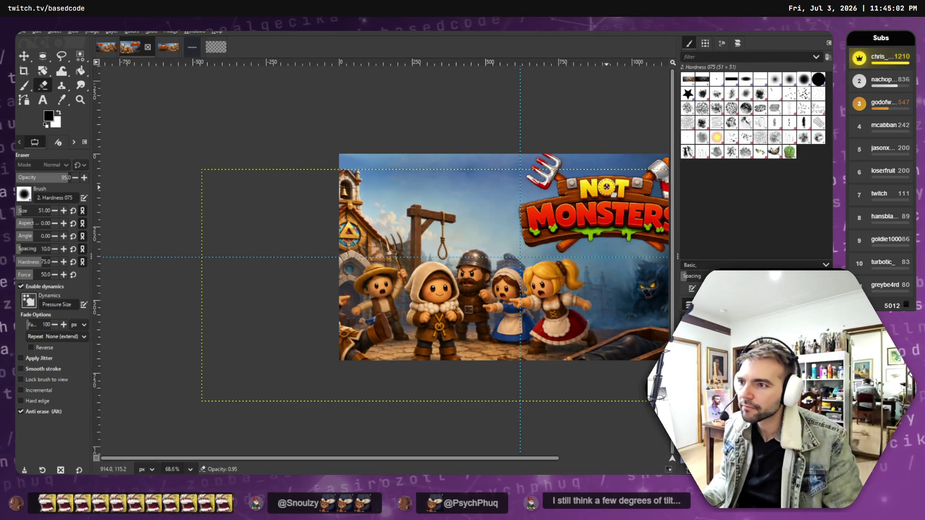
scroll(603, 188, "right", 3)
- Scale the key-art layer down to about 1657 × 1538 px and shift it slightly down
scroll(573, 176, "down", 1, "alt")
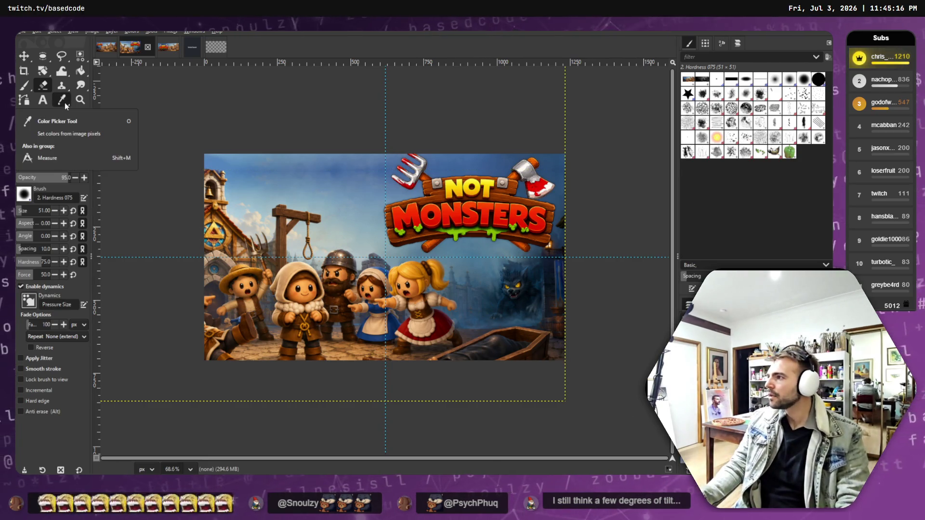
left_click(47, 75)
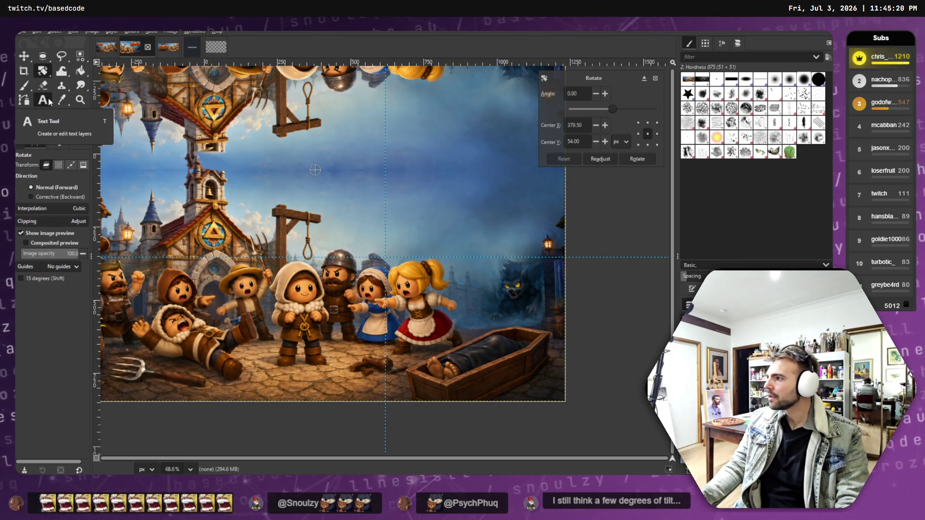
left_click(48, 75)
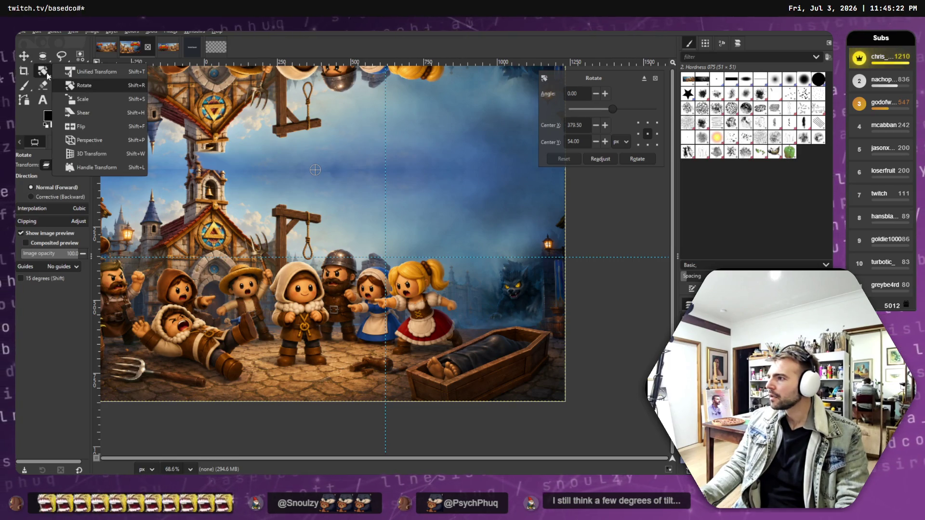
left_click(83, 99)
left_click_drag(188, 192, 212, 189)
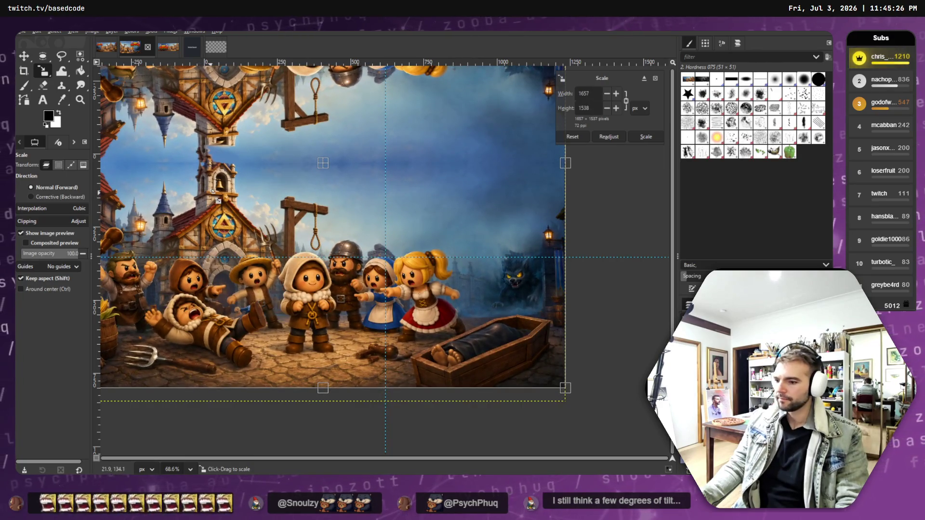
key("Return")
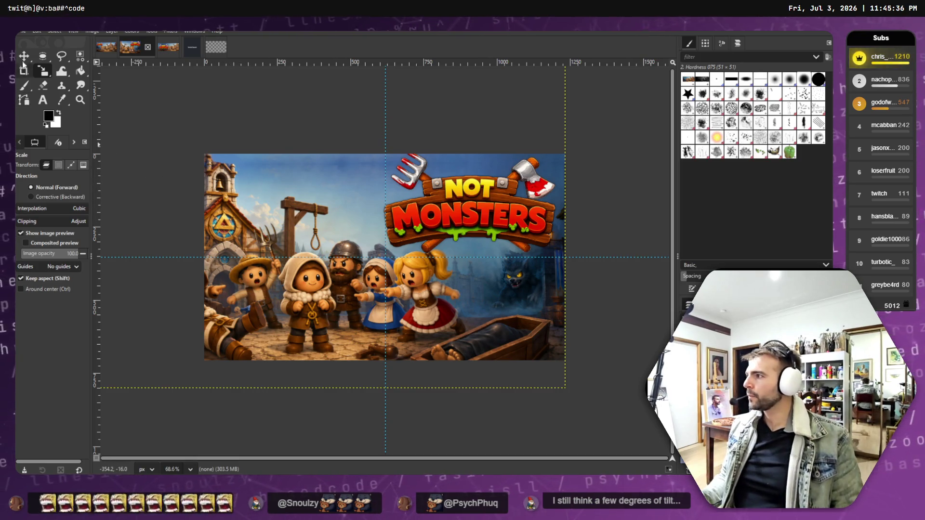
left_click(23, 57)
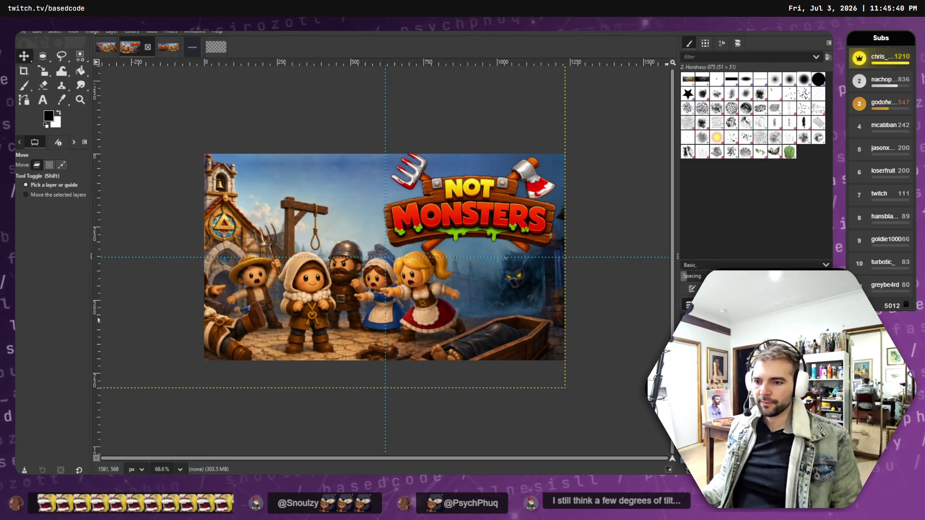
left_click_drag(340, 184, 340, 185)
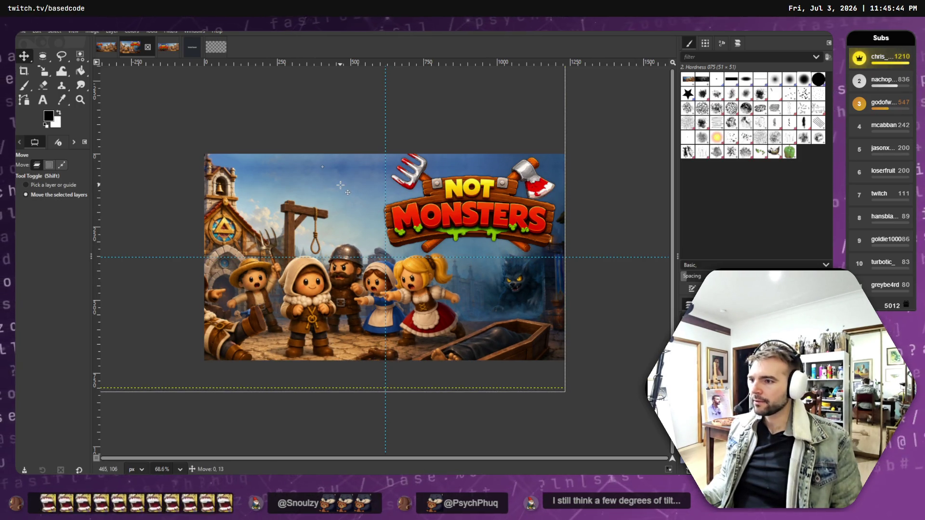
- Fine-tune the key-art layer position and shrink the Smudge brush from 49 to 8 px
left_click_drag(340, 185, 341, 184)
key("shift")
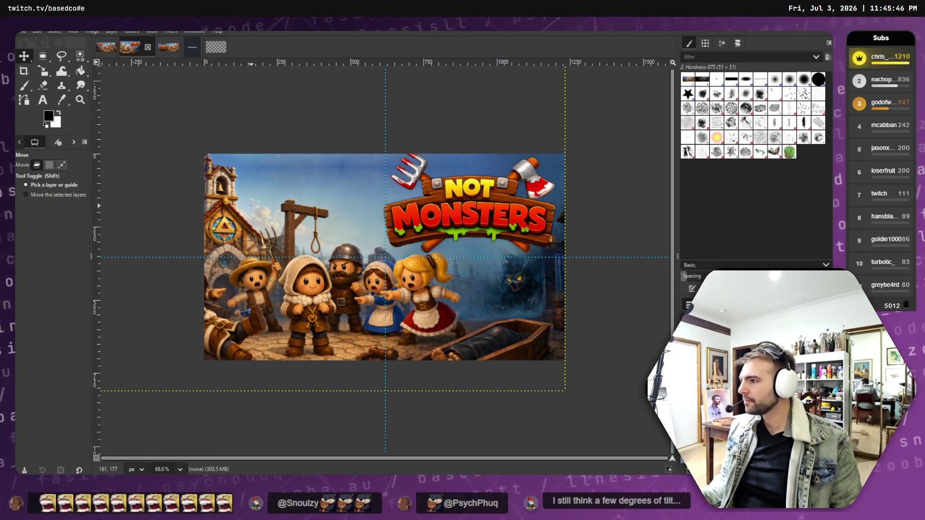
scroll(227, 207, "up", 7, "ctrl")
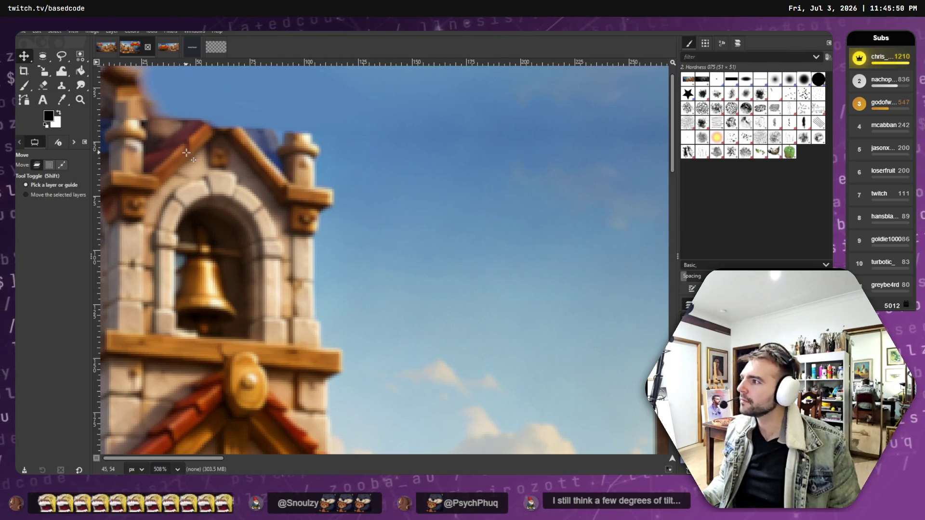
scroll(185, 149, "down", 4, "ctrl")
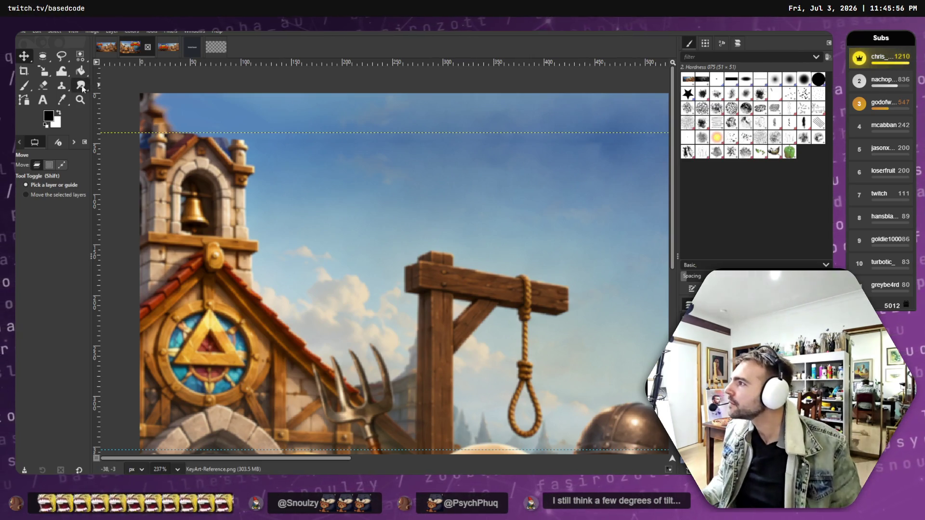
key("s")
key("bracketleft")
key("bracketleft")
key("bracketleft")
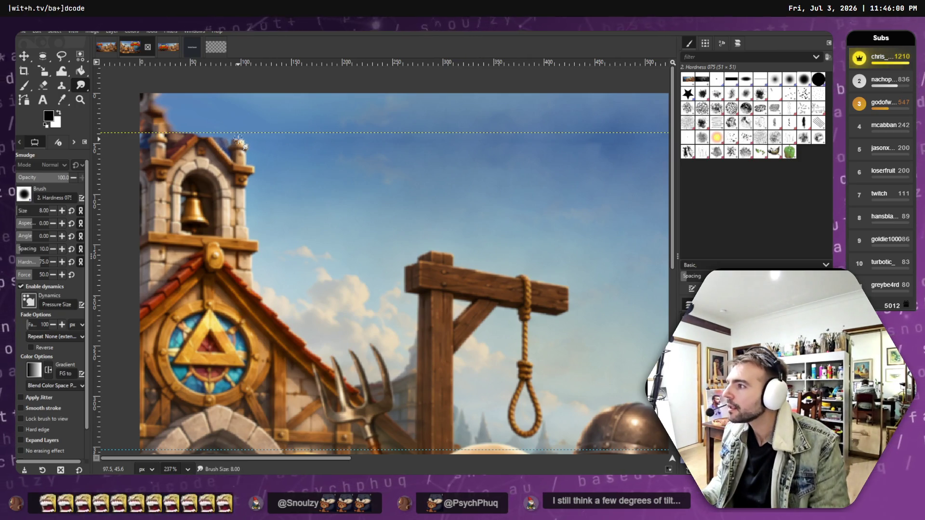
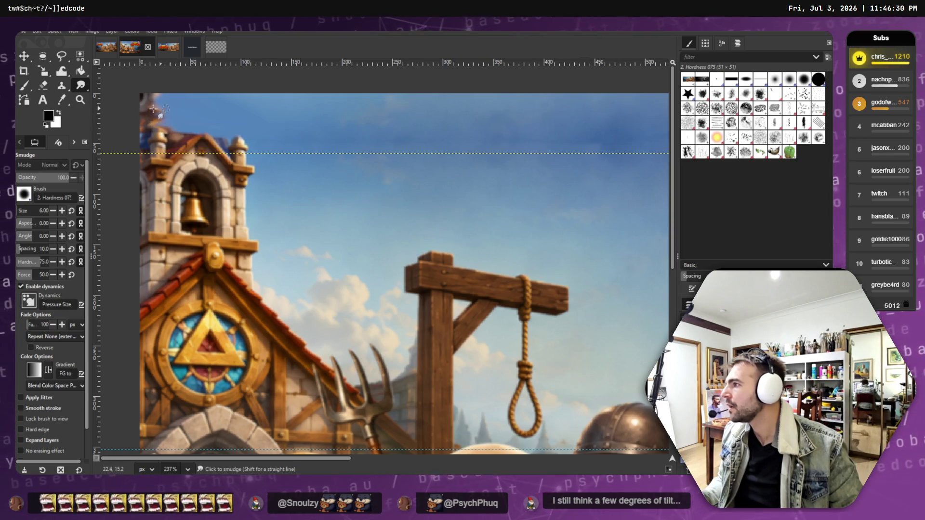
- Enlarge the smudge brush and zoom to 676% on the top of the bell tower
key("bracketright")
key("bracketright")
key("bracketright")
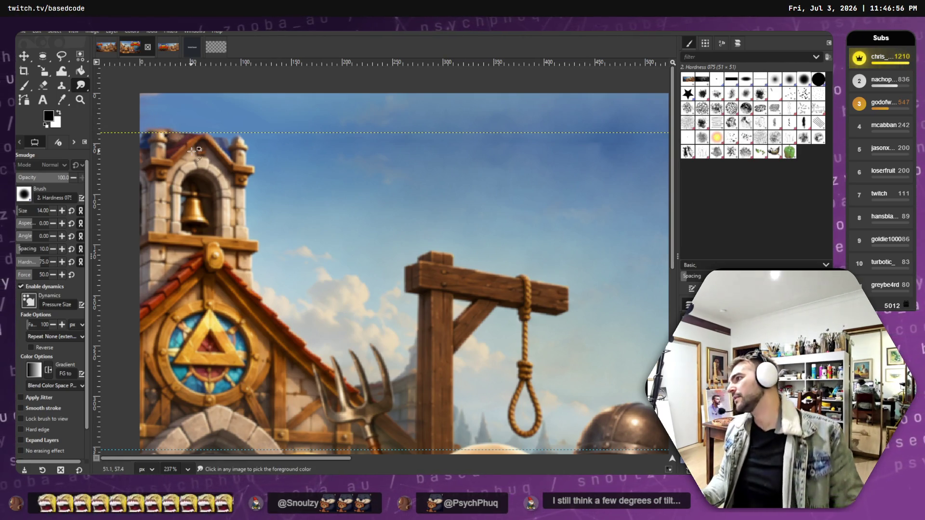
scroll(193, 150, "up", 5)
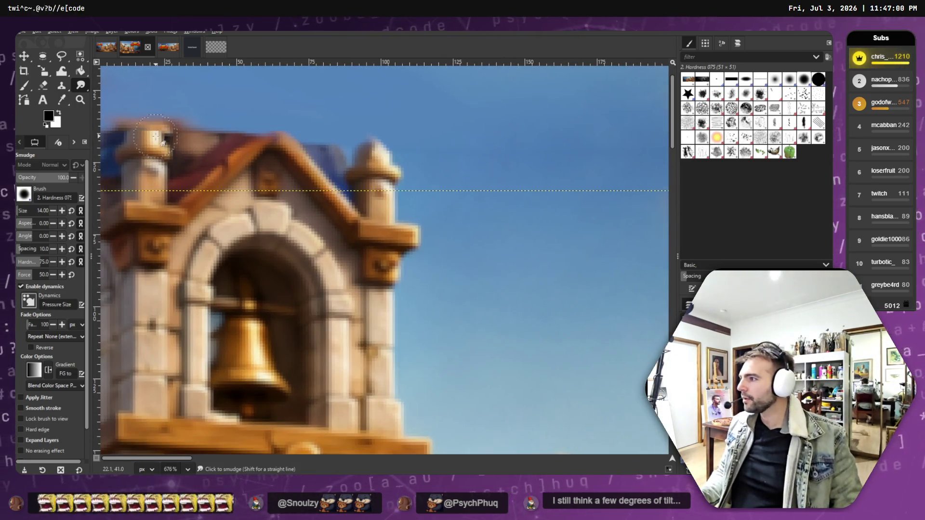
- Paint the tower top with a beige sampled from the tower, shrinking the brush to 8
left_click(25, 86)
left_click(149, 137)
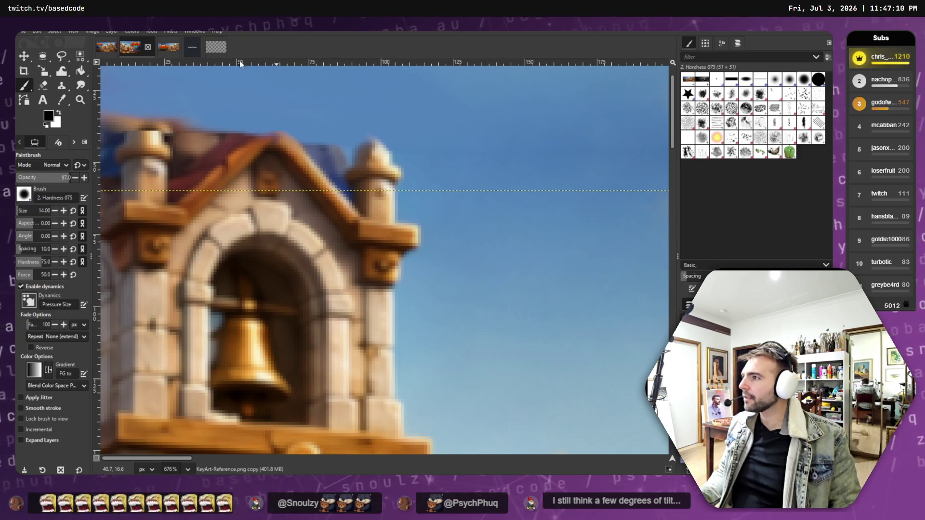
left_click(67, 100)
left_click(160, 133)
key("b")
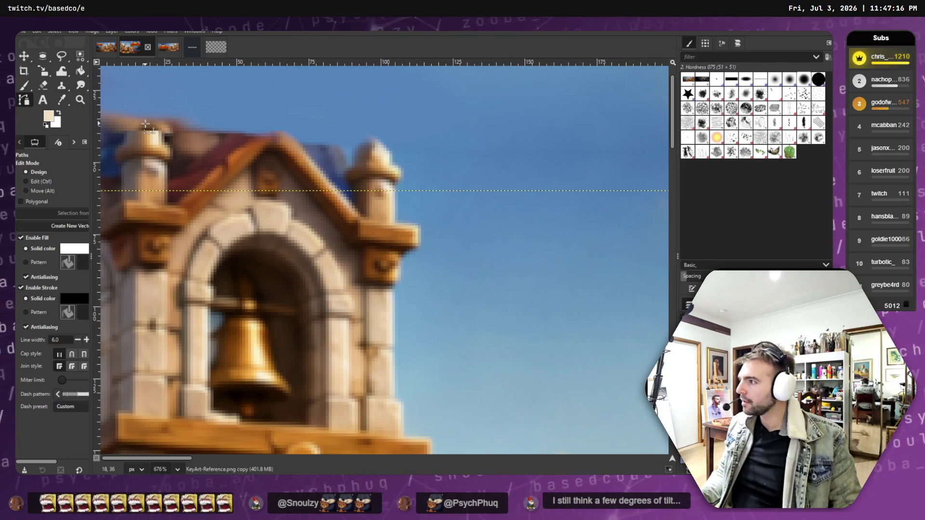
key("p")
key("bracketleft")
key("bracketleft")
key("bracketleft")
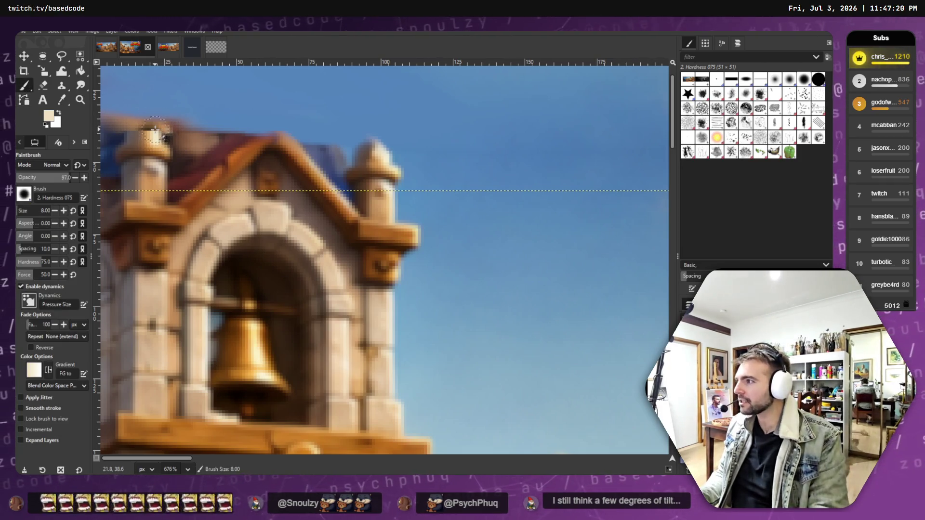
- Sample and paint the tower top's tan, left-edge grey-brown and dark navy roof colours
left_click(63, 101)
left_click(149, 129)
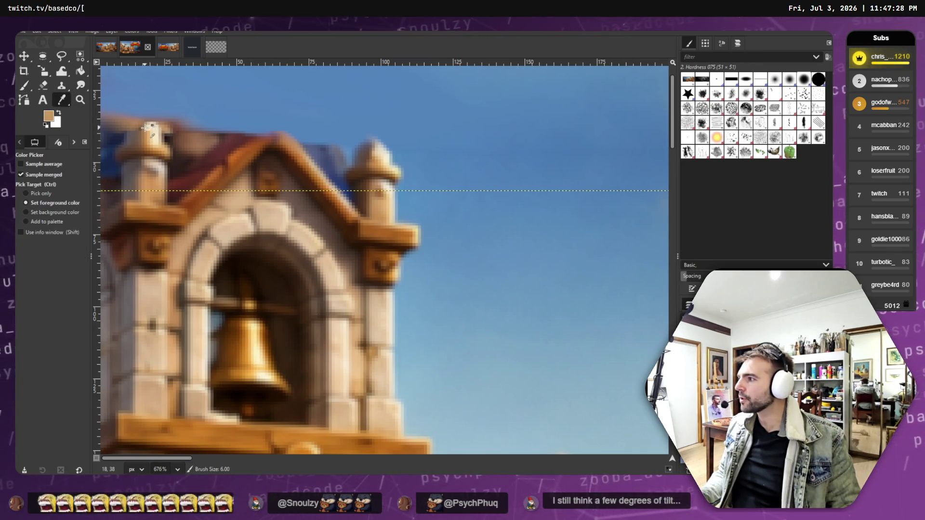
key("p")
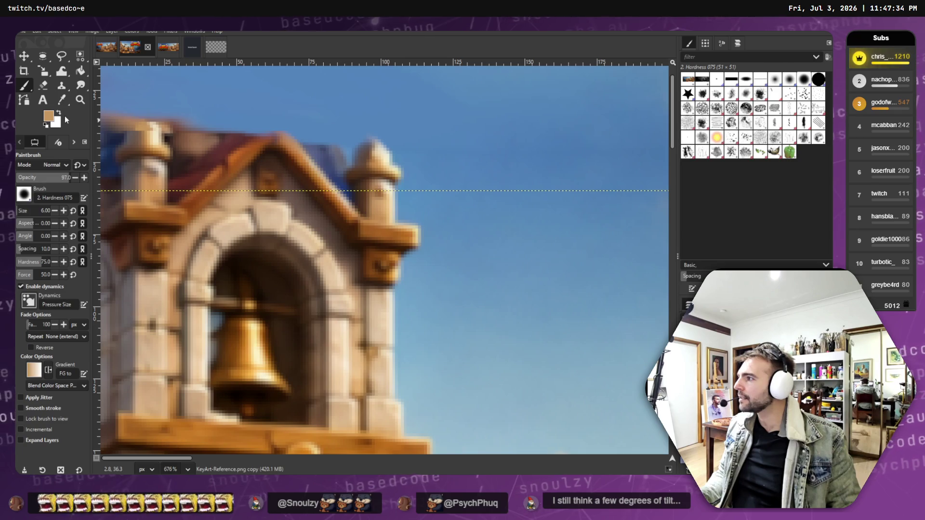
left_click(64, 100)
left_click(103, 126)
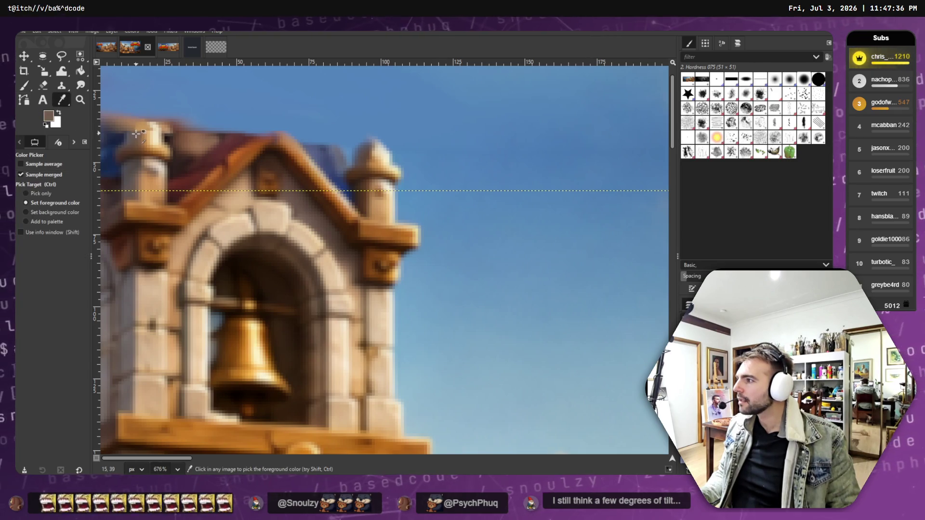
key("p")
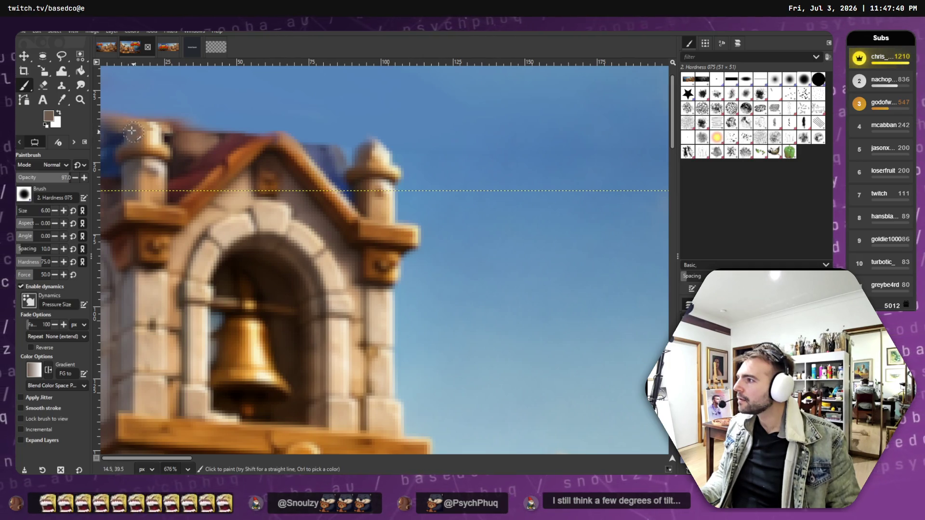
left_click(68, 101)
left_click(117, 134)
key("p")
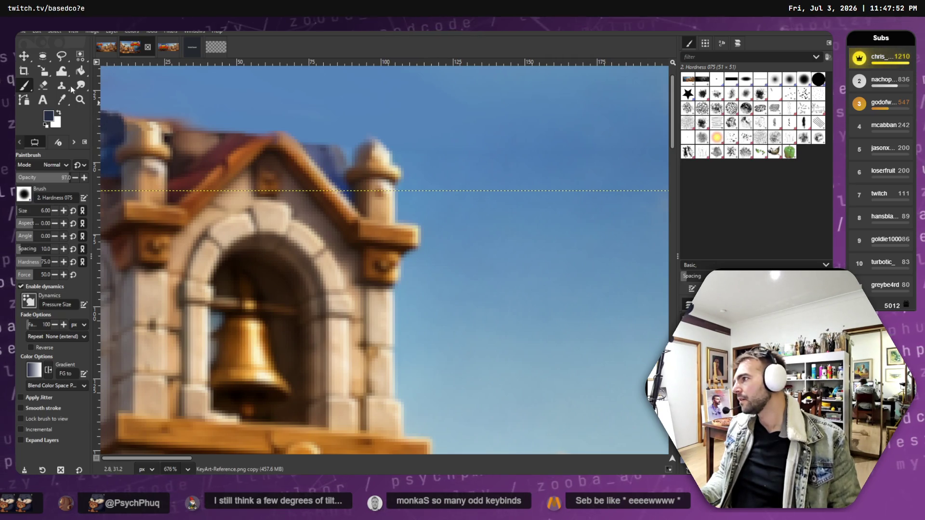
- Paint sky blue beside the tower, then switch to Smudge at 91% opacity
left_click(61, 100)
left_click(102, 93)
key("p")
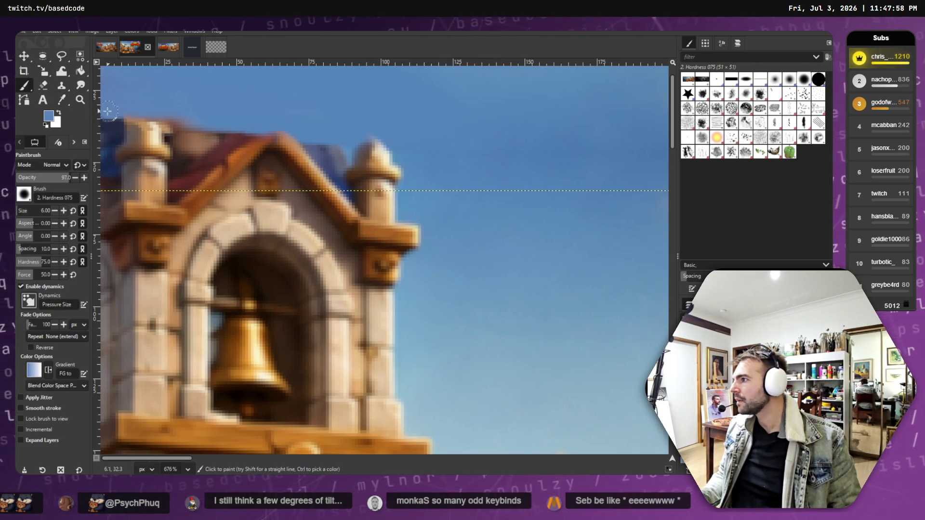
left_click(80, 86)
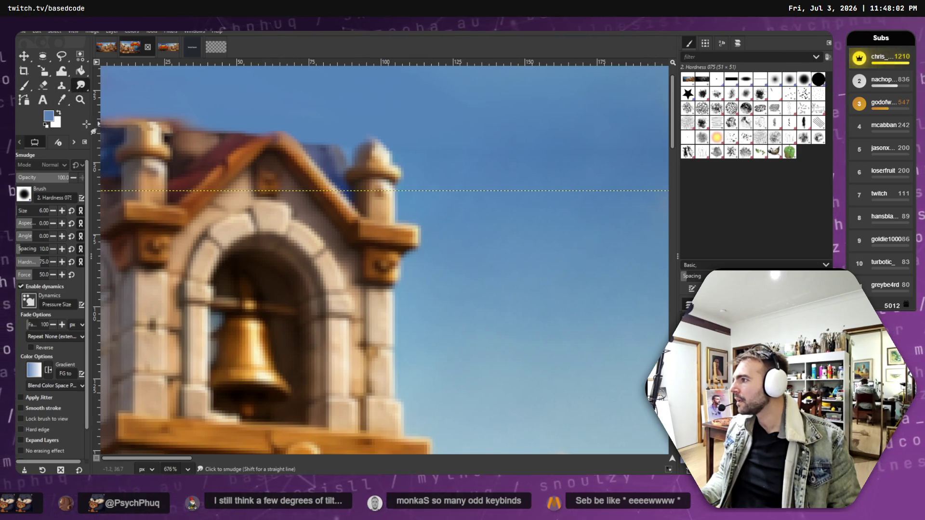
key("less")
key("less")
key("less")
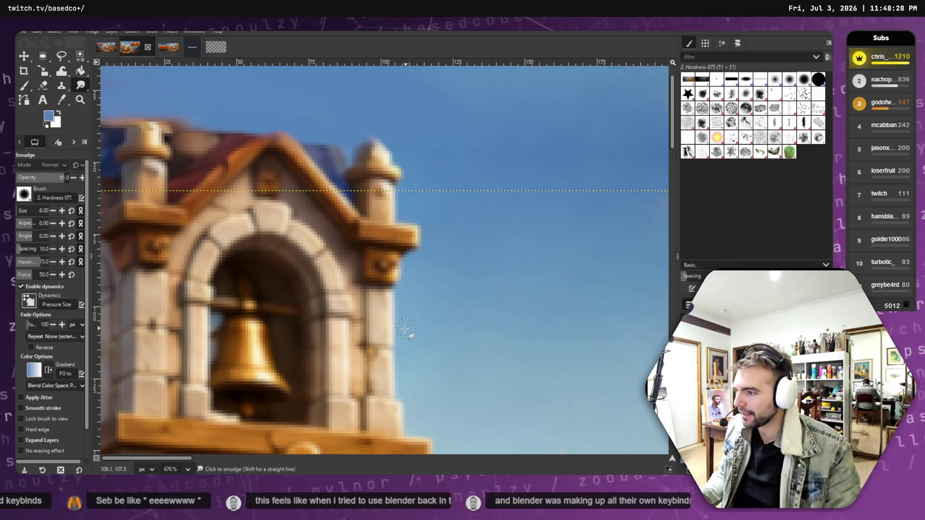
scroll(405, 328, "down", 7)
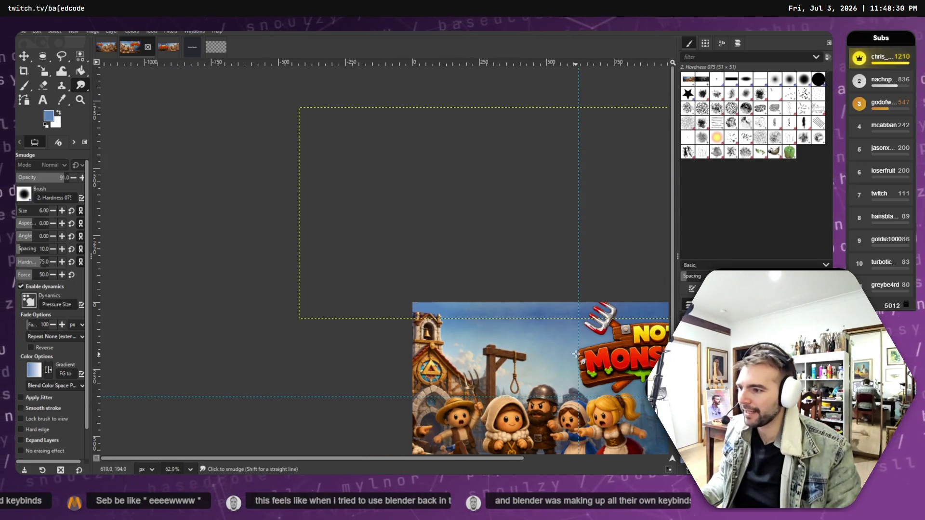
scroll(576, 355, "up", 4)
scroll(573, 371, "down", 3)
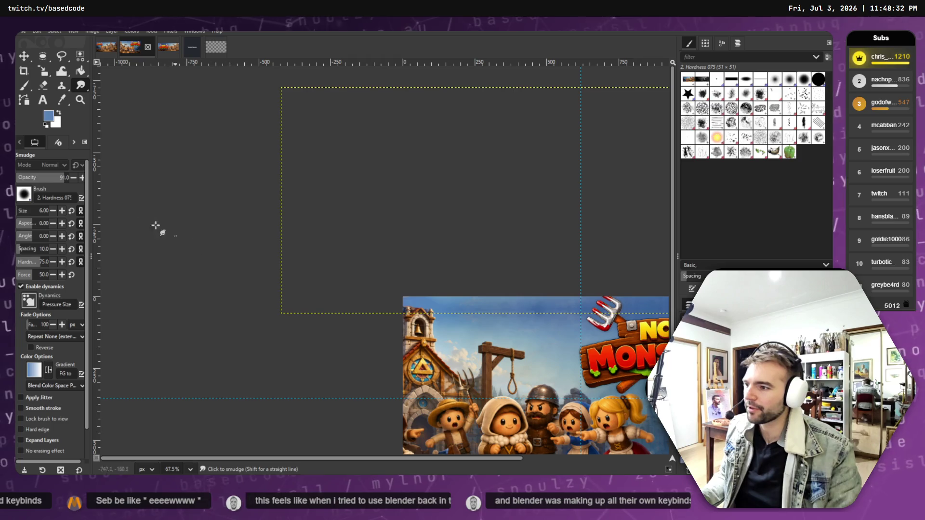
left_click(22, 60)
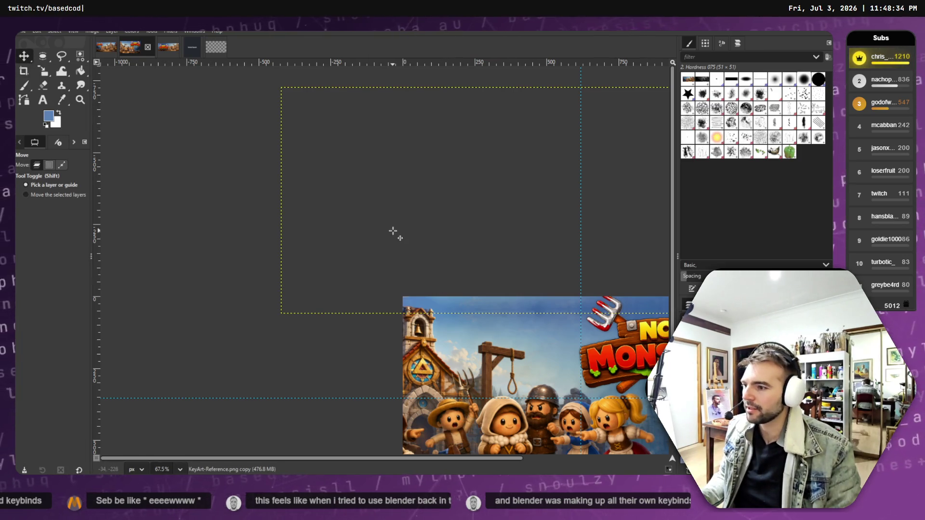
left_click_drag(458, 309, 434, 308)
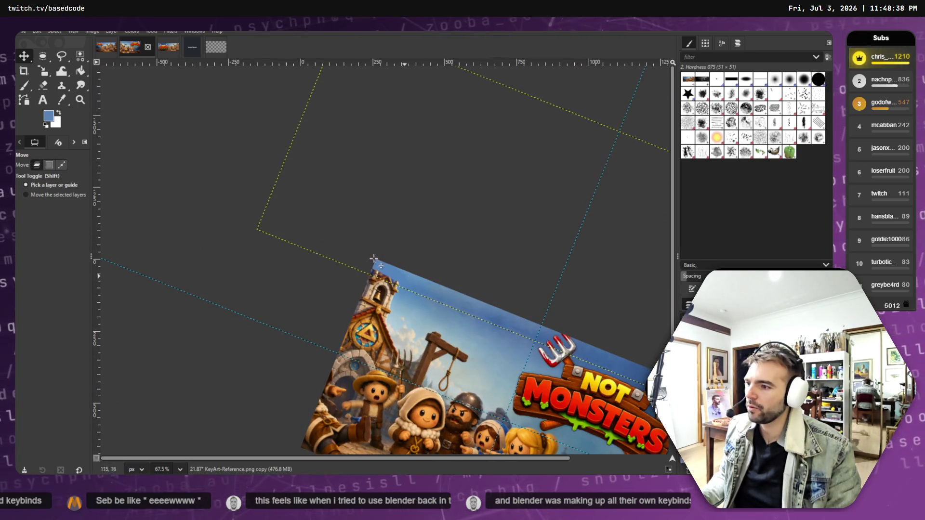
mouse_move(303, 149)
left_mouse_down()
mouse_move(318, 149)
mouse_move(276, 150)
mouse_move(238, 172)
mouse_move(246, 173)
left_mouse_up()
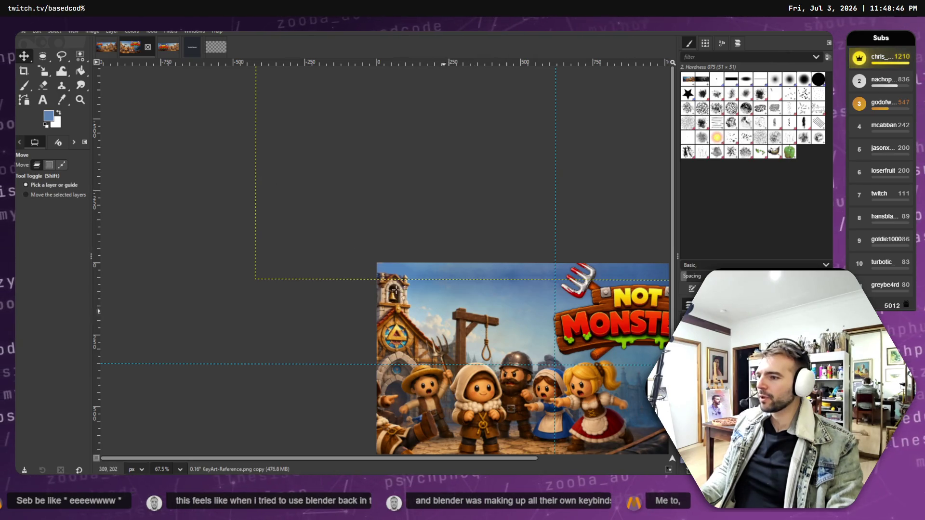
left_click_drag(349, 198, 135, 116)
scroll(374, 164, "down", 2)
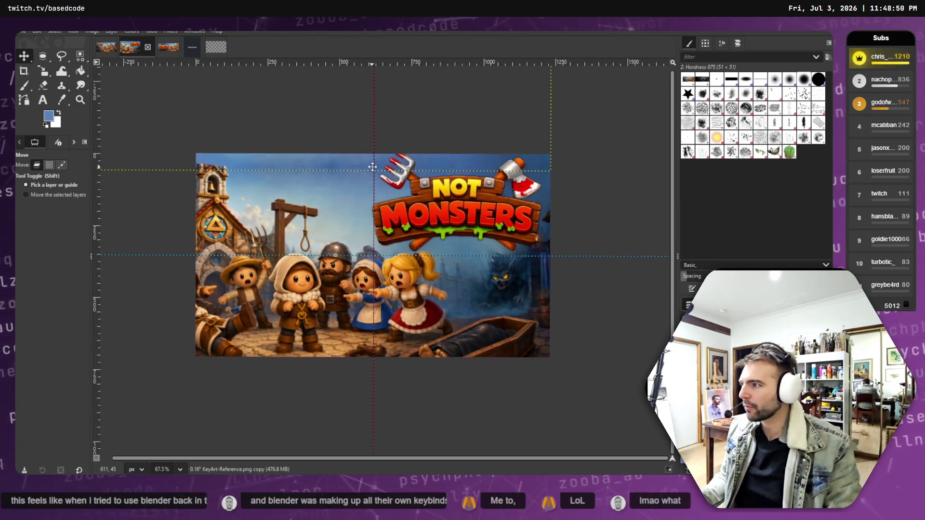
left_click_drag(374, 165, 386, 167)
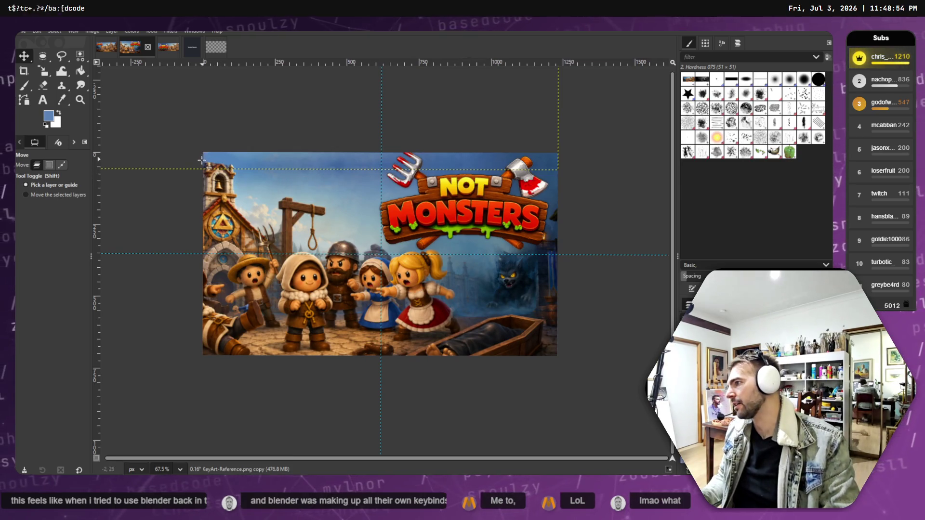
scroll(223, 171, "up", 10, "ctrl")
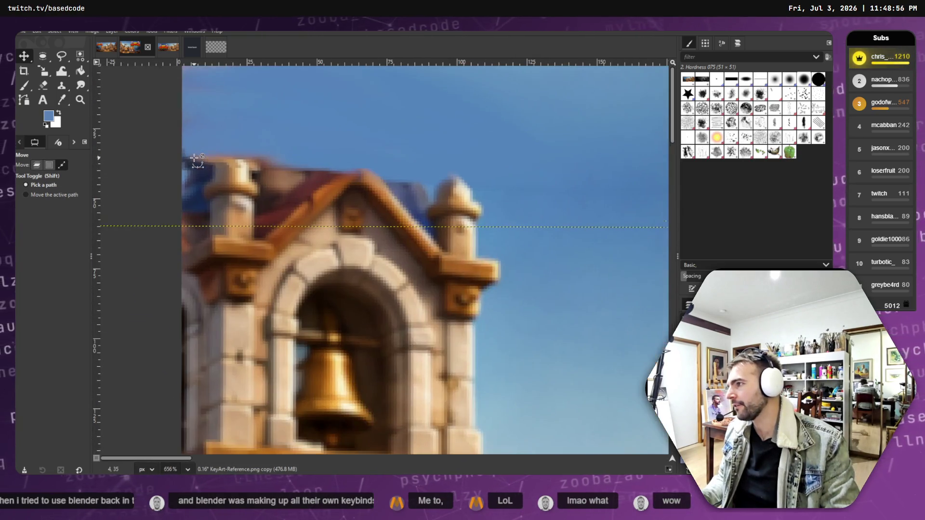
- Paint sky blue over the dark pixels left of the cupola, then zoom back out
left_click(23, 87)
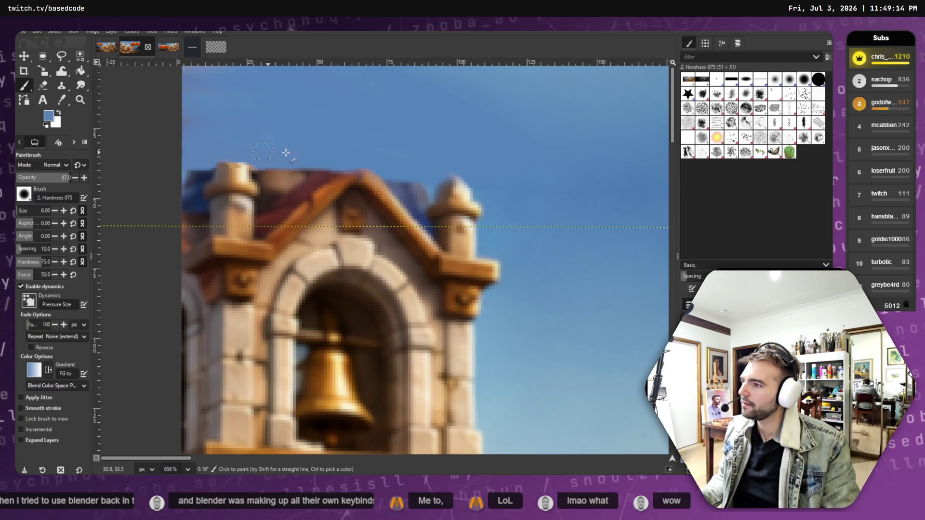
scroll(299, 153, "down", 10, "ctrl")
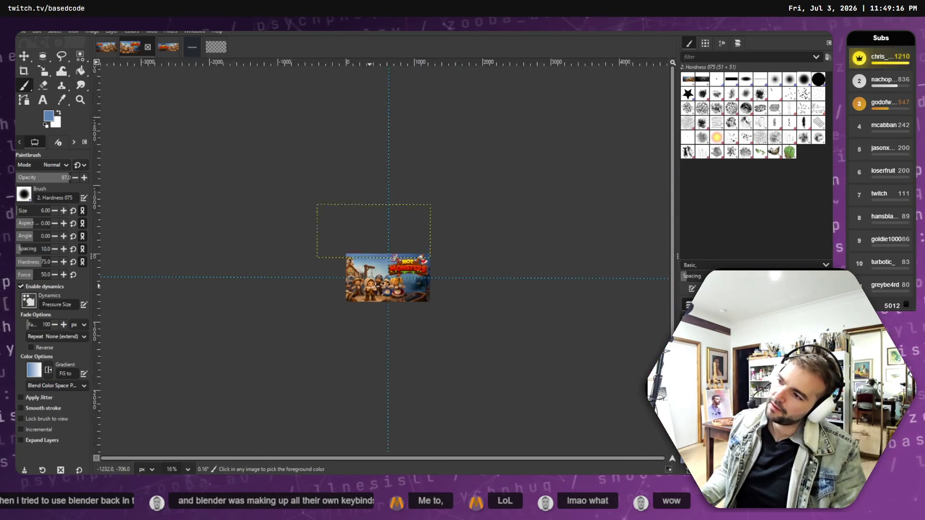
scroll(385, 285, "up", 3, "ctrl")
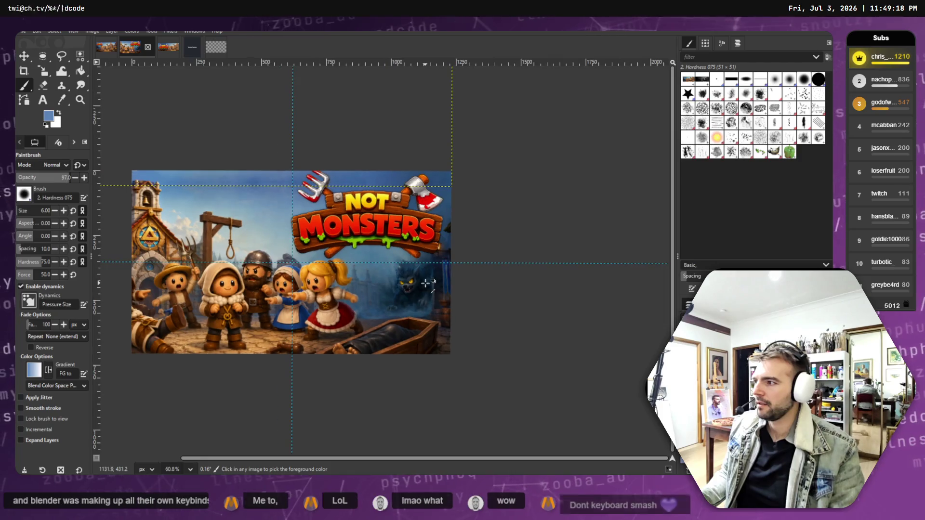
scroll(144, 184, "up", 8)
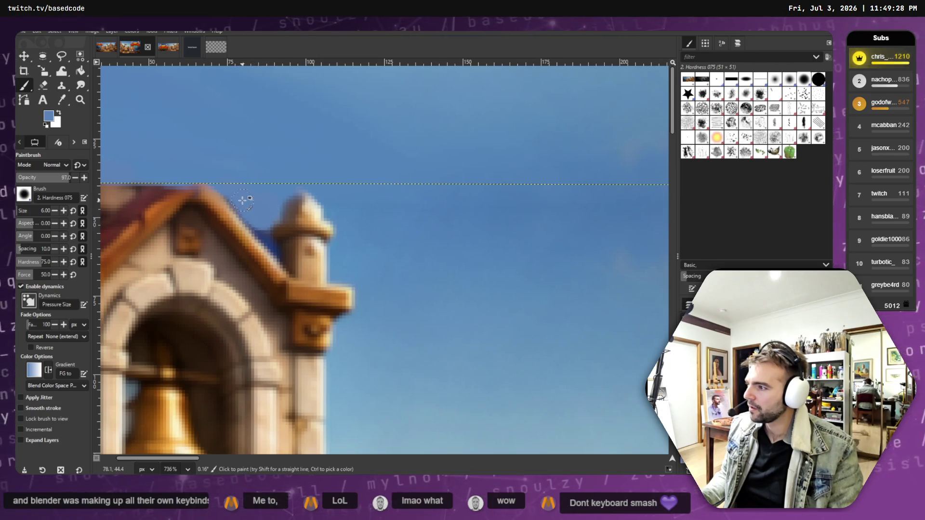
scroll(230, 198, "down", 5)
scroll(145, 193, "up", 9)
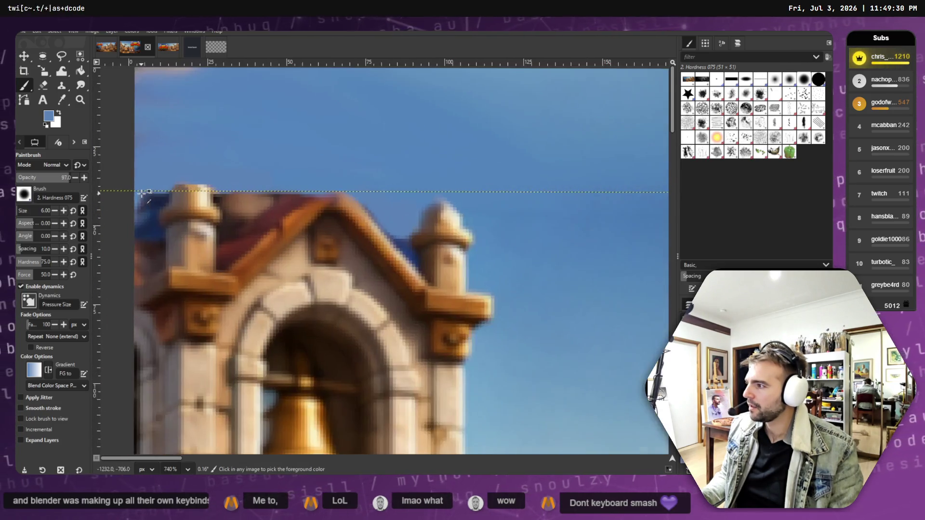
mouse_move(182, 188)
left_mouse_down()
mouse_move(154, 224)
mouse_move(186, 212)
mouse_move(154, 234)
mouse_move(125, 224)
left_mouse_up()
scroll(125, 223, "down", 10)
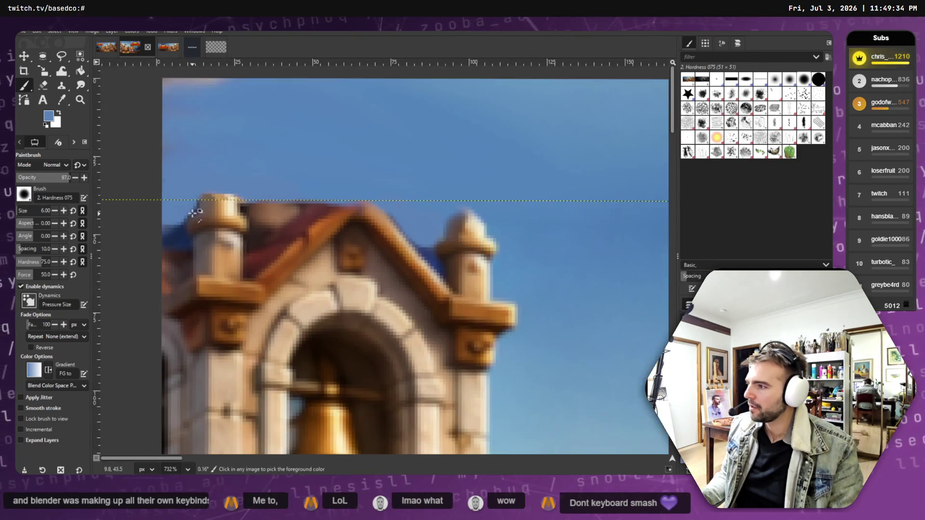
scroll(174, 206, "up", 4)
scroll(174, 206, "down", 11)
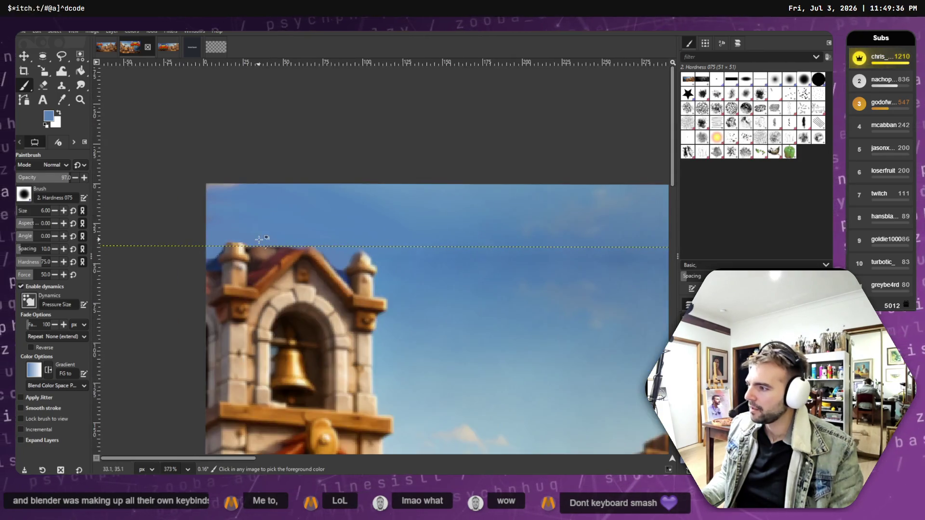
key("alt+f")
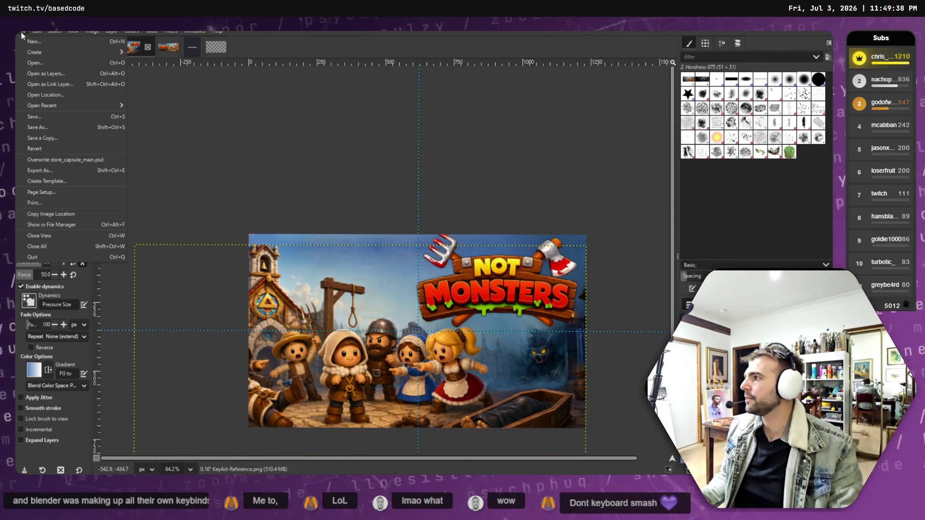
- Attempt Save As toward store_capsule_main.psd, then back out of GIMP's native-format save
left_click(46, 119)
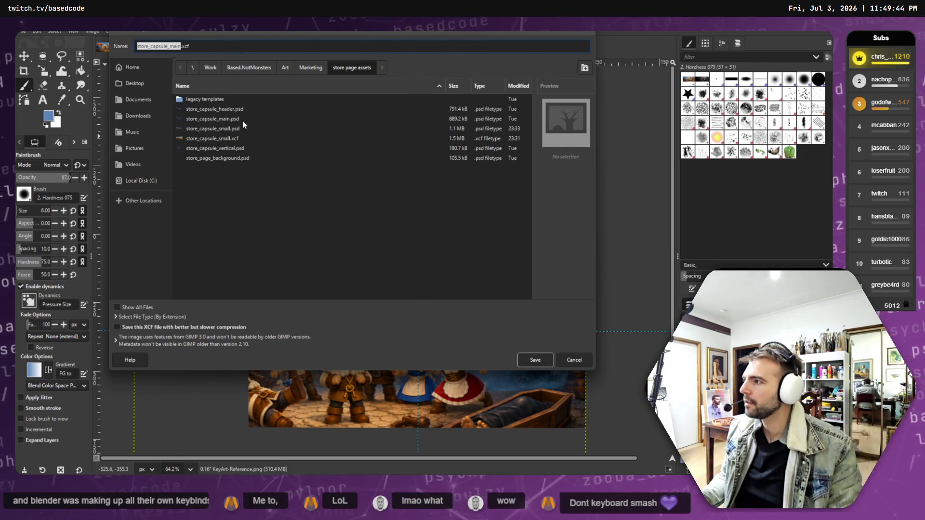
left_click(532, 359)
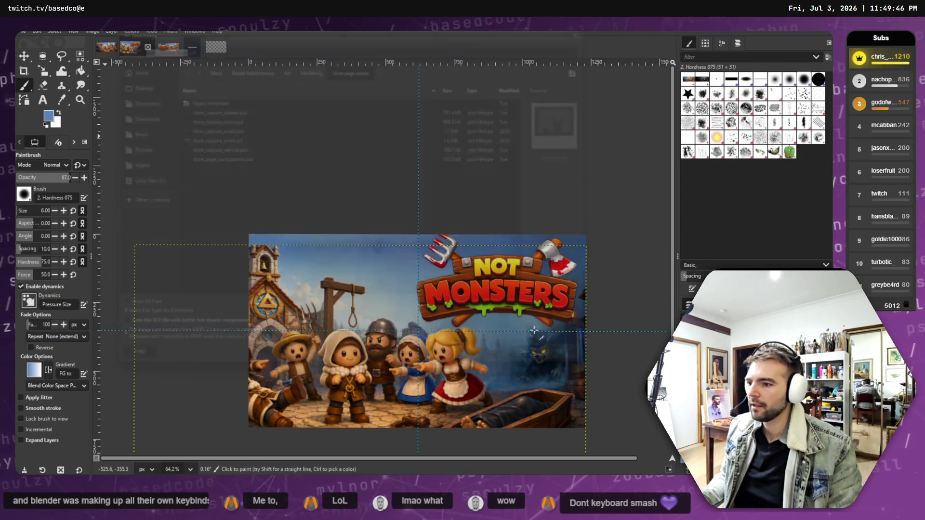
left_click(24, 31)
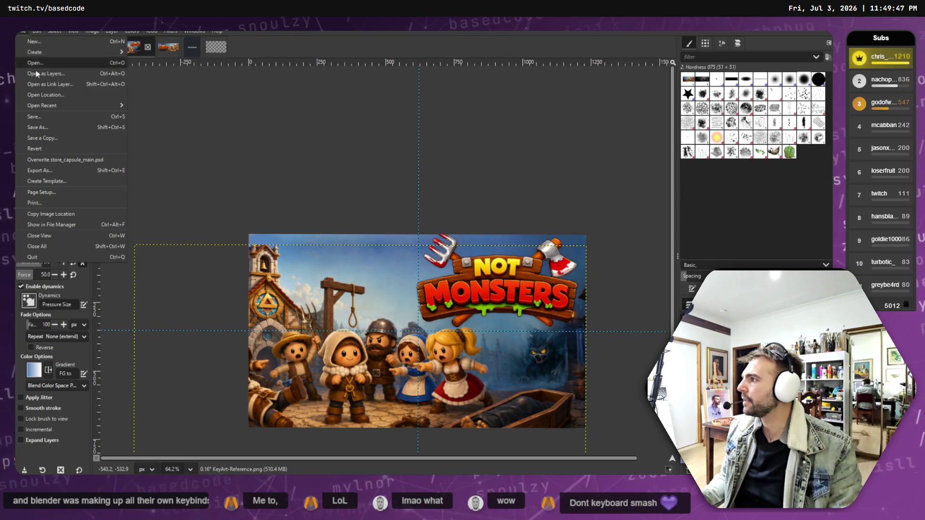
left_click(47, 115)
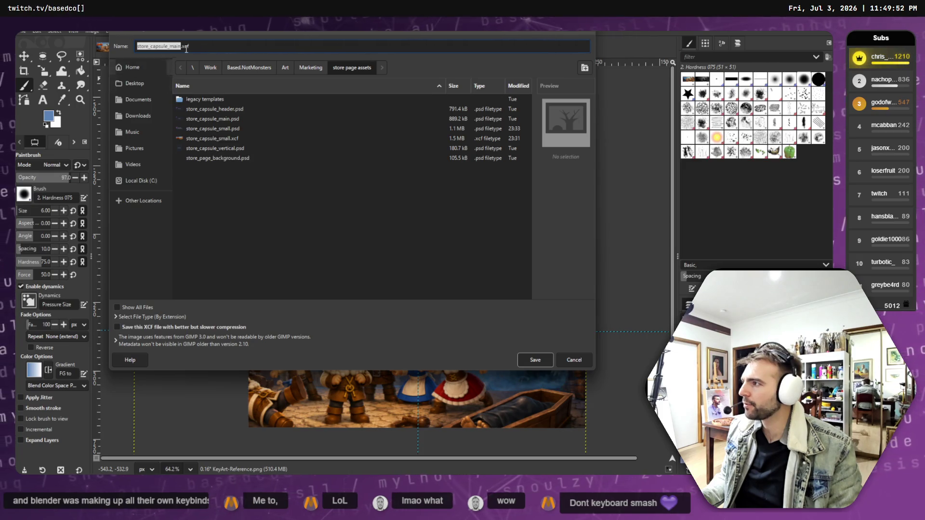
left_click(210, 121)
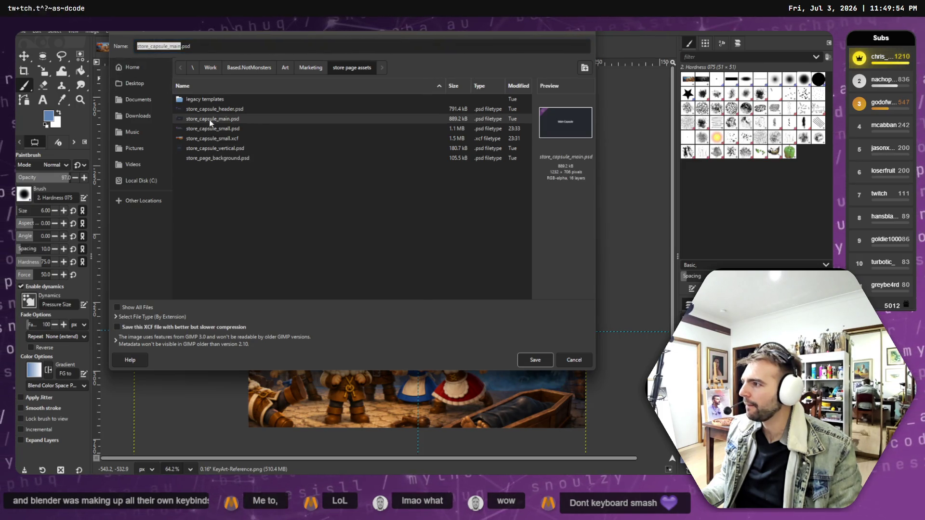
left_click(537, 360)
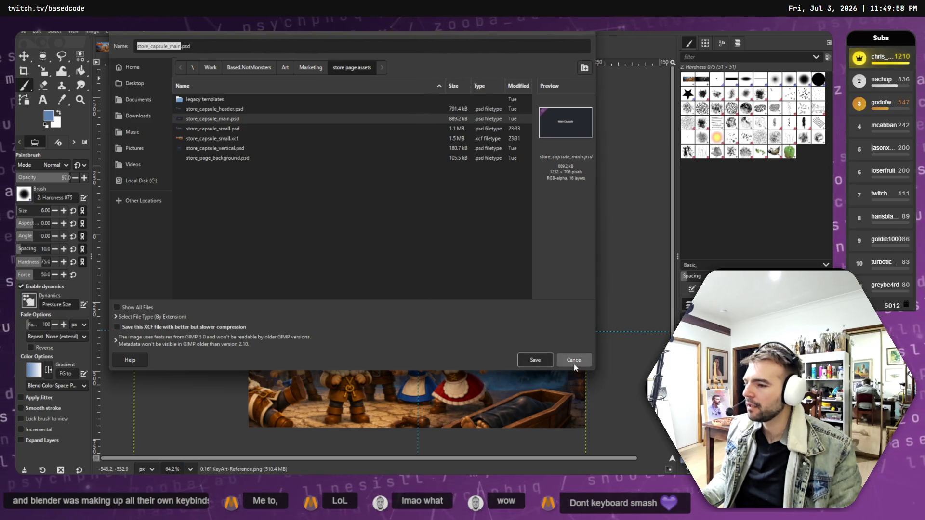
- Export the image over store_capsule_main.psd, replacing the existing file
left_click(22, 31)
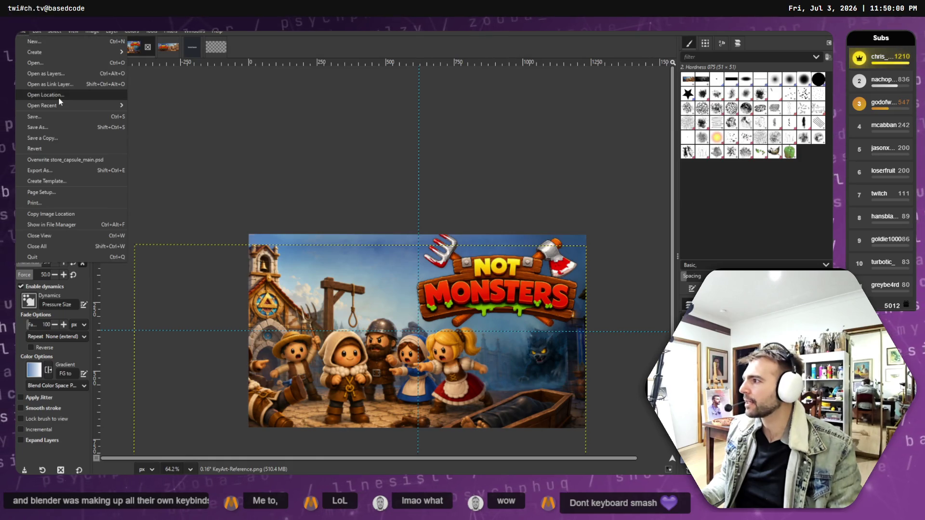
left_click(53, 171)
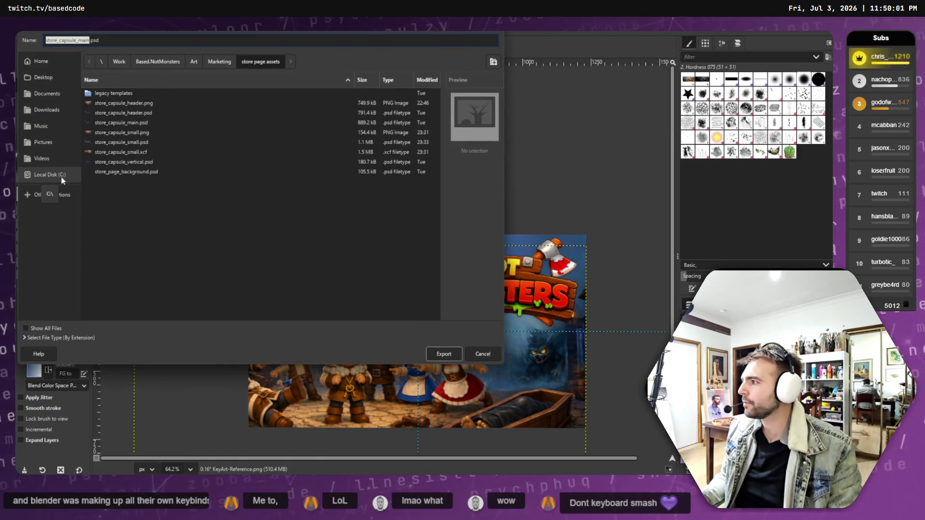
left_click(125, 123)
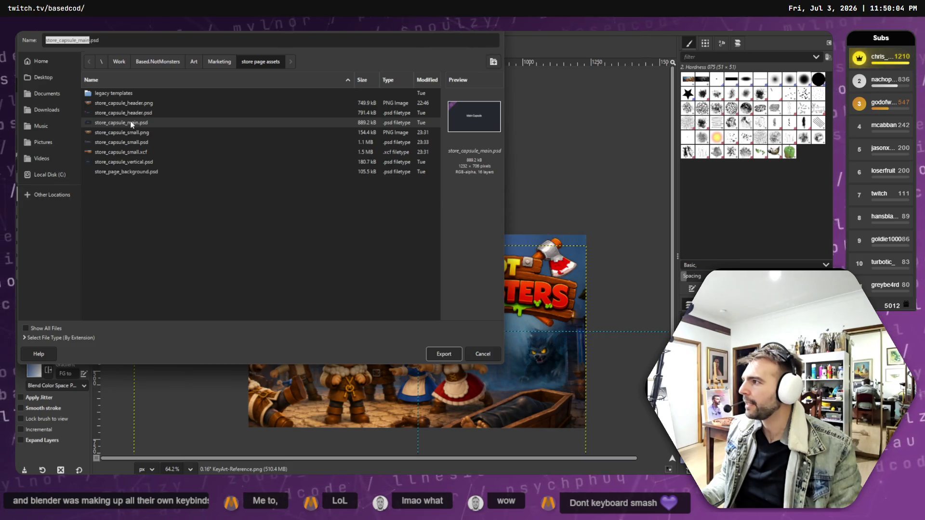
key("Return")
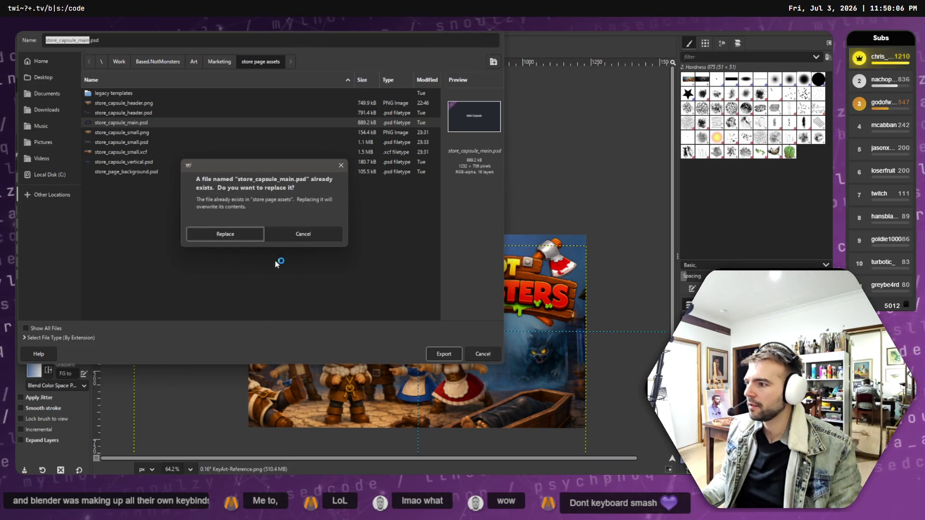
left_click(235, 237)
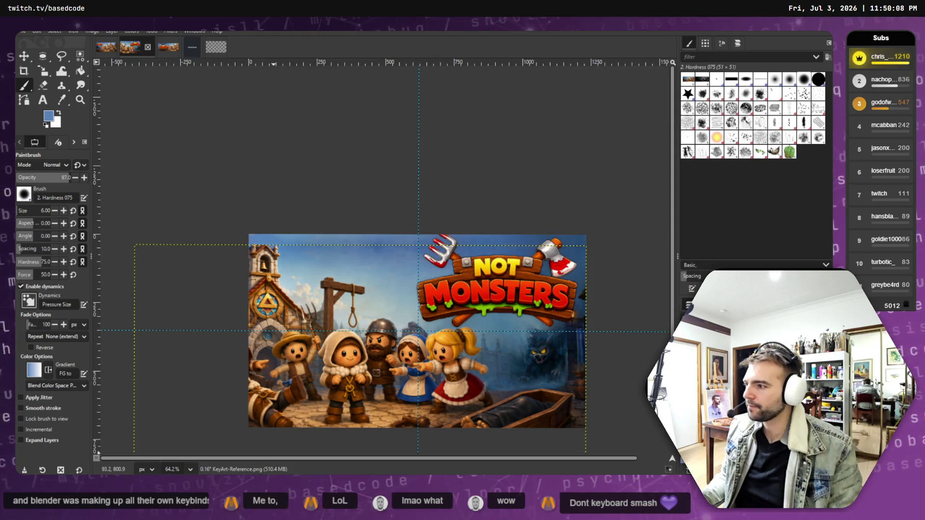
- Export the capsule again as store_capsule_main.png
left_click(22, 31)
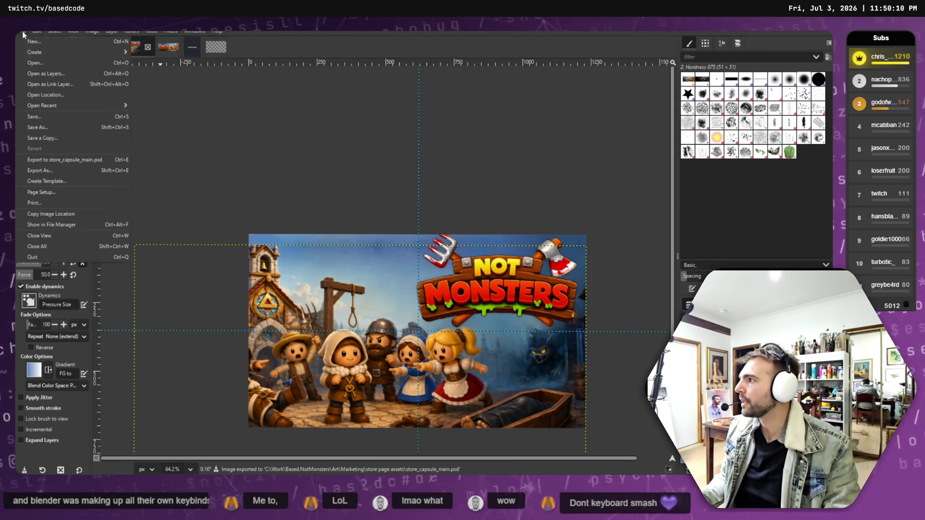
left_click(72, 170)
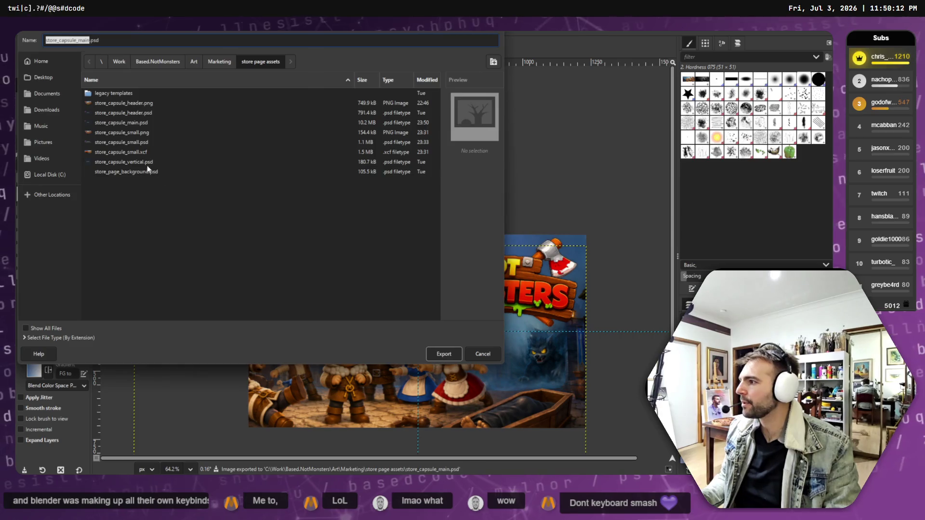
key("Return")
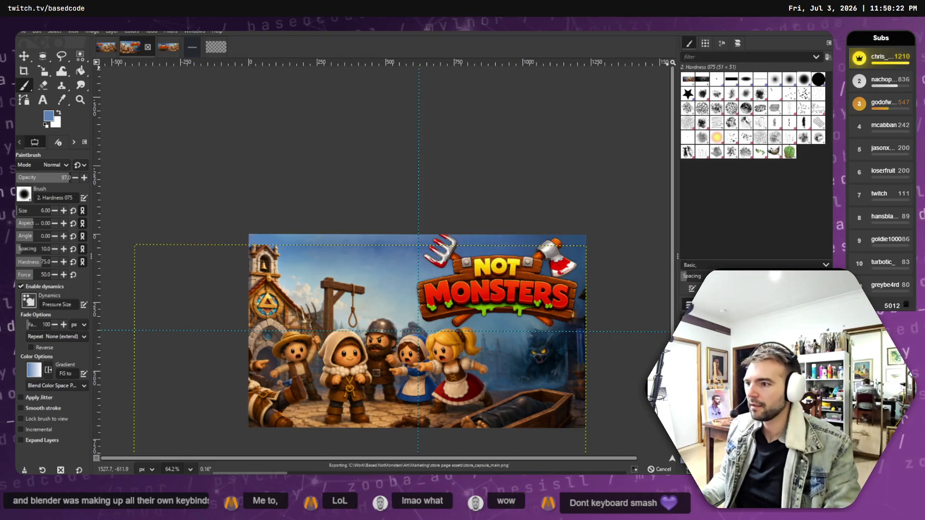
key("alt+Tab")
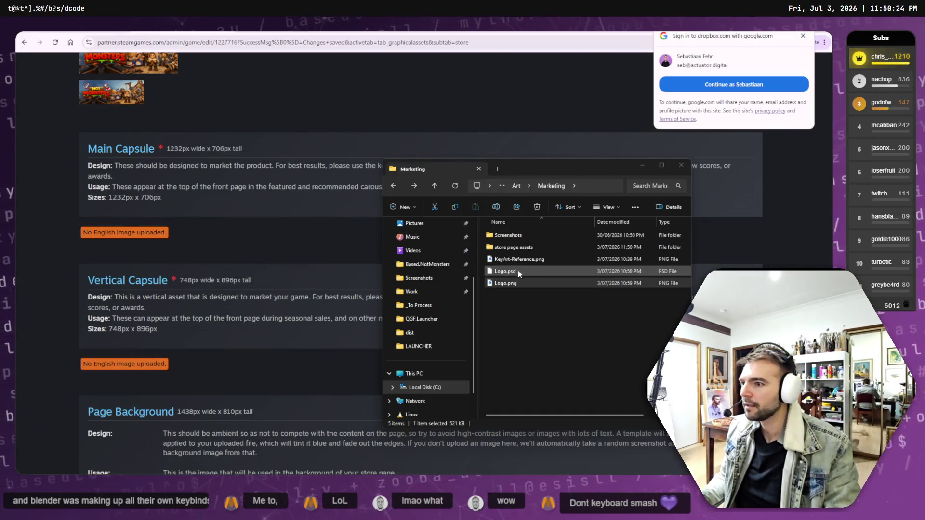
- Drag store_capsule_main.png from Marketing > store page assets into Steam's upload area
double_click(513, 236)
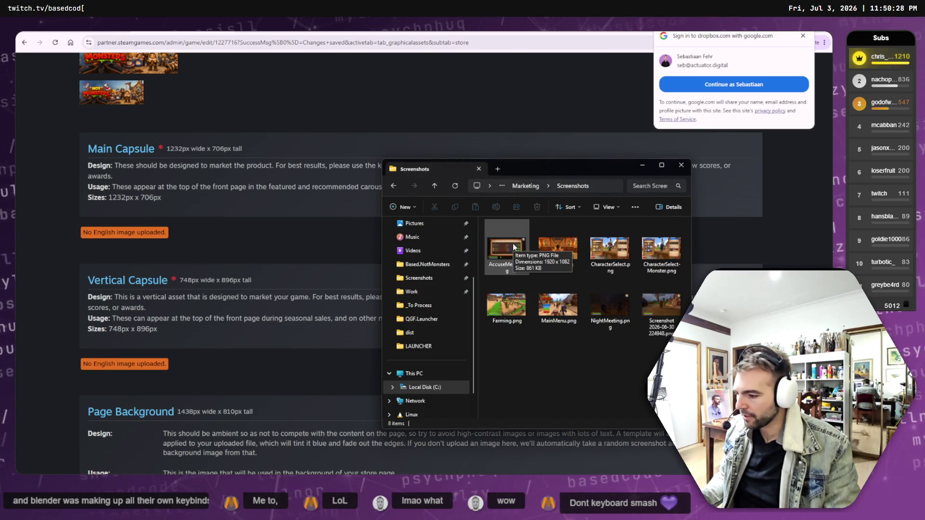
left_click(435, 187)
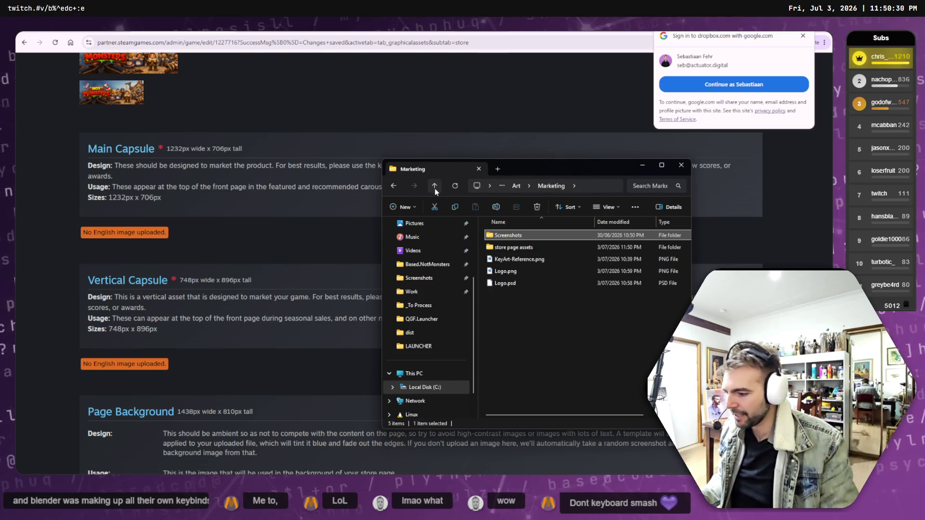
double_click(525, 248)
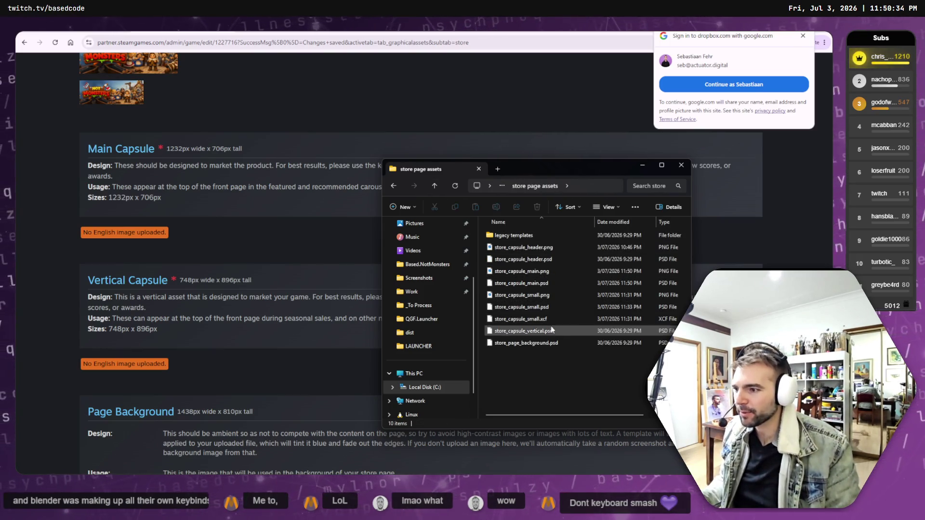
mouse_move(523, 271)
left_mouse_down()
mouse_move(406, 230)
mouse_move(310, 161)
mouse_move(251, 231)
mouse_move(258, 303)
mouse_move(310, 299)
left_mouse_up()
scroll(311, 167, "up", 15)
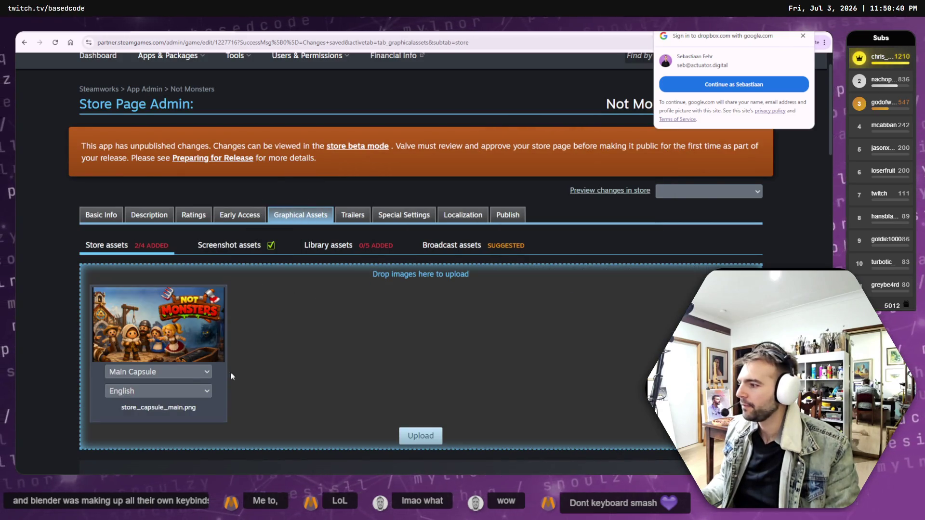
- Upload the Main Capsule, confirming the legible-logo and no-extra-text rules
left_click(421, 436)
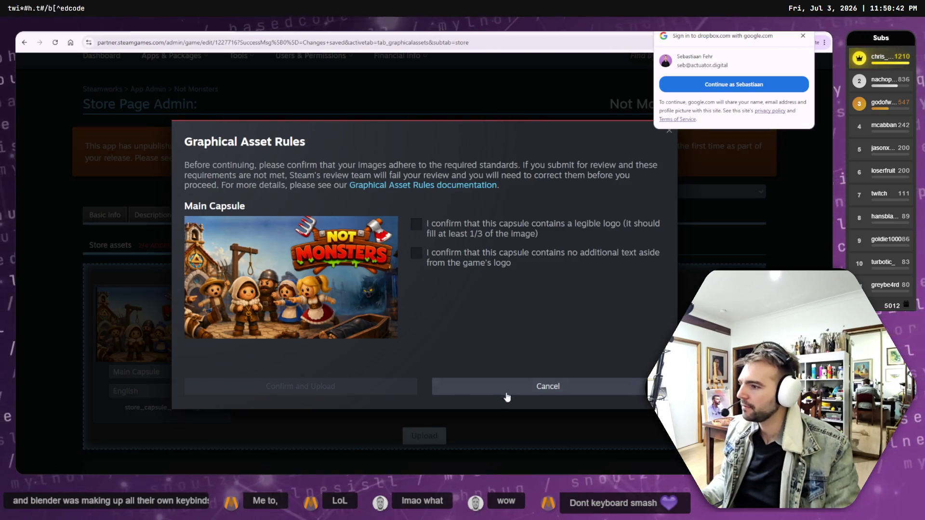
left_click(416, 224)
left_click(416, 253)
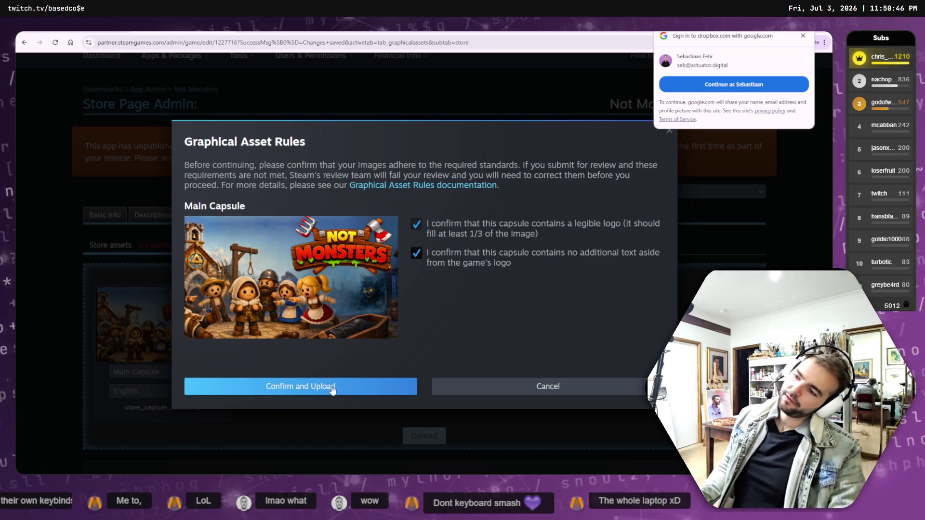
left_click(332, 391)
- Verify the new English 1232 x 706 Main Capsule, then bring up GIMP's Vertical Capsule image
scroll(422, 354, "down", 3)
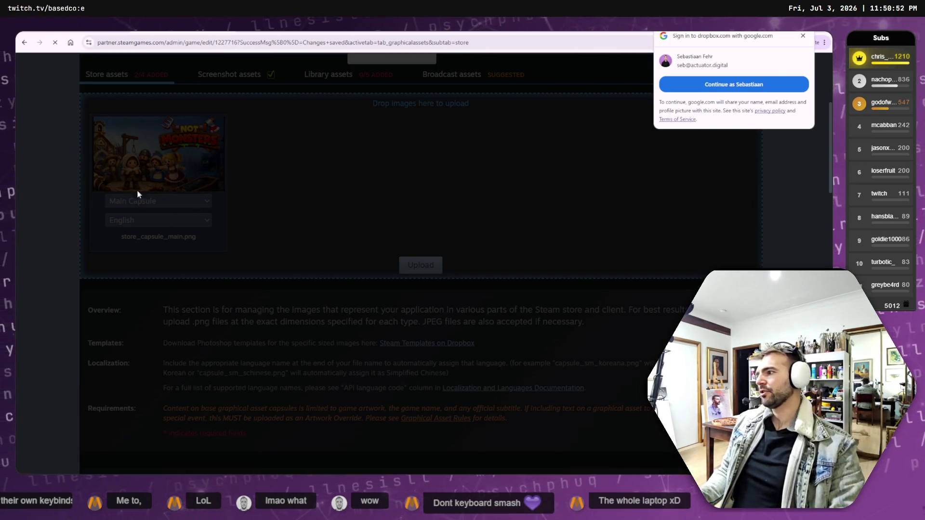
scroll(289, 239, "down", 10)
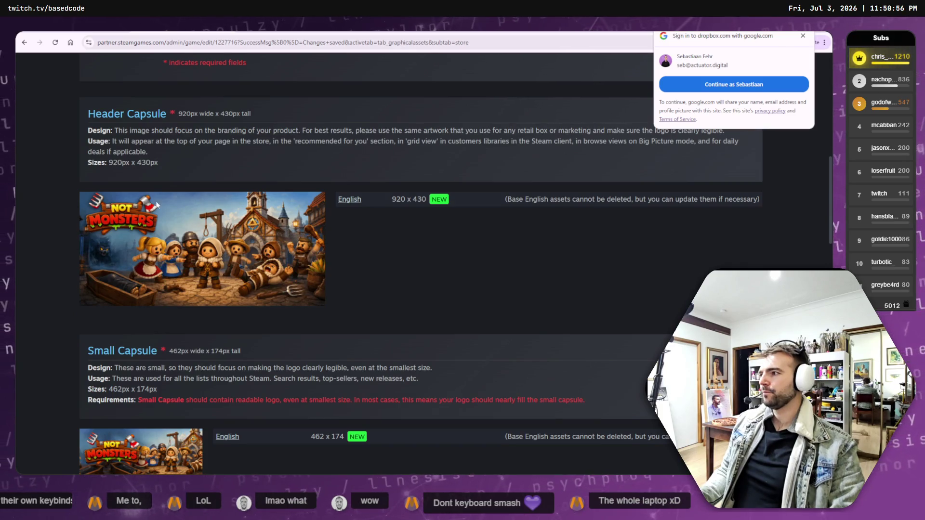
scroll(201, 261, "down", 8)
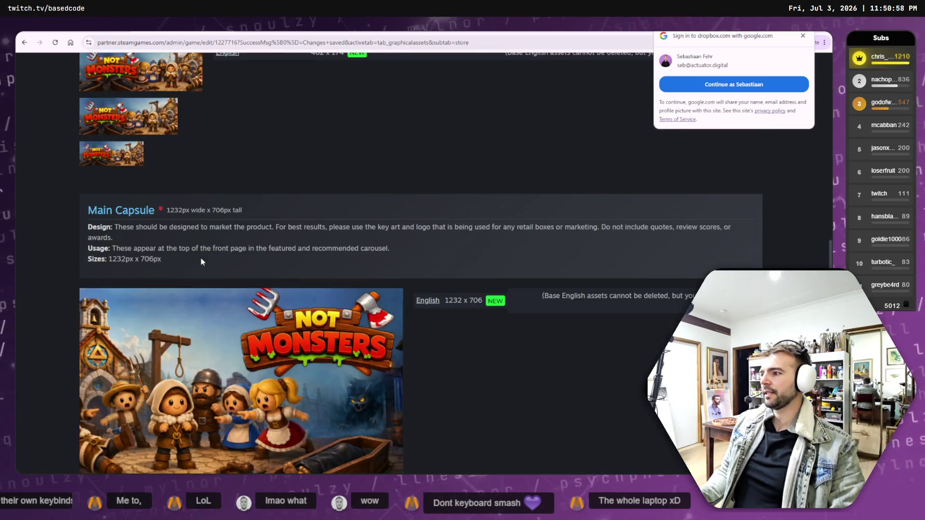
scroll(201, 262, "down", 4)
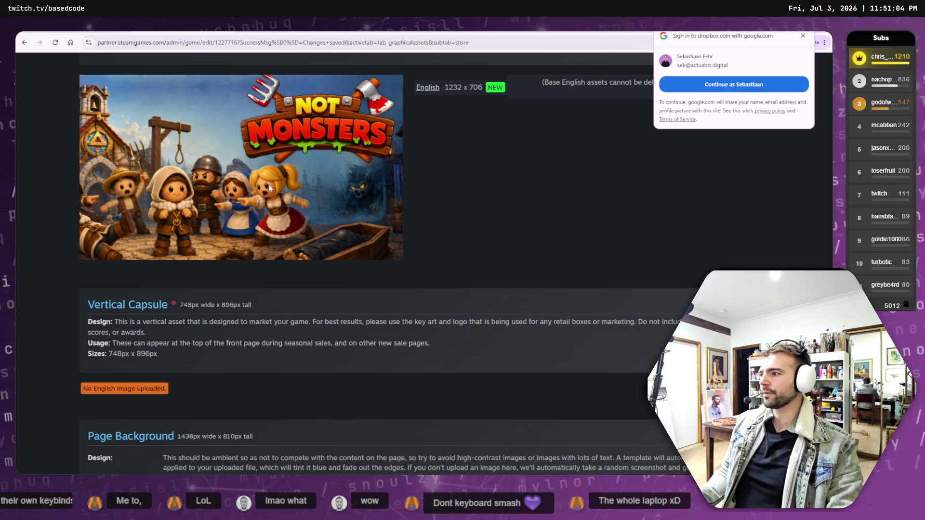
scroll(270, 188, "down", 10)
scroll(192, 231, "up", 8)
scroll(188, 252, "down", 1)
scroll(188, 251, "down", 3)
scroll(235, 238, "up", 3)
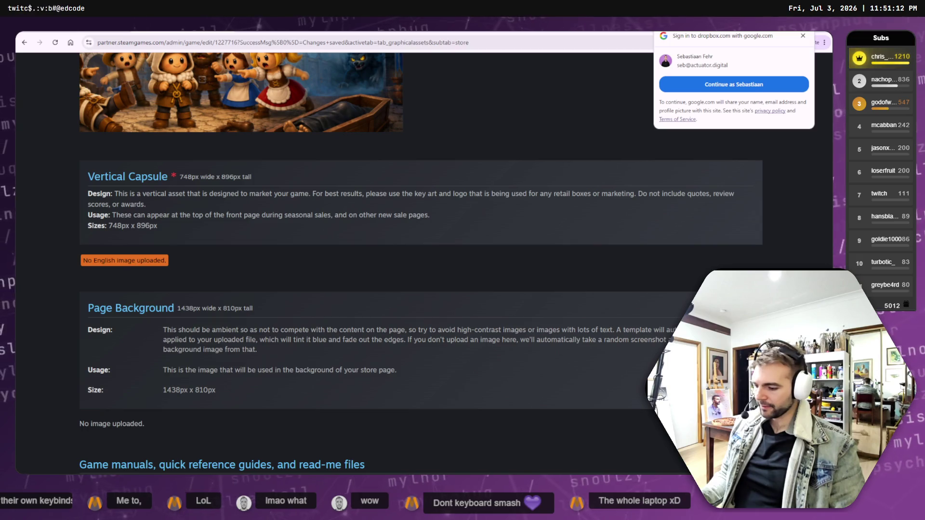
key("alt+Tab")
left_click(189, 51)
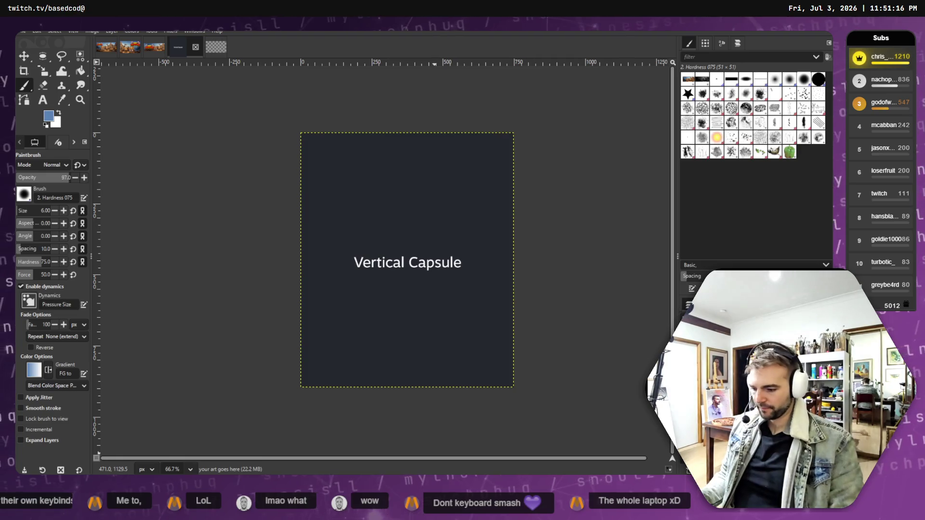
- Drop KeyArt-Reference.png from the Marketing folder into the Vertical Capsule and shift it right
key("alt+Tab")
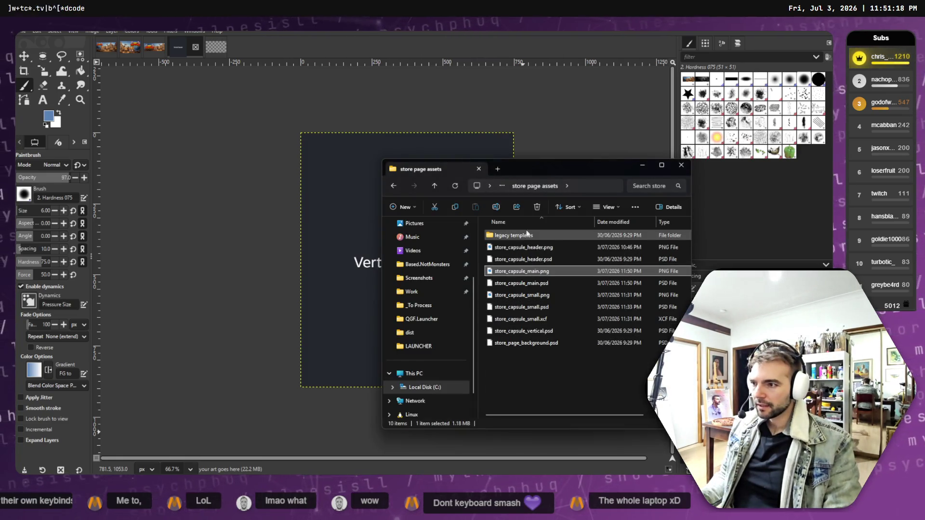
left_click(435, 186)
left_click(519, 261)
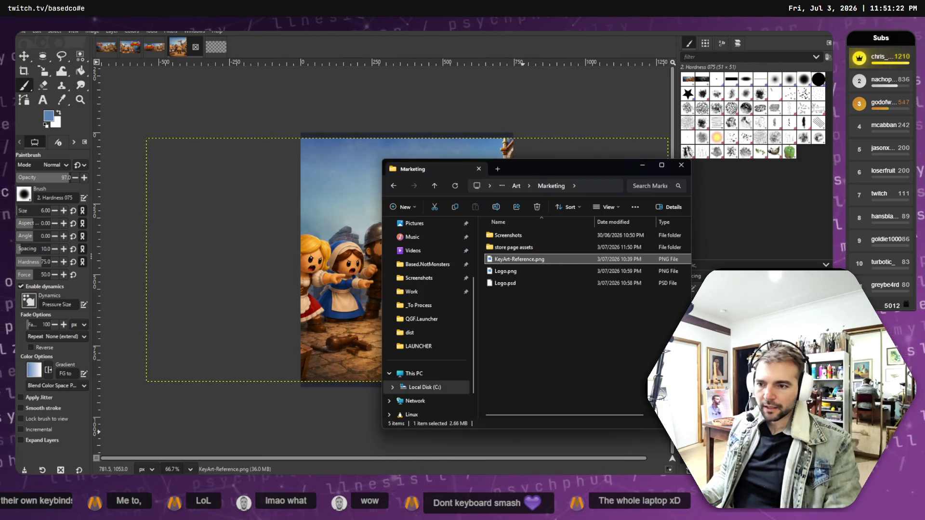
key("m")
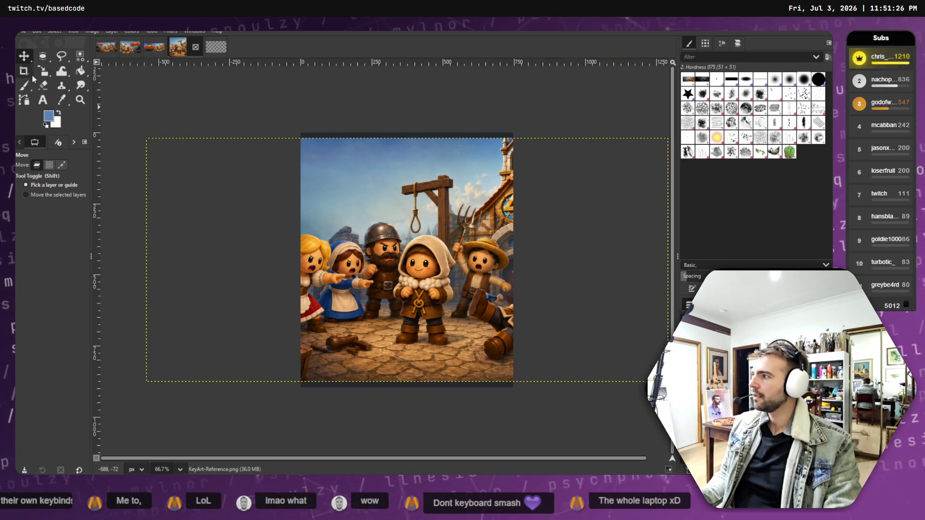
mouse_move(391, 221)
left_mouse_down()
mouse_move(436, 249)
mouse_move(444, 223)
mouse_move(234, 223)
mouse_move(457, 249)
mouse_move(448, 247)
left_mouse_up()
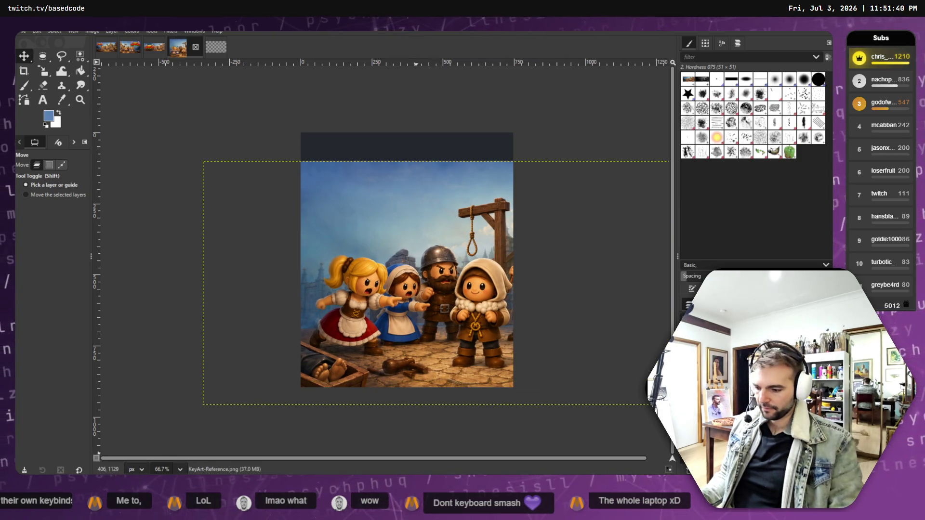
key("alt+Tab")
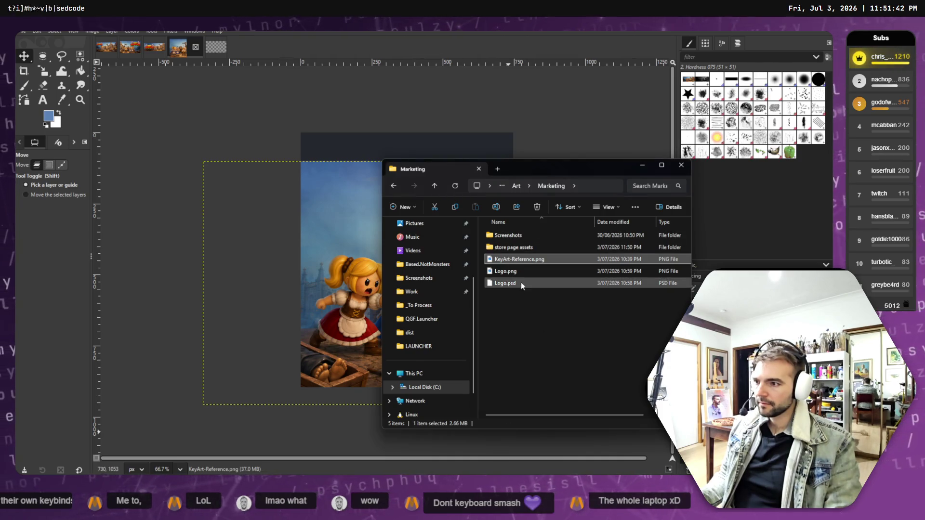
- Drop Logo.png into the Vertical Capsule, scale it down and move it toward the top
left_click(509, 272)
mouse_move(510, 272)
left_mouse_down()
mouse_move(620, 296)
mouse_move(665, 337)
left_mouse_up()
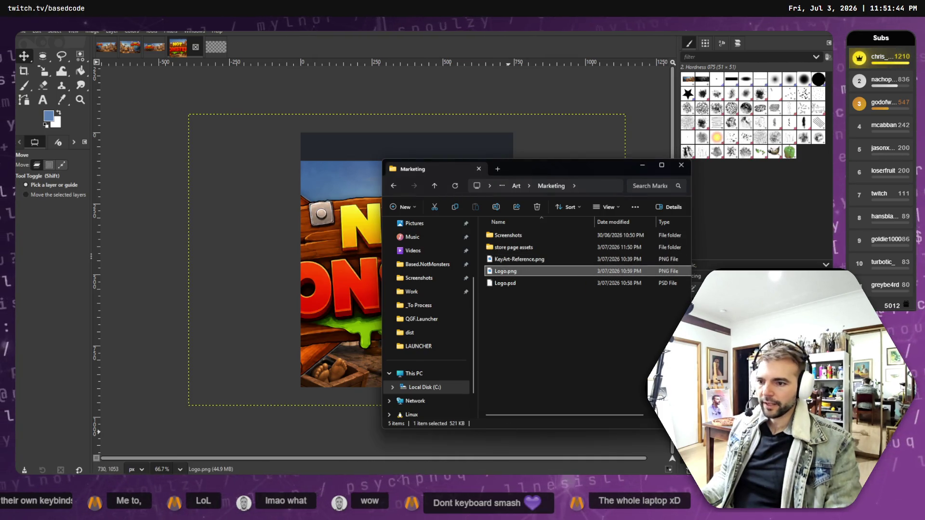
left_click(44, 72)
left_click(227, 146)
left_click_drag(189, 115, 393, 251)
left_click(23, 58)
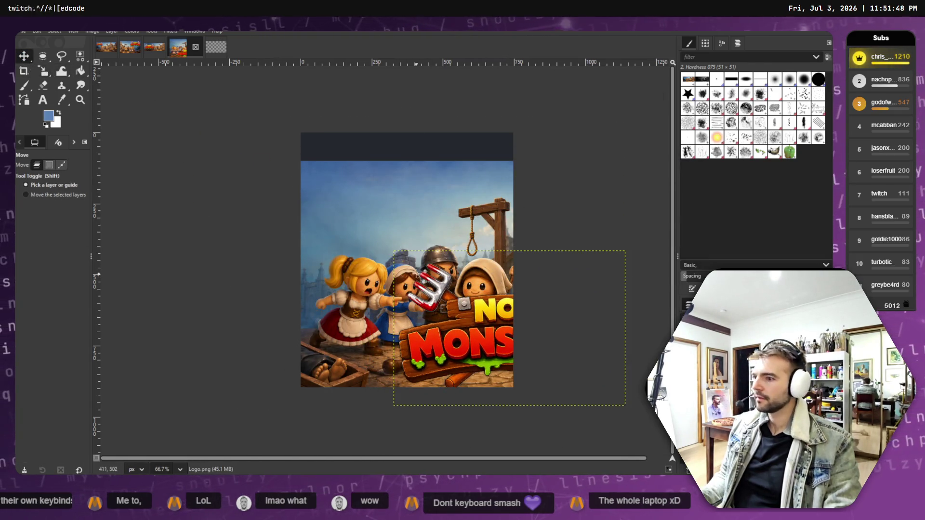
mouse_move(483, 322)
left_mouse_down()
mouse_move(329, 189)
mouse_move(394, 200)
mouse_move(379, 183)
mouse_move(385, 190)
left_mouse_up()
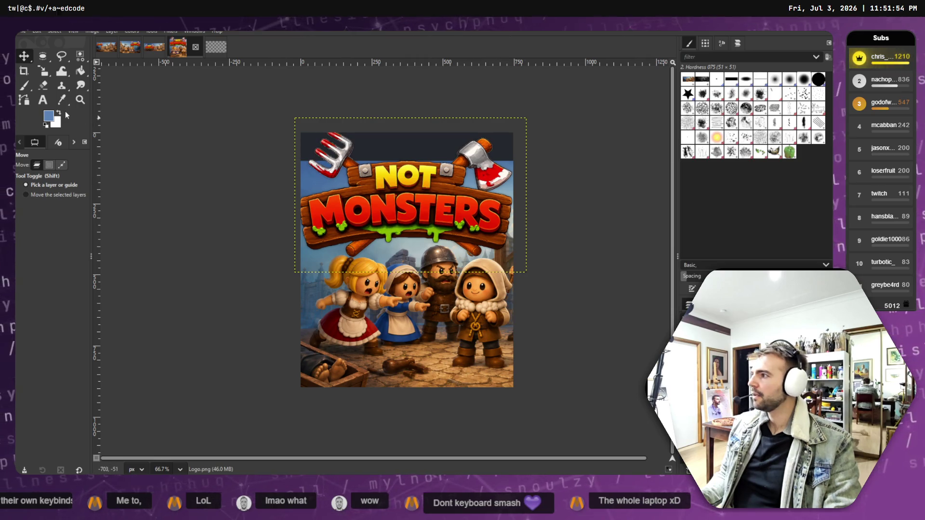
- Nudge the logo onto the top edge and lower the character art slightly
left_click(44, 72)
left_click(24, 56)
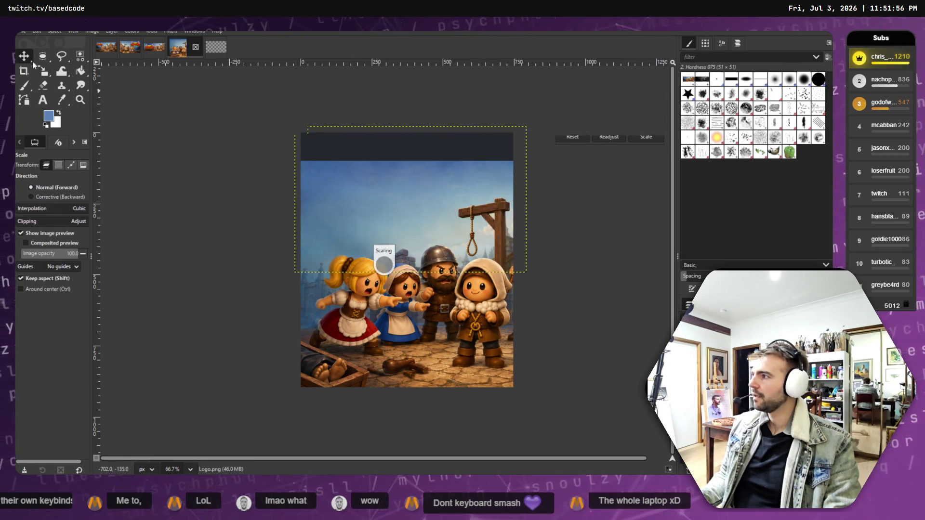
left_click_drag(419, 203, 406, 195)
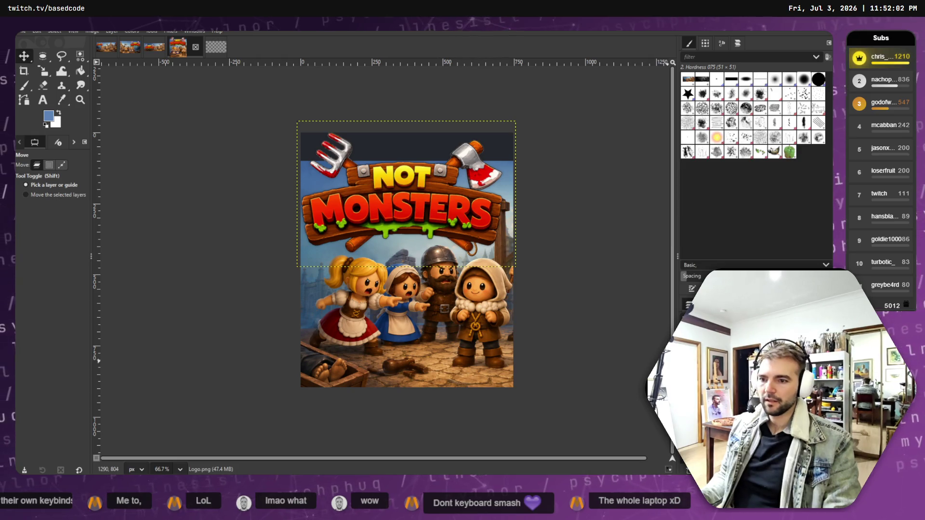
left_click_drag(439, 296, 440, 310)
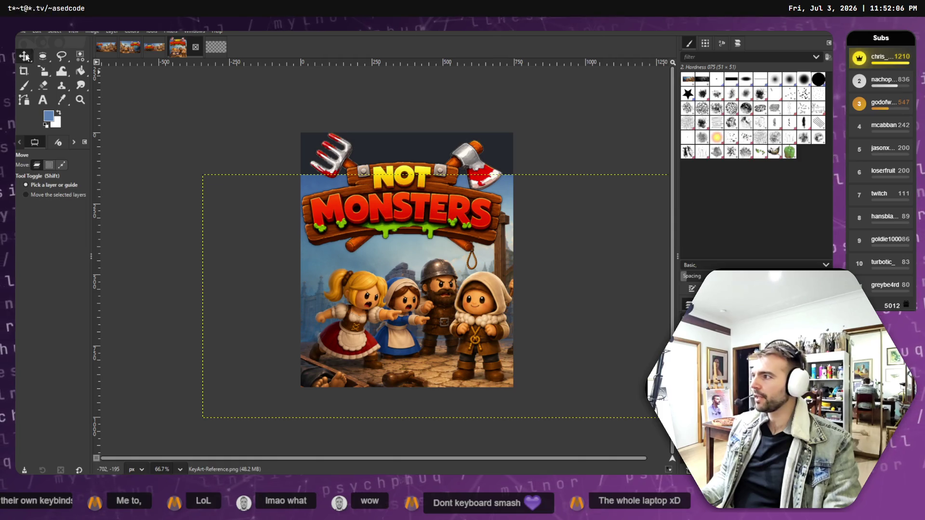
mouse_move(444, 212)
left_mouse_down()
mouse_move(416, 189)
mouse_move(436, 211)
left_mouse_up()
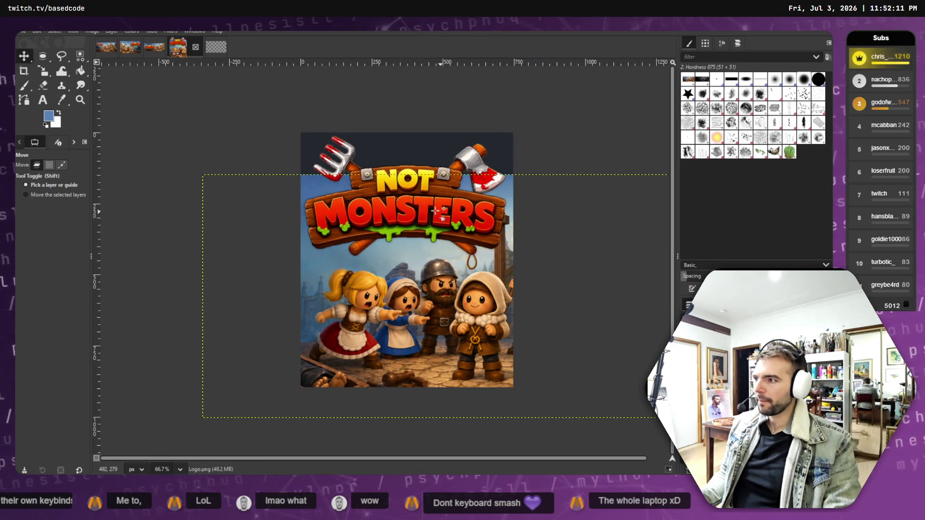
left_click(42, 75)
left_click(226, 180)
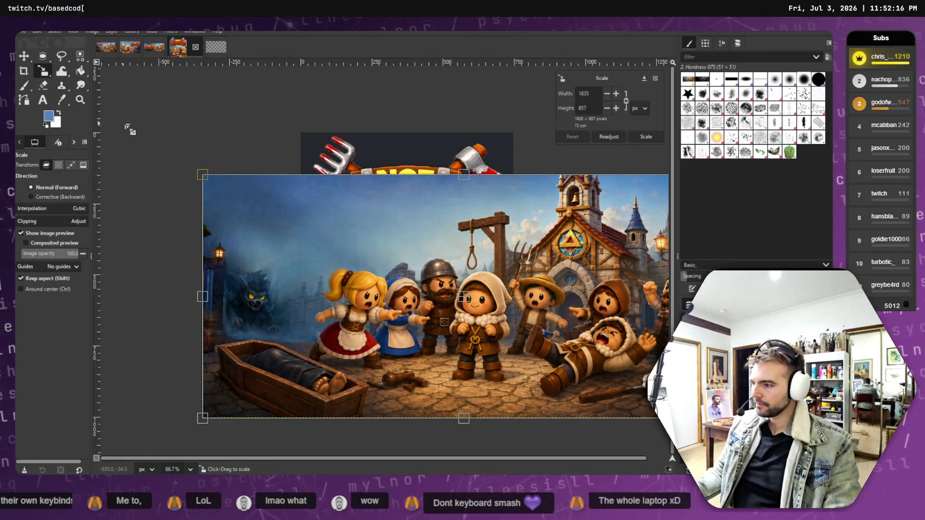
- Scale the logo down to 707×472 and shift it up and left
key("Escape")
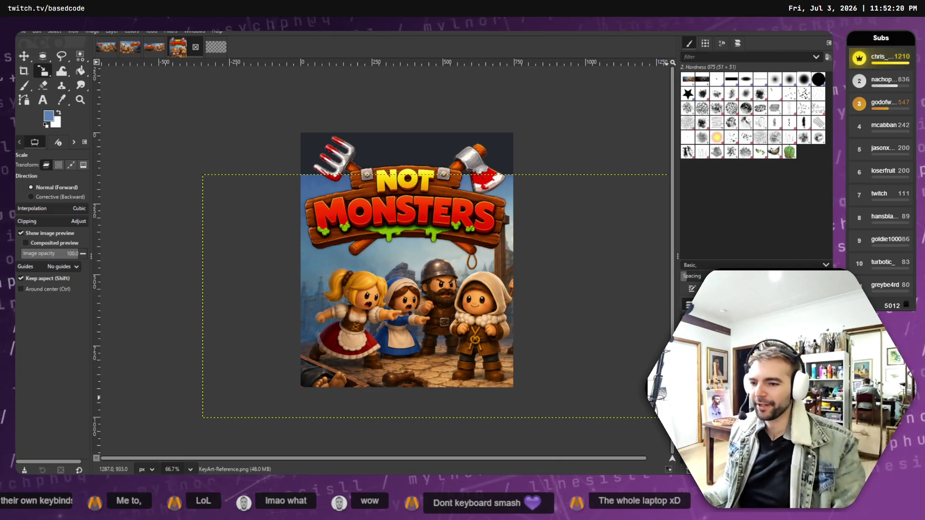
left_click(415, 203)
left_click_drag(314, 136, 333, 147)
left_click(23, 56)
mouse_move(429, 200)
left_mouse_down()
mouse_move(406, 187)
mouse_move(419, 189)
left_mouse_up()
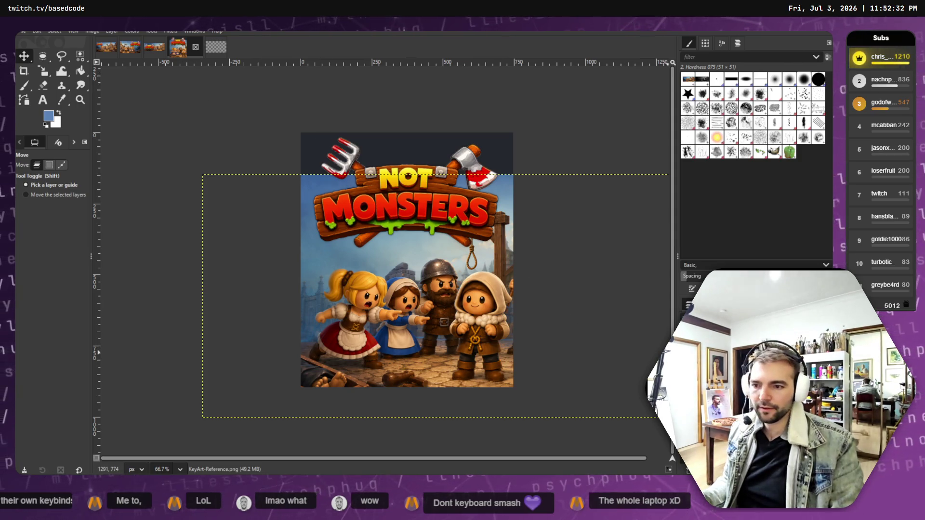
- Duplicate the KeyArt-Reference layer, flip the copy vertically and move it over the top strip
right_click(665, 347)
key("Escape")
right_click(680, 347)
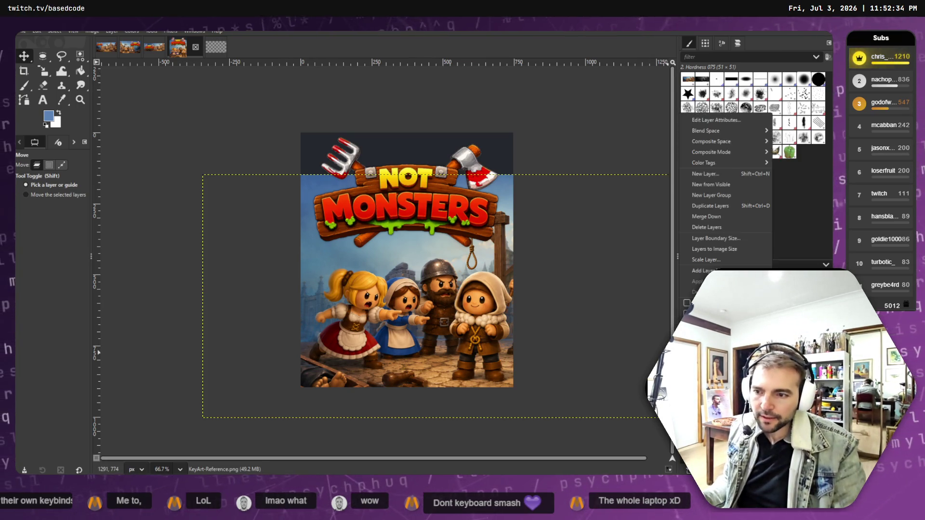
left_click(710, 206)
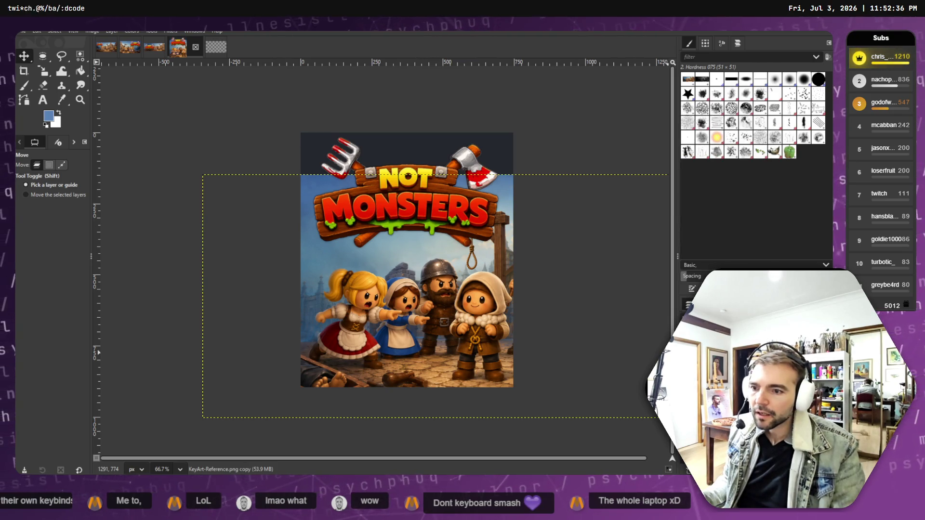
key("shift+s")
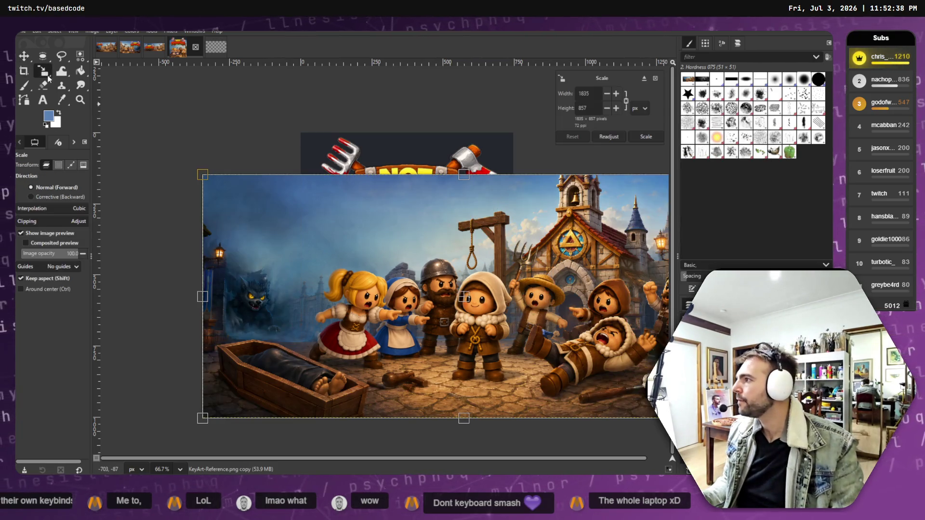
right_click(43, 70)
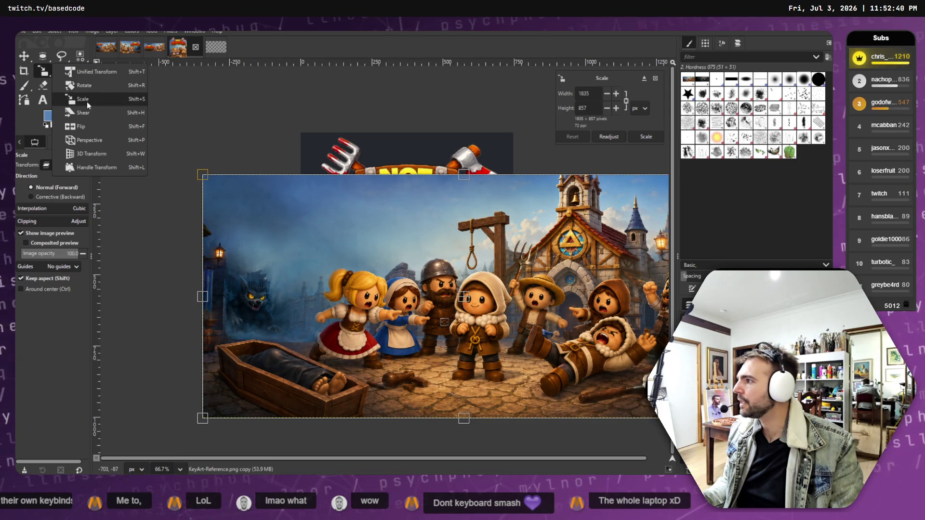
left_click(80, 128)
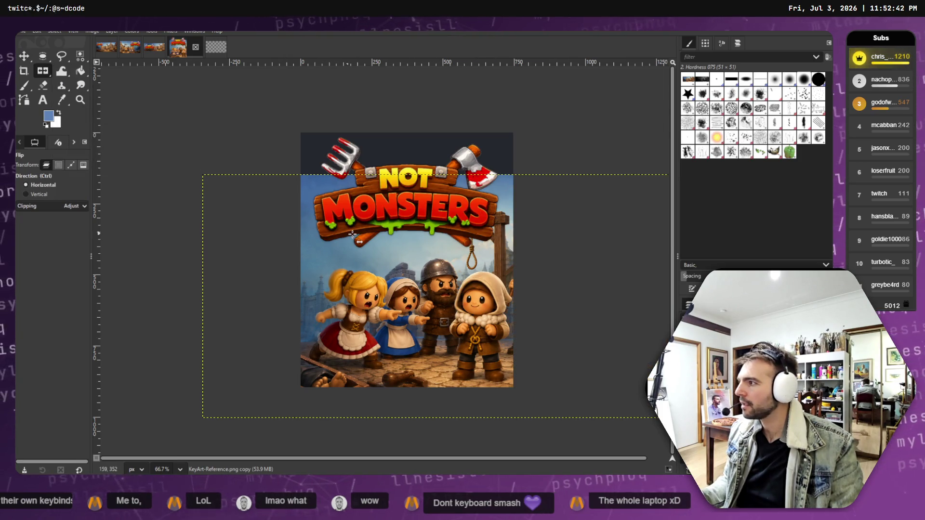
left_click(410, 265)
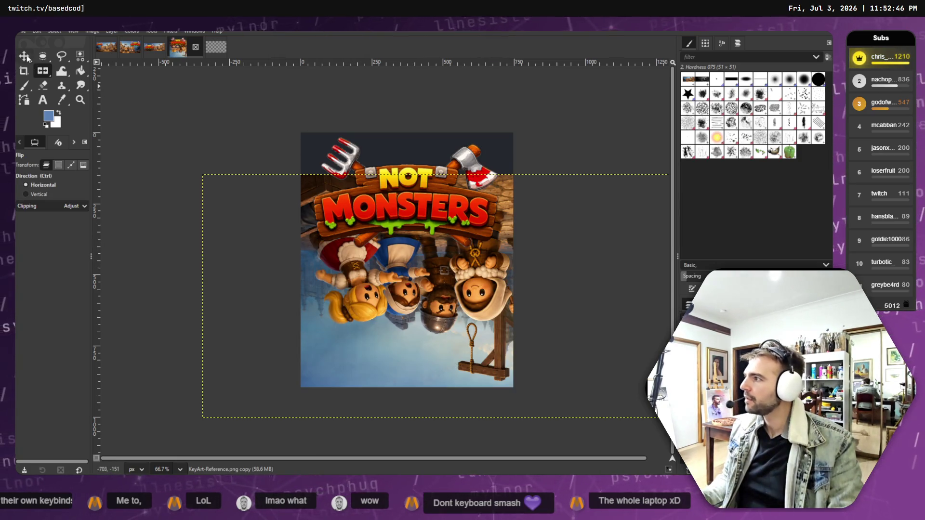
left_click(24, 56)
left_click_drag(387, 251, 367, 217)
mouse_move(370, 92)
left_mouse_down()
mouse_move(343, 36)
mouse_move(402, 38)
left_mouse_up()
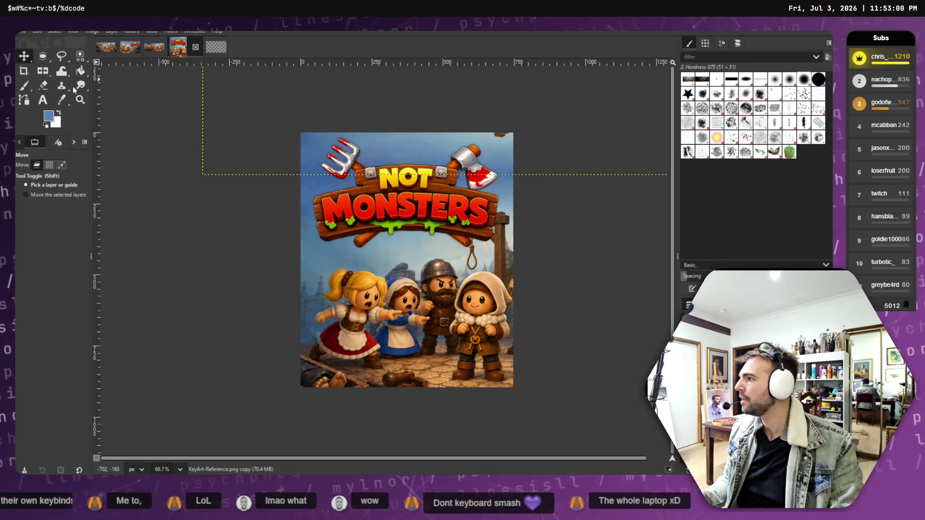
- Smudge the top seam into continuous sky with a size-38 brush, then make Logo.png active
key("s")
key("bracketright")
key("bracketright")
key("bracketright")
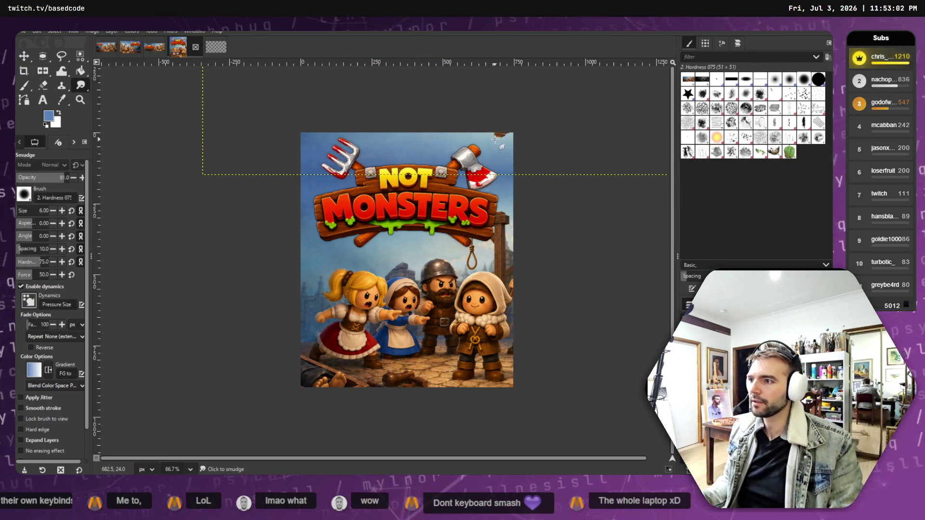
key("bracketright")
key("bracketright")
key("bracketright")
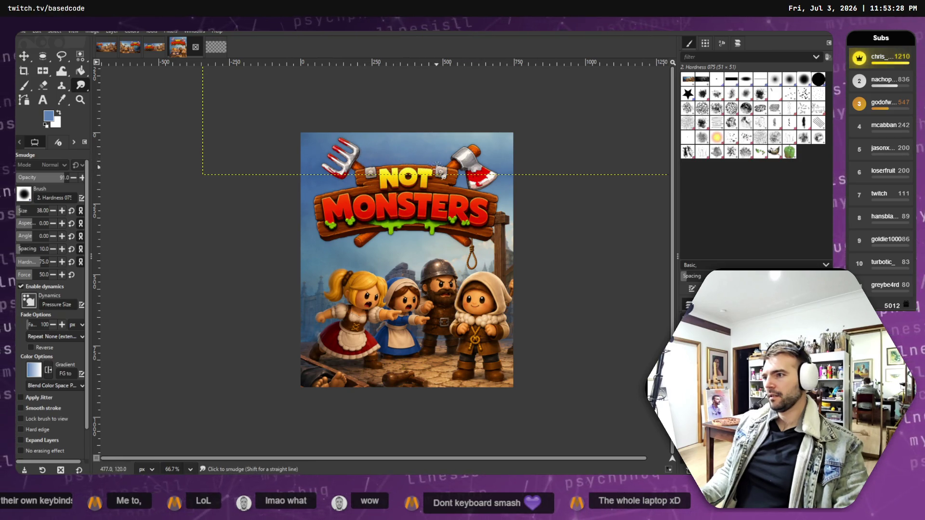
key("Page_Up")
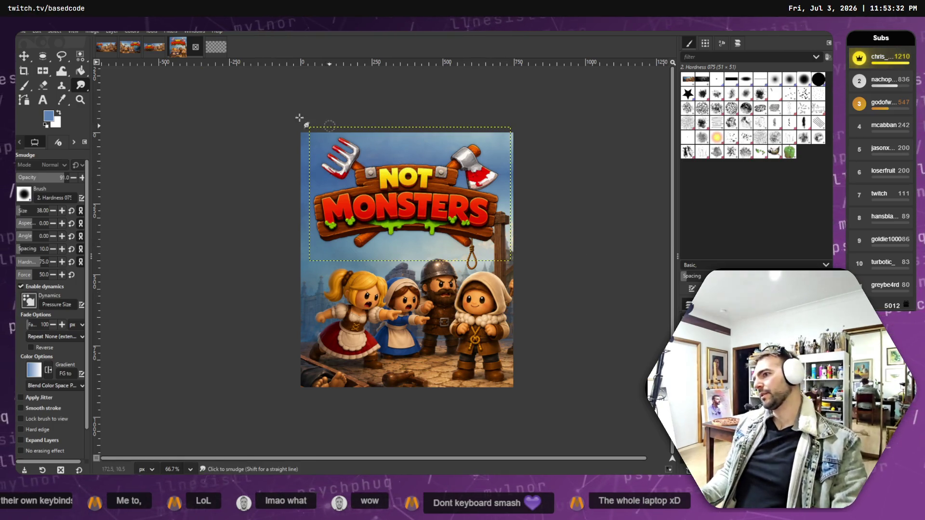
left_click(195, 31)
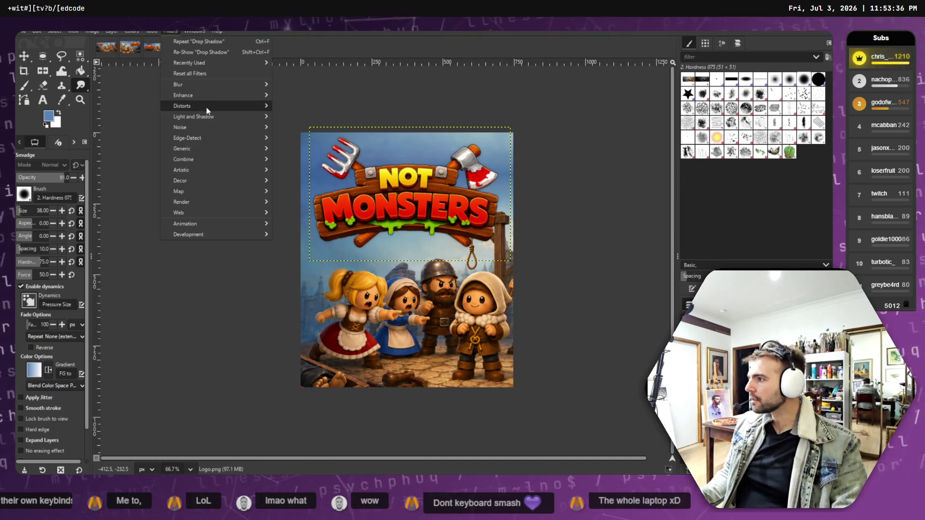
- Give the Not Monsters logo a drop shadow with 3.611 X/Y offset and 7.15 blur radius
mouse_move(255, 115)
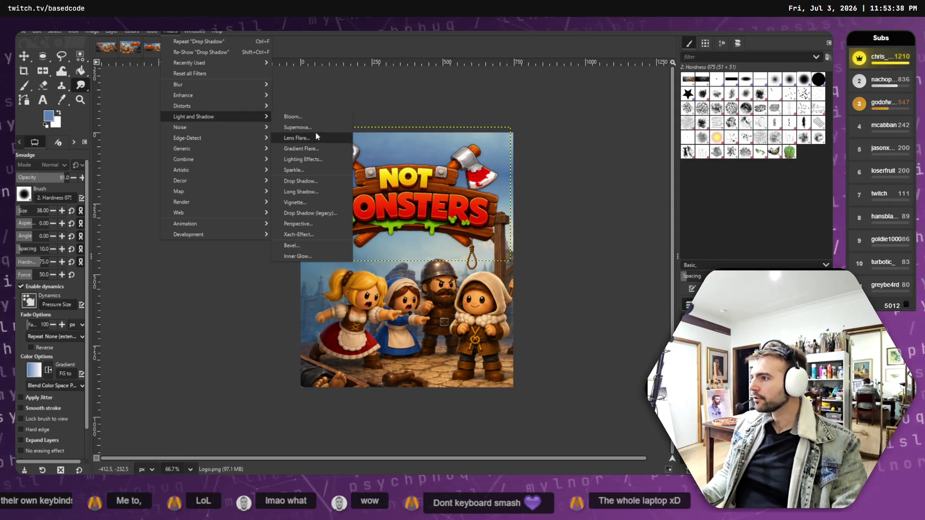
left_click(301, 182)
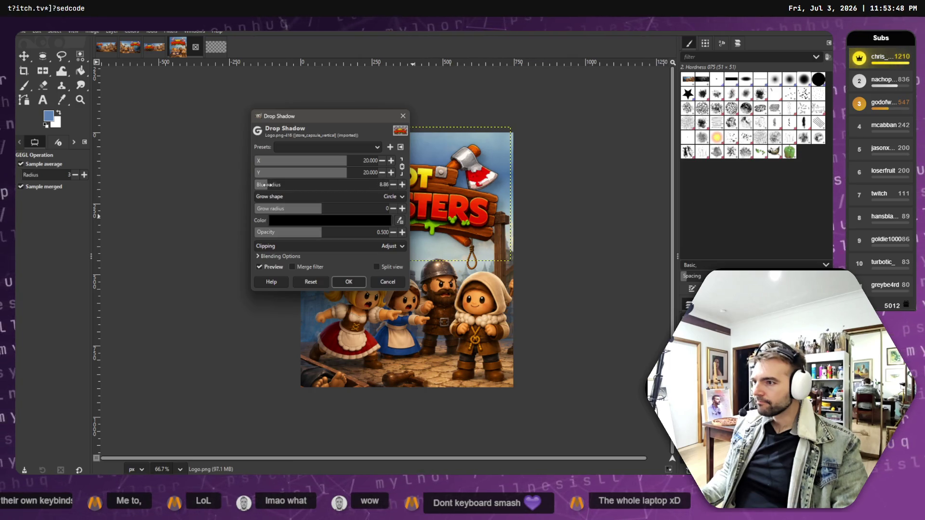
left_click_drag(341, 160, 322, 157)
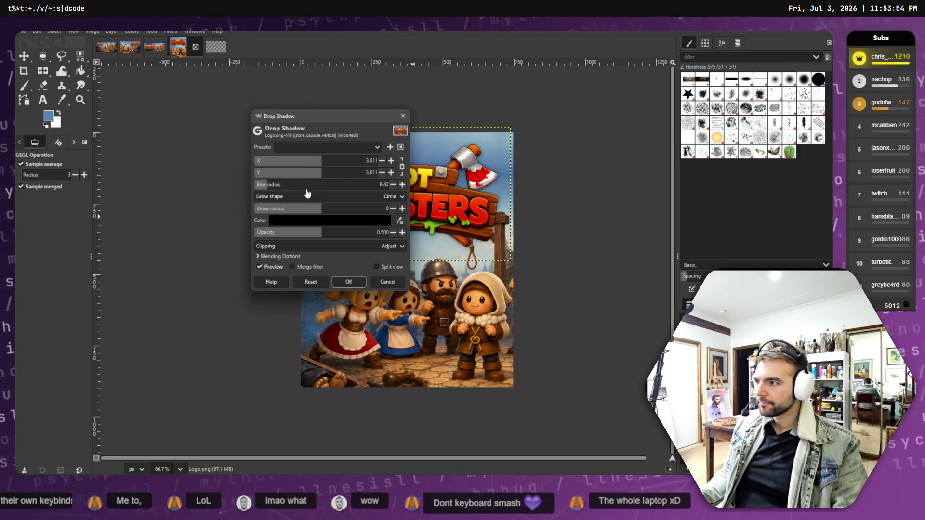
mouse_move(303, 186)
left_mouse_down()
mouse_move(248, 179)
mouse_move(266, 178)
left_mouse_up()
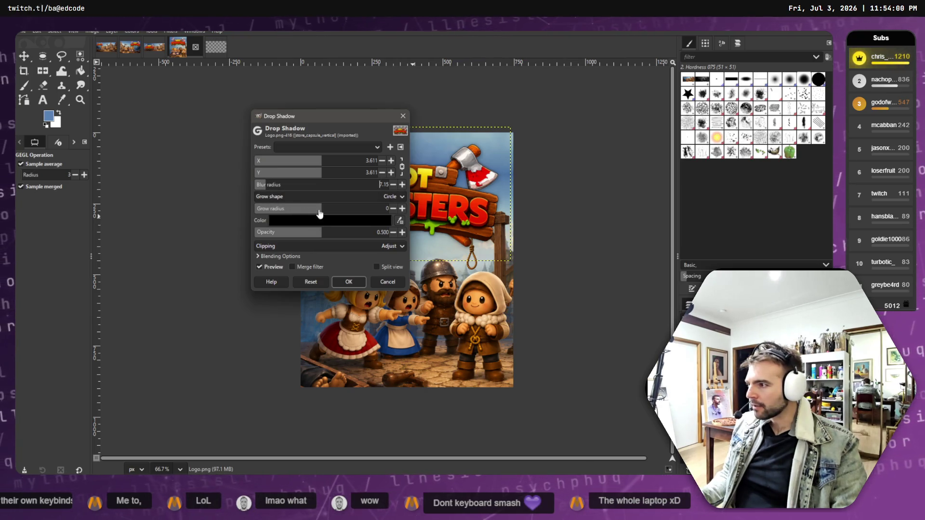
mouse_move(335, 208)
left_mouse_down()
mouse_move(308, 208)
mouse_move(343, 205)
left_mouse_up()
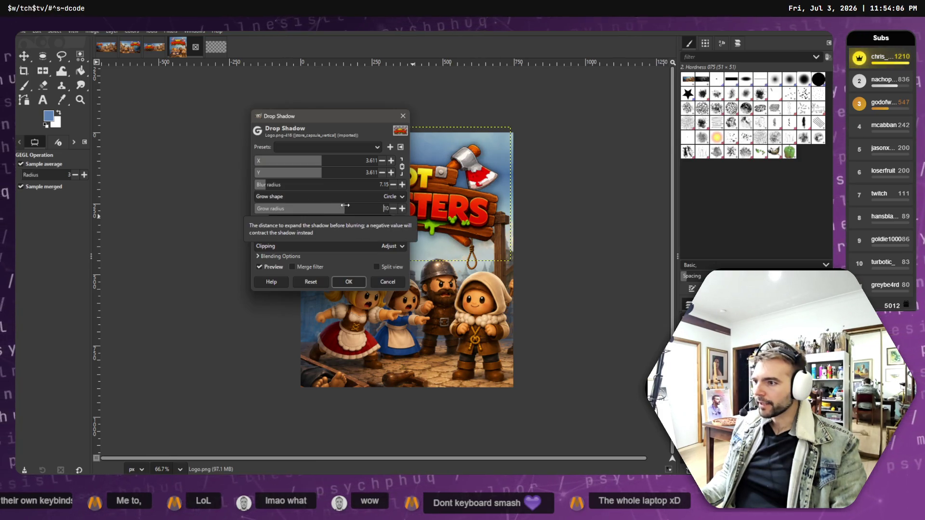
left_click(388, 282)
key("s")
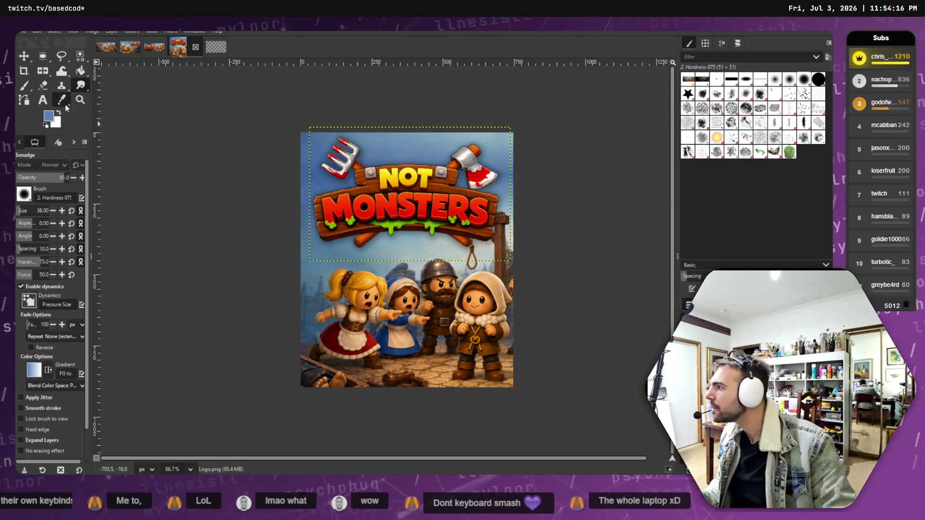
- Switch from the Clone tool to Healing and make the village background layer active
left_click(62, 87)
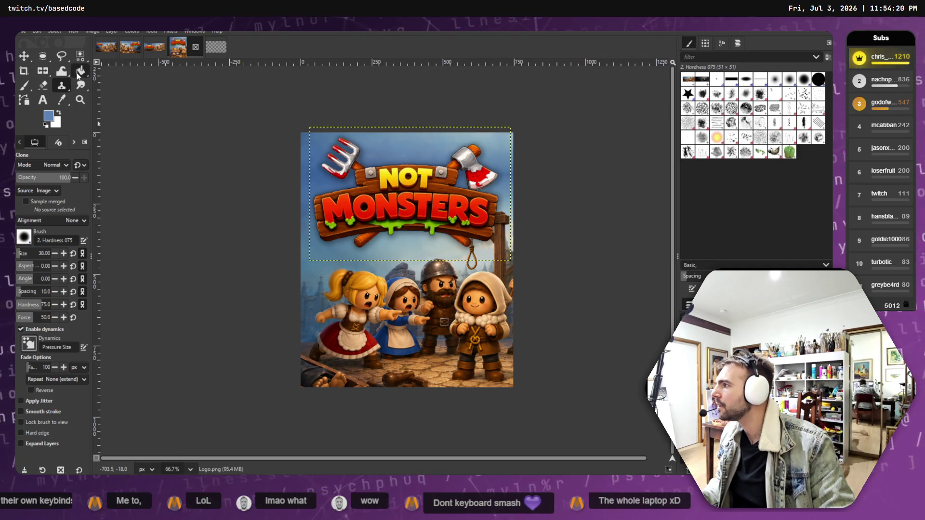
right_click(63, 88)
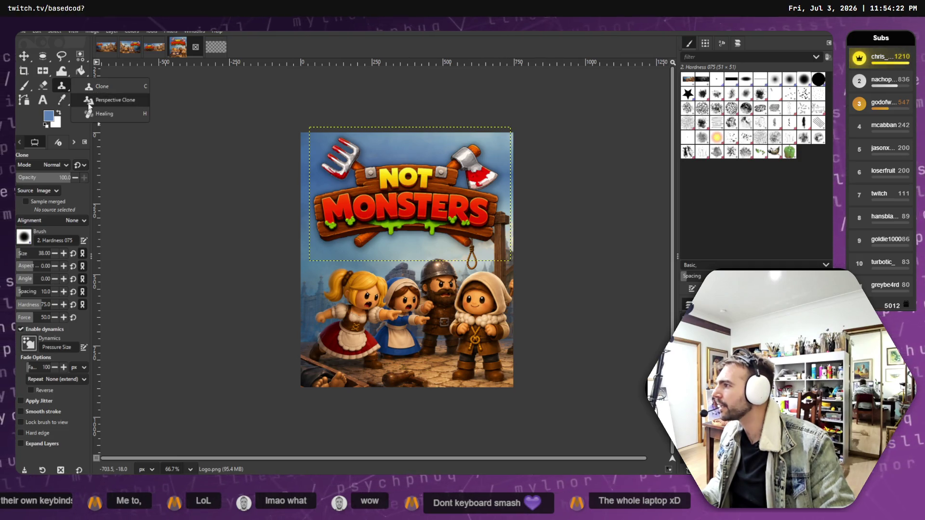
left_click(104, 114)
key("Page_Down")
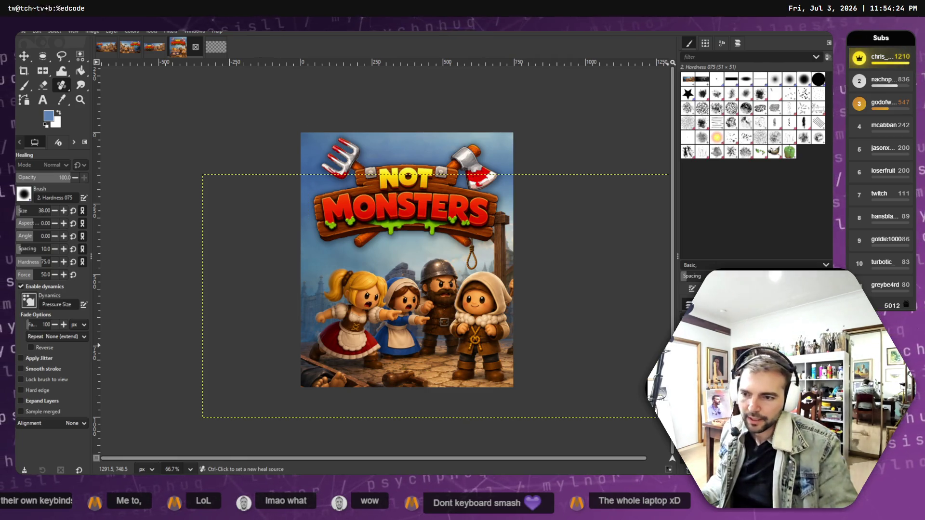
left_click(663, 345)
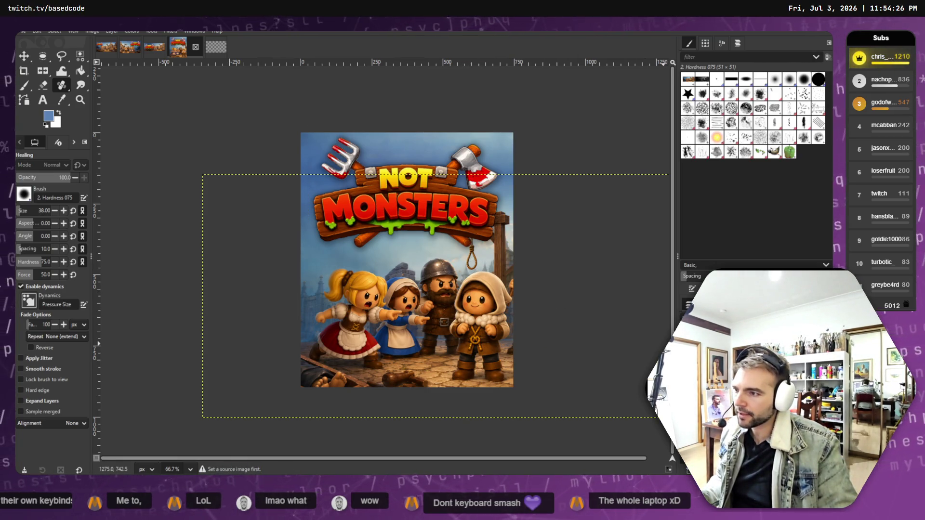
- Change the active layer and enlarge the heal brush to size 66
key("Page_Down")
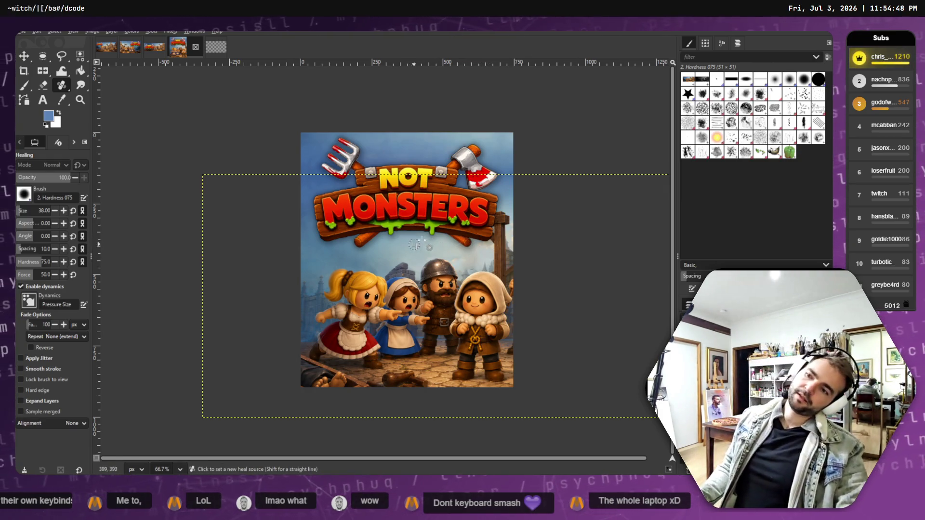
key("bracketright")
key("bracketright")
key("bracketright")
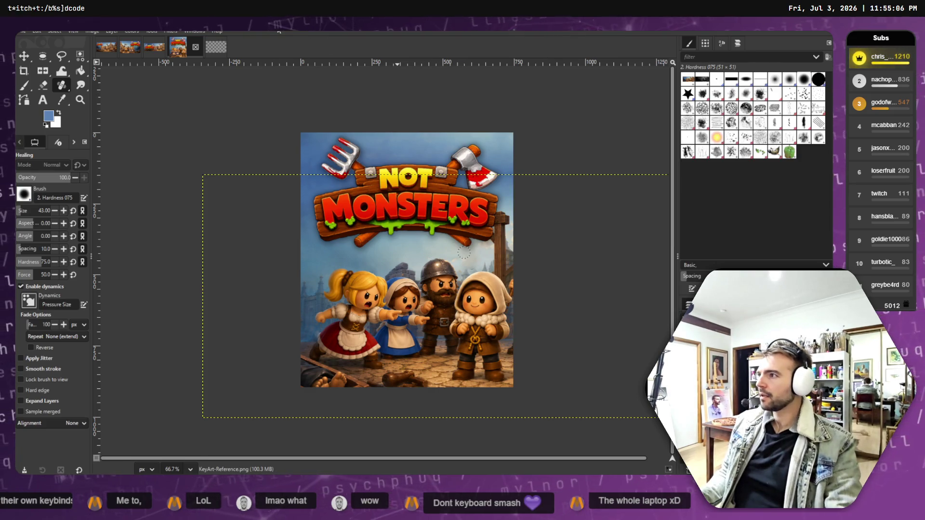
key("bracketright")
key("bracketright")
key("bracketright")
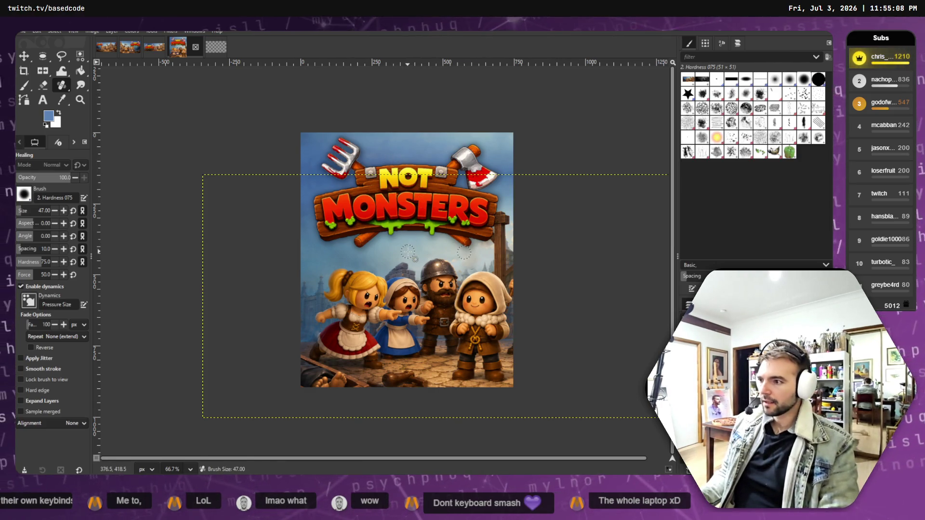
key("bracketright")
key("bracketright")
key("bracketright")
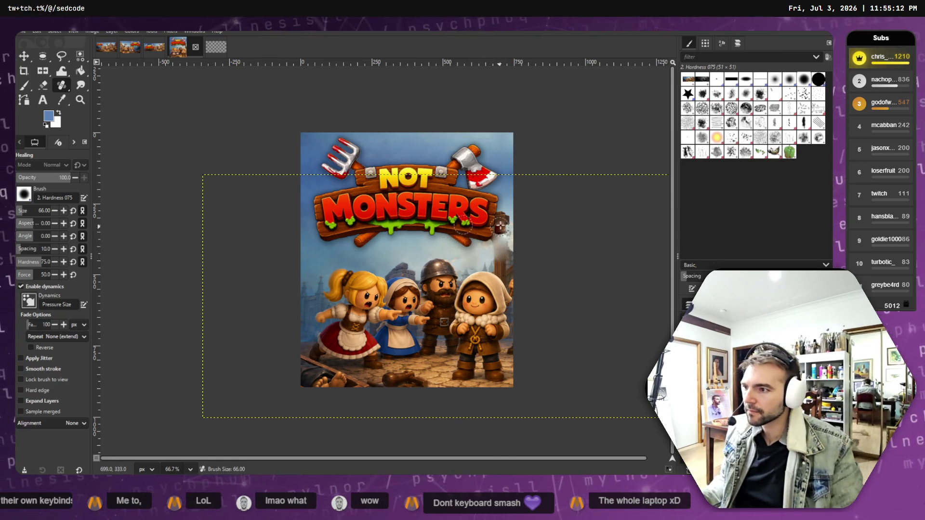
- Heal over the wooden post right of the sign, sampling clean sky as the source
mouse_move(497, 237)
left_mouse_down()
mouse_move(501, 224)
mouse_move(487, 220)
mouse_move(499, 221)
mouse_move(492, 231)
mouse_move(506, 229)
mouse_move(495, 229)
mouse_move(494, 248)
mouse_move(499, 224)
left_mouse_up()
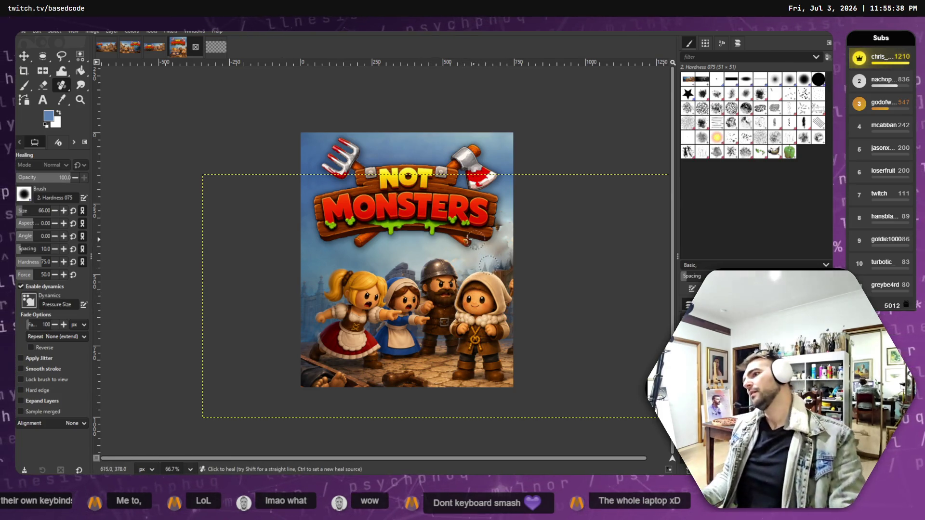
left_click(406, 249, "ctrl")
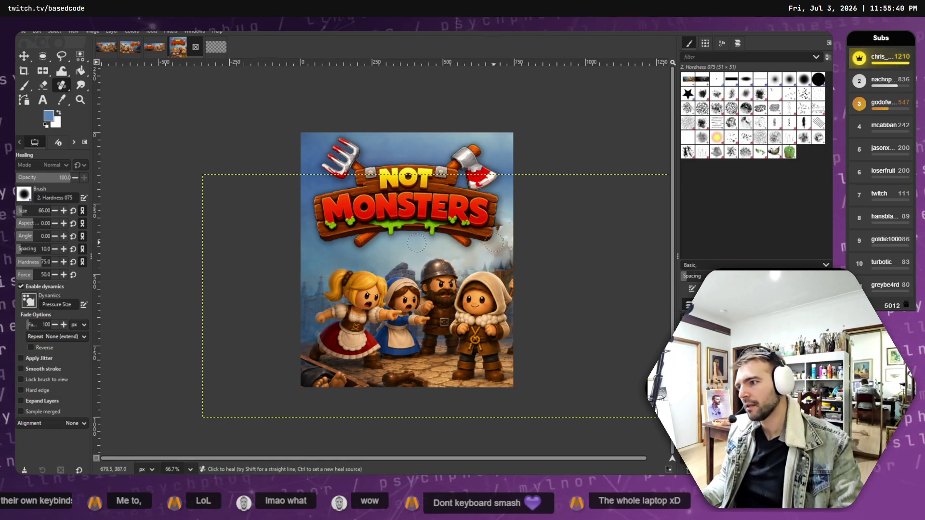
left_click_drag(487, 246, 500, 220)
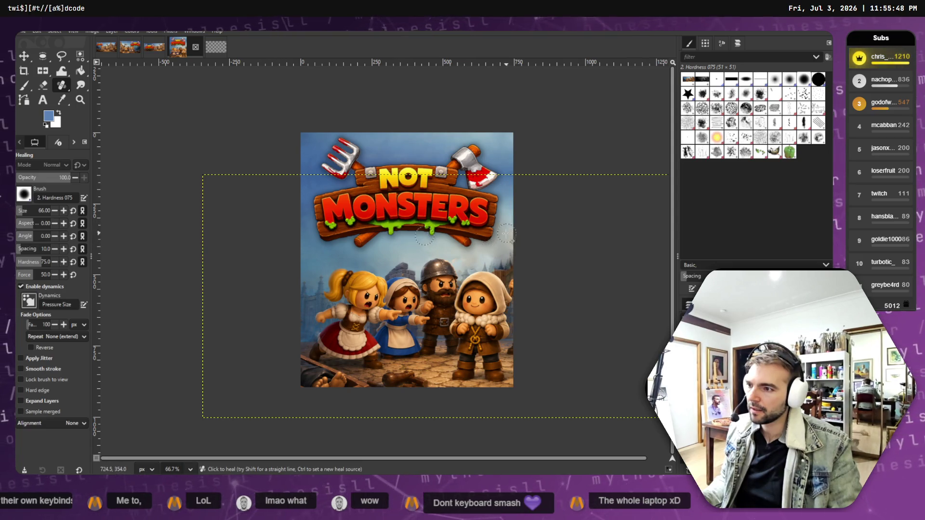
left_click(416, 247, "ctrl")
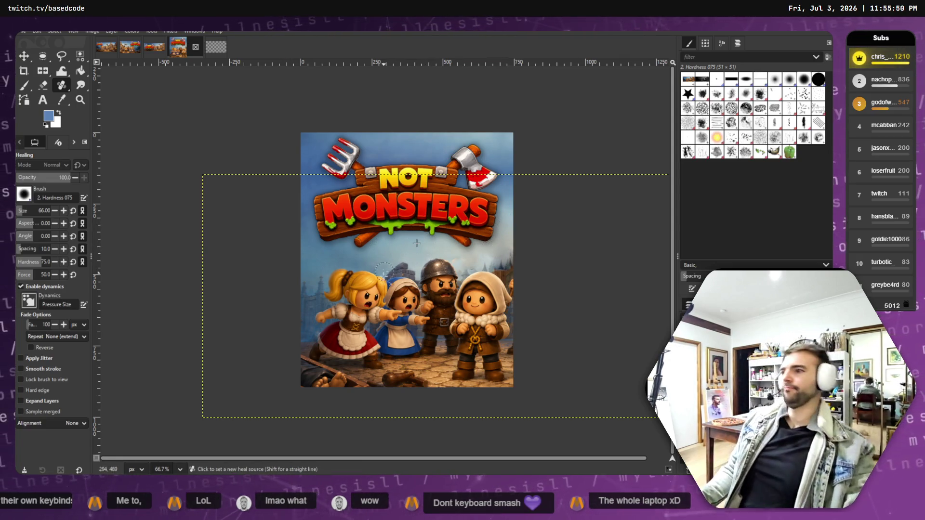
scroll(415, 247, "down", 4)
scroll(346, 293, "up", 3)
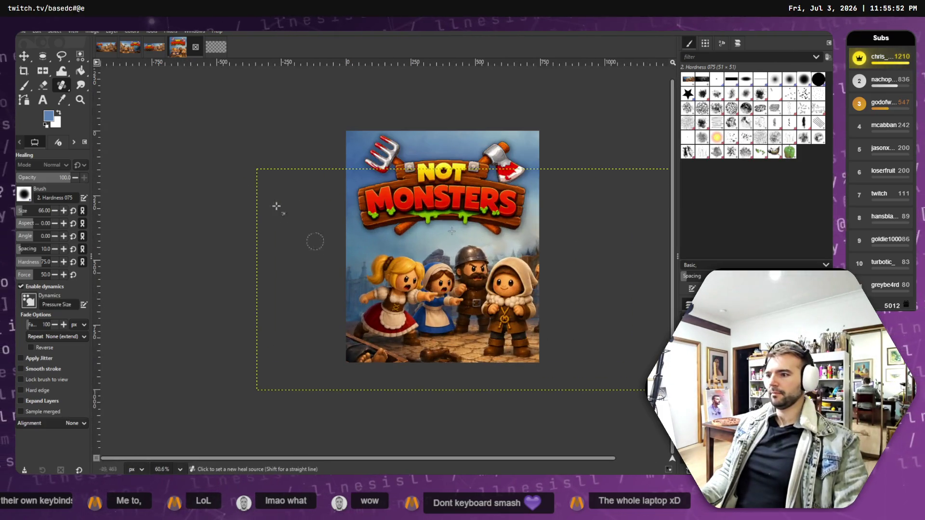
- Export the capsule over the existing store_capsule_vertical.psd, replacing it
left_click(24, 32)
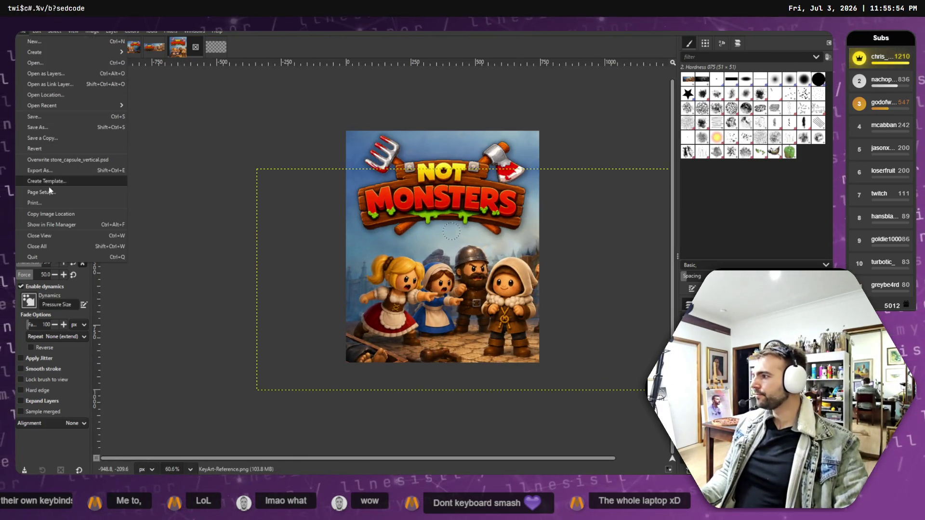
left_click(43, 128)
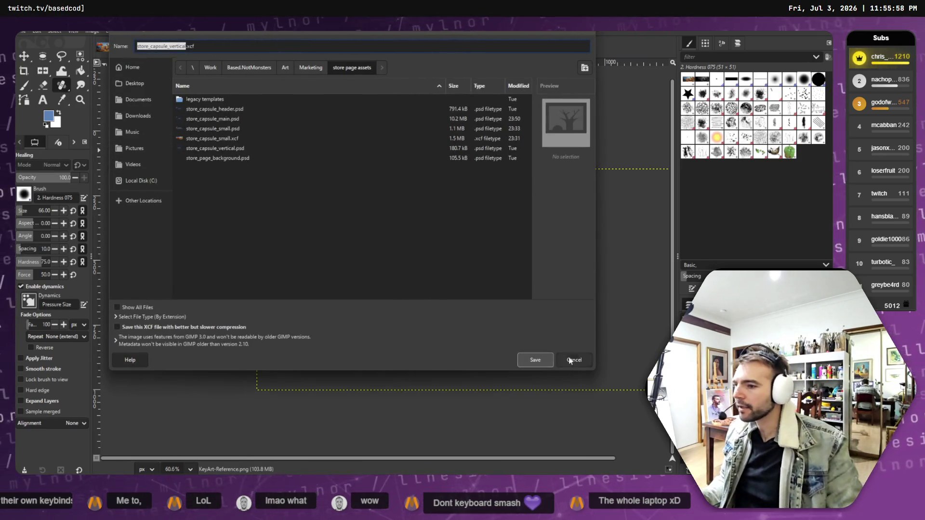
left_click(536, 360)
left_click(24, 32)
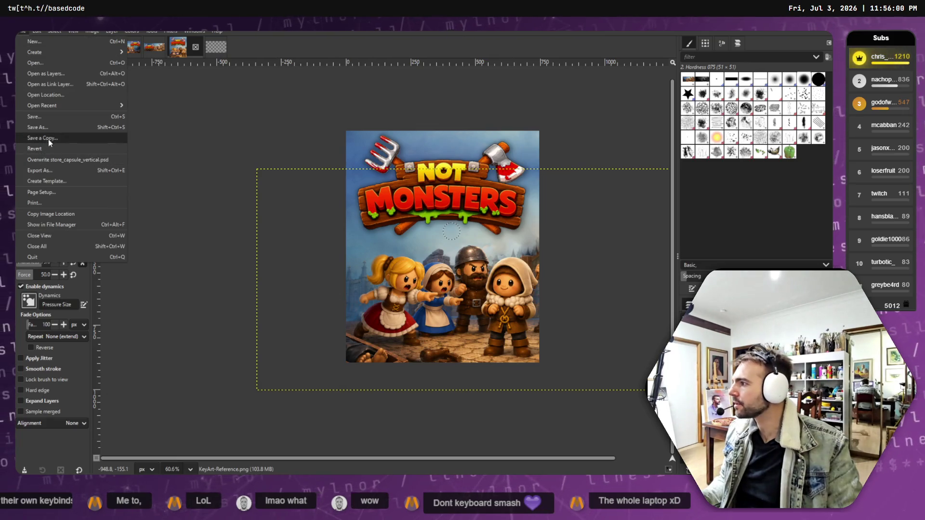
left_click(115, 171)
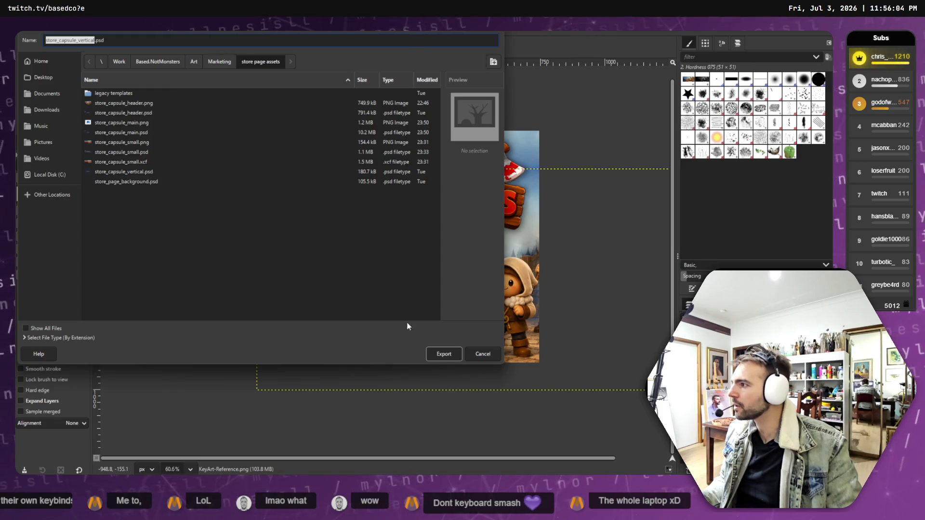
left_click(448, 358)
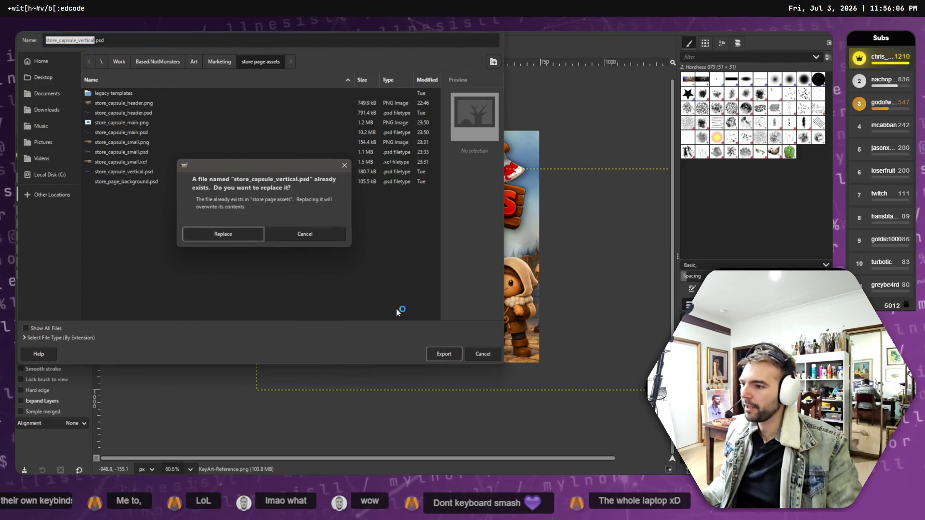
left_click(224, 235)
- Export the capsule again as store_capsule_vertical.png
left_click(24, 32)
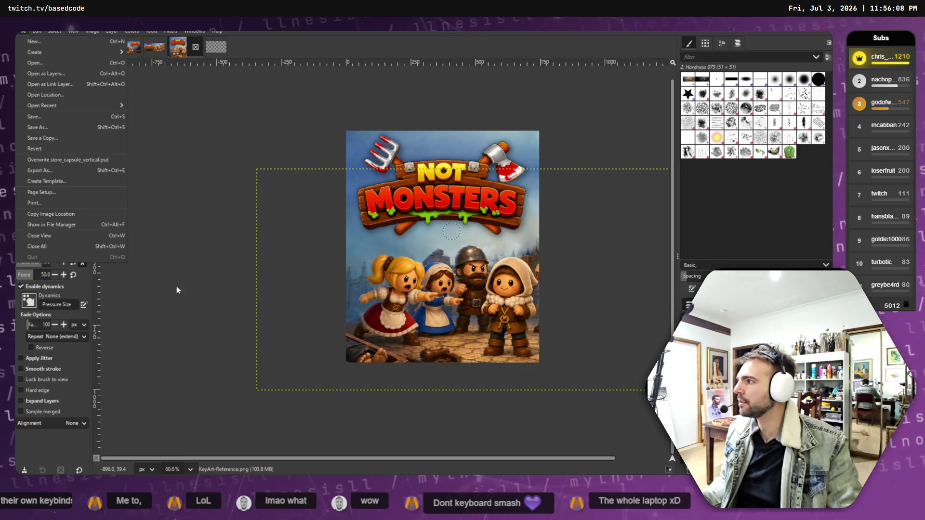
key("Escape")
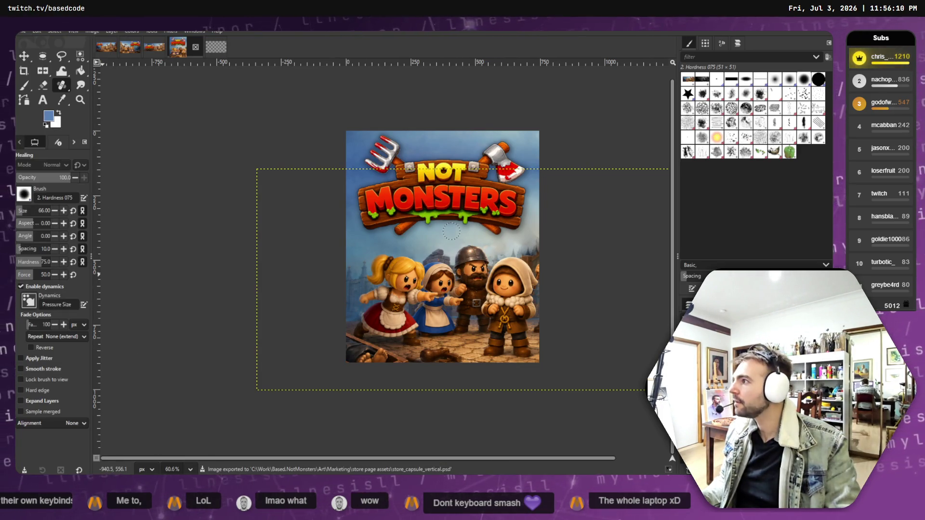
left_click(23, 31)
left_click(106, 178)
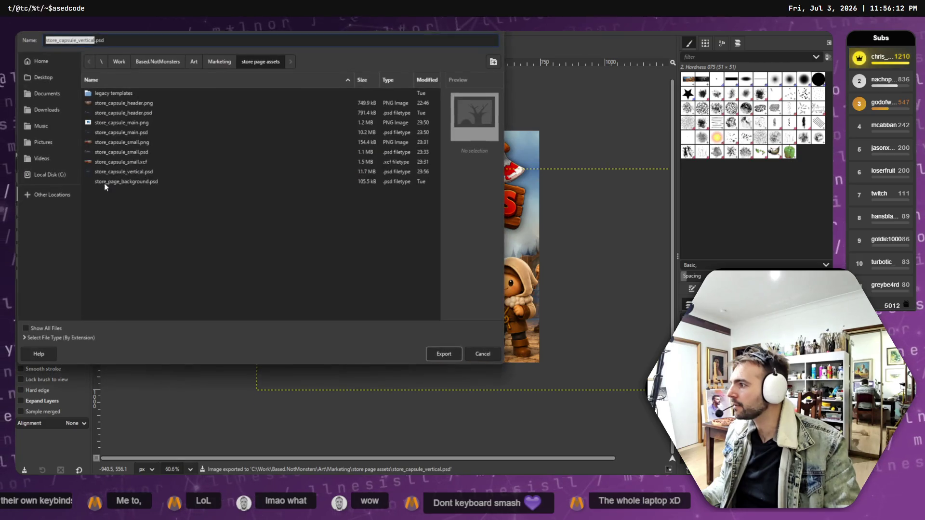
left_click(127, 42)
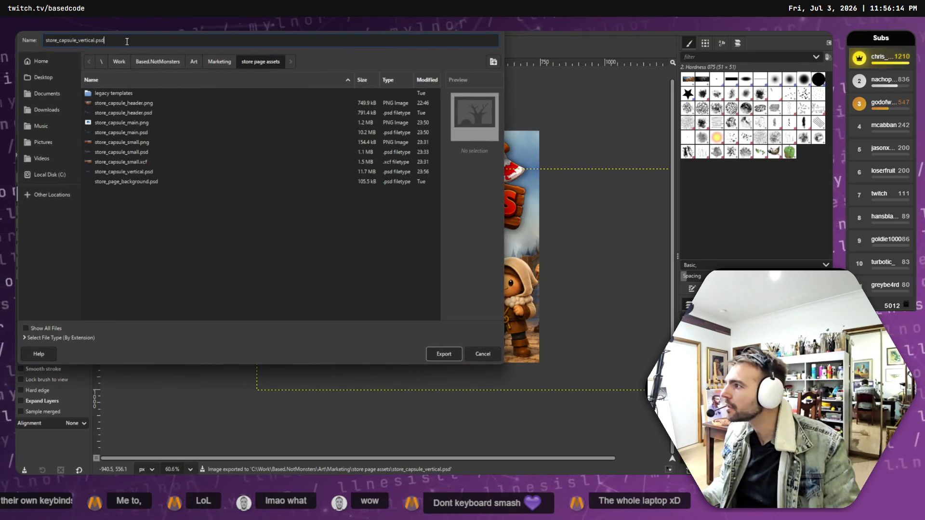
key("BackSpace")
key("BackSpace")
type("ng")
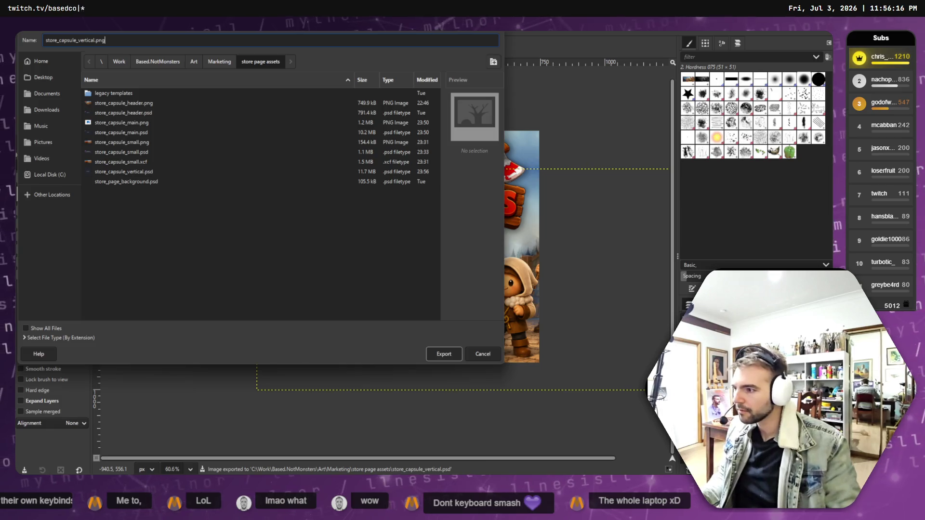
key("Return")
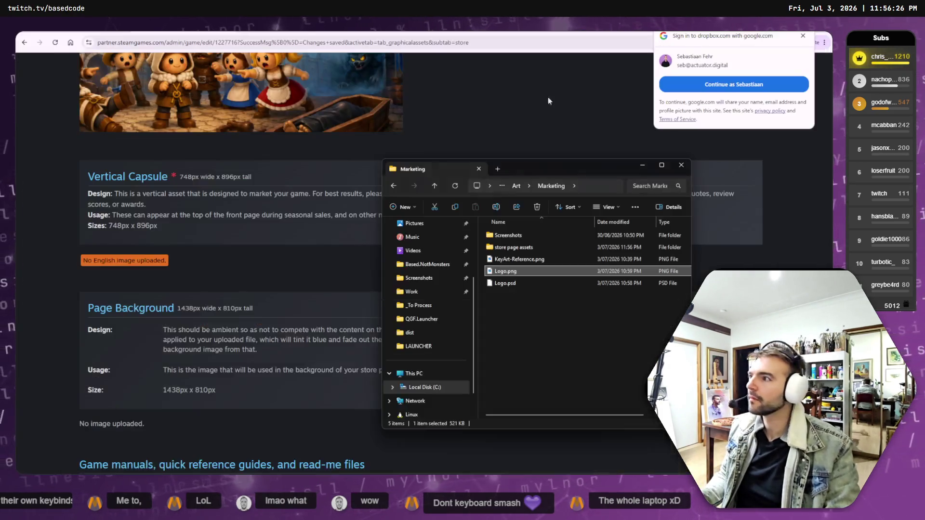
- Drop store_capsule_vertical.png from store page assets into the Vertical Capsule upload zone
key("alt+Tab")
double_click(513, 247)
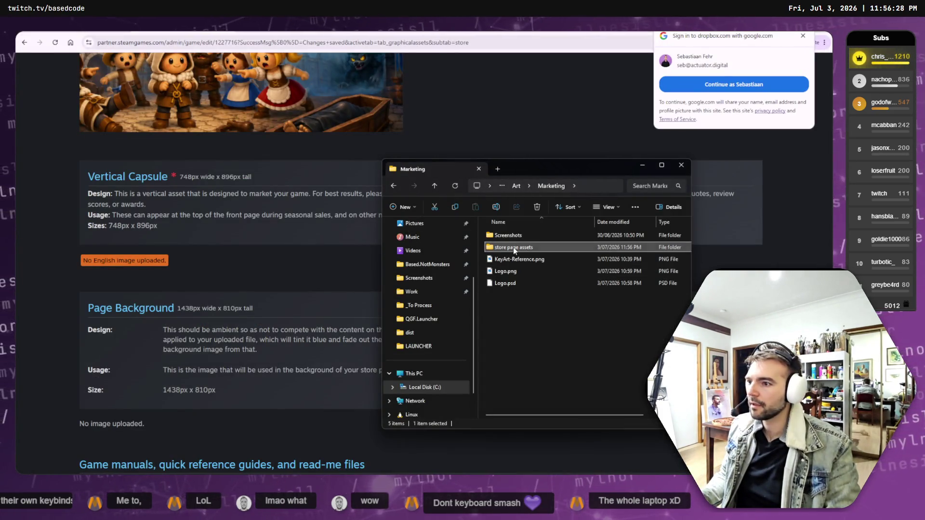
left_click(531, 331)
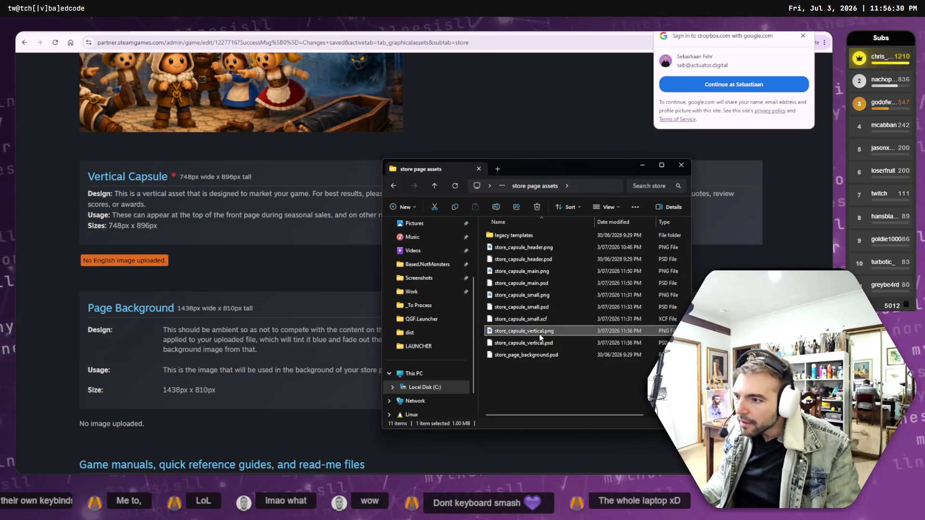
scroll(431, 159, "up", 15)
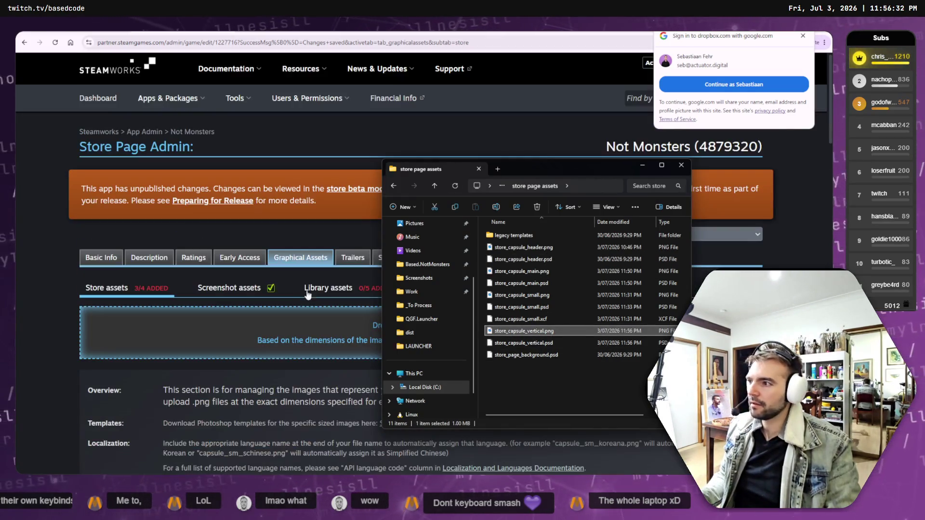
mouse_move(528, 332)
left_mouse_down()
mouse_move(337, 340)
mouse_move(426, 340)
left_mouse_up()
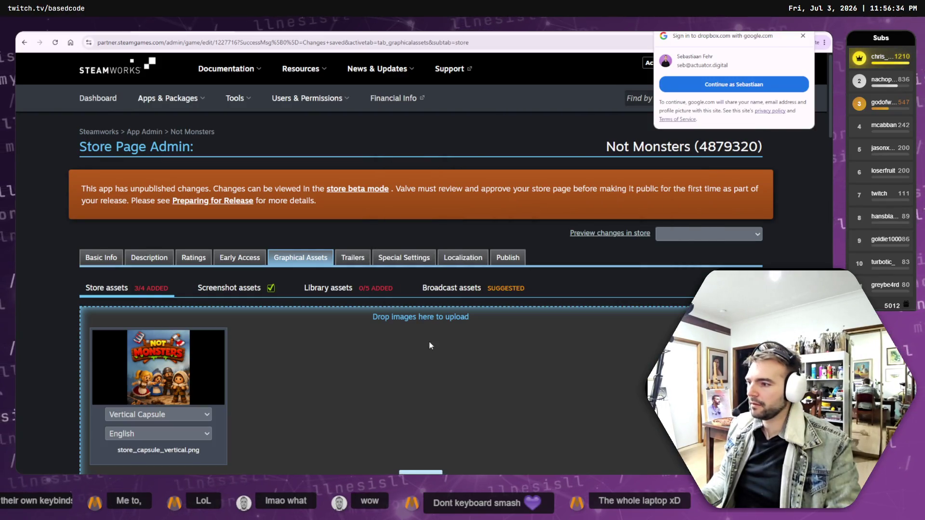
scroll(410, 338, "down", 3)
left_click(421, 308)
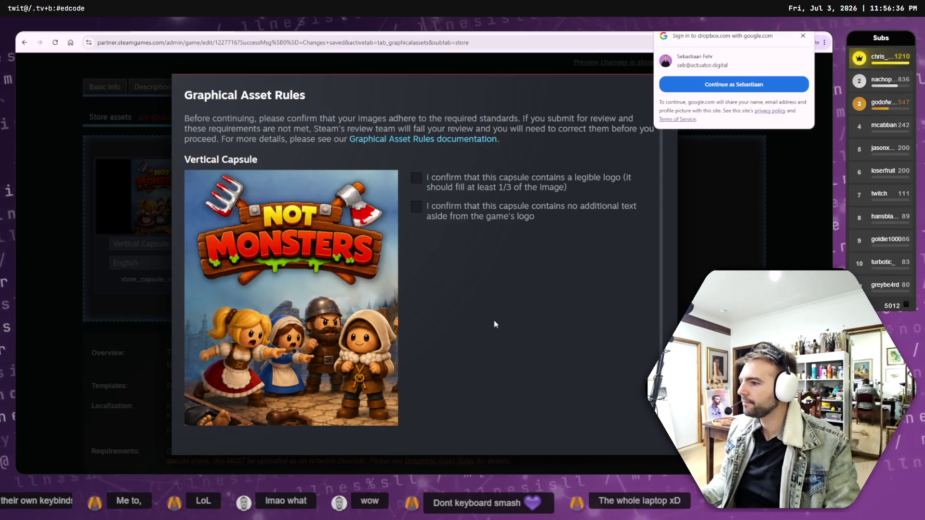
- Confirm the capsule has a legible logo and no extra text, then upload it
left_click(417, 179)
left_click(417, 207)
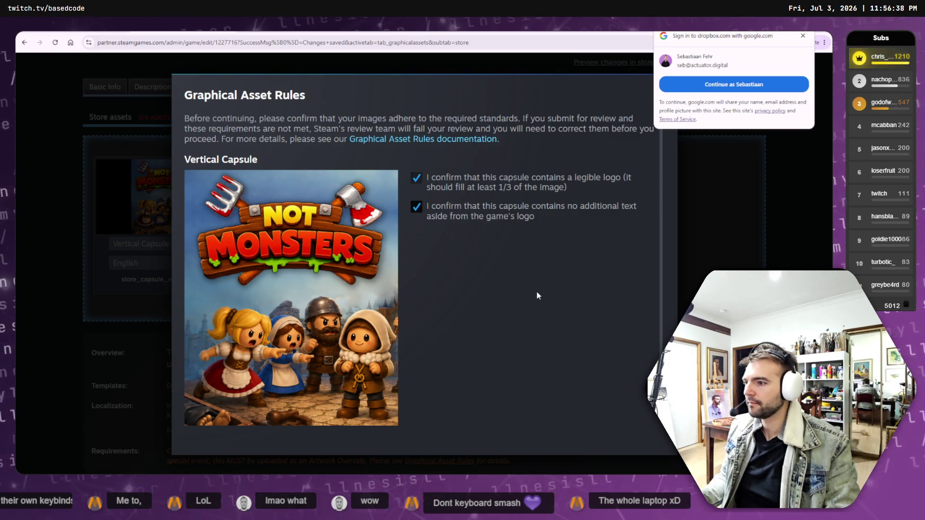
scroll(534, 288, "down", 2)
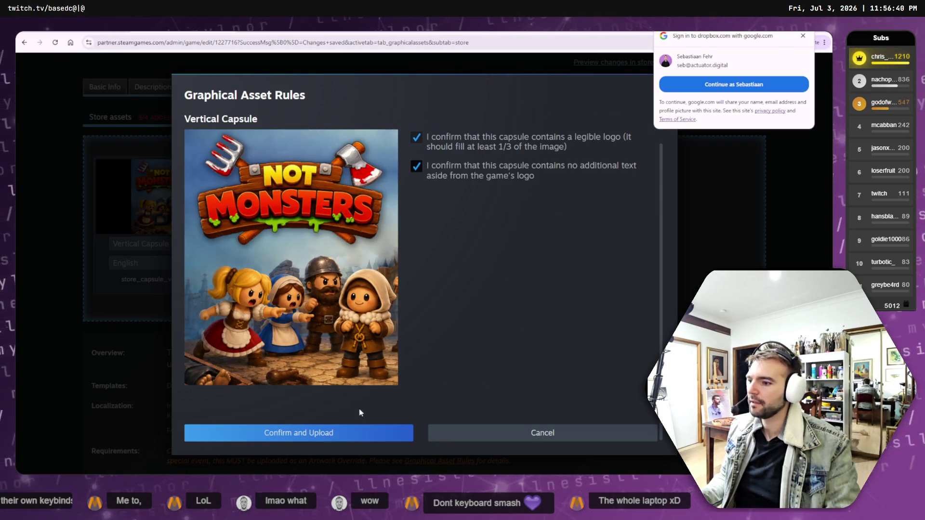
left_click(335, 433)
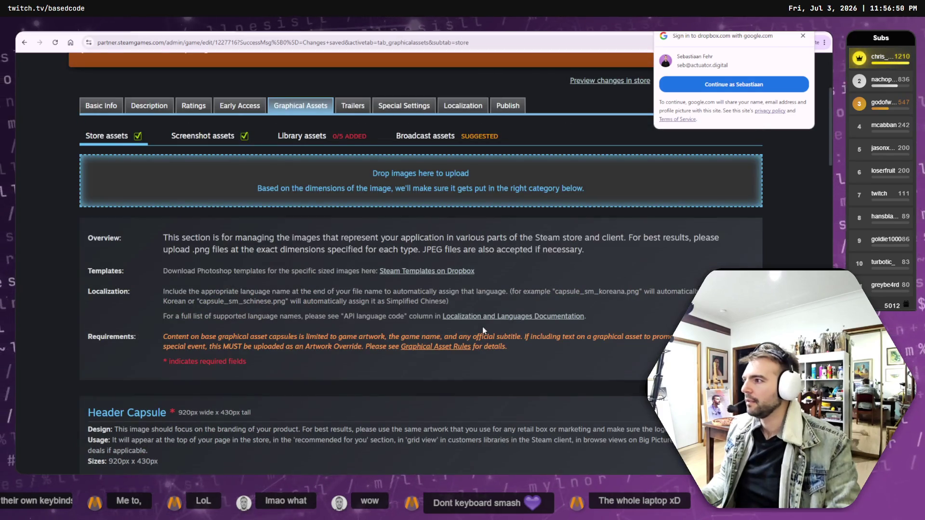
scroll(484, 329, "down", 10)
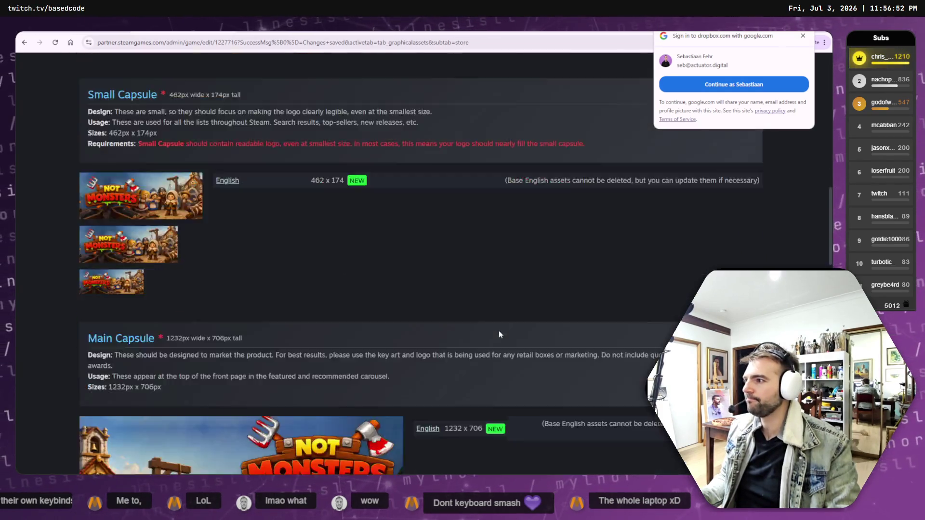
scroll(501, 336, "down", 12)
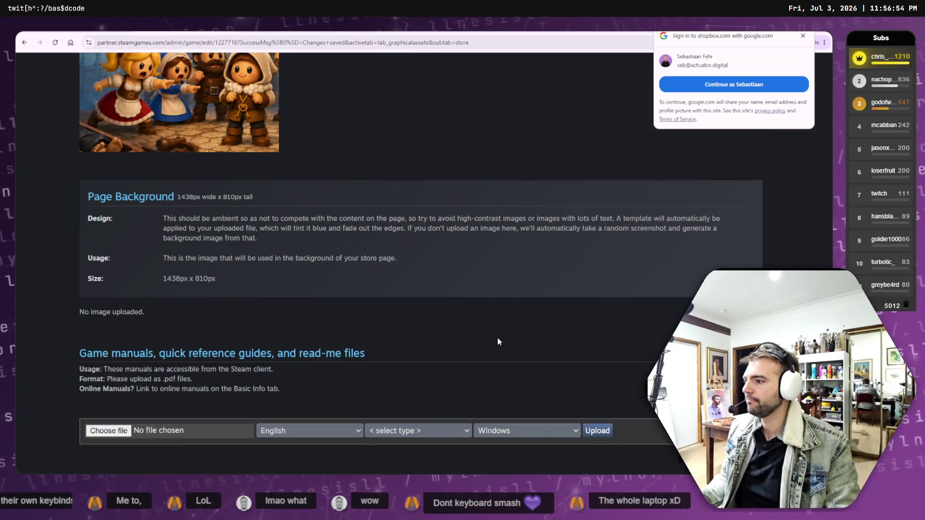
scroll(499, 340, "down", 3)
scroll(499, 341, "up", 20)
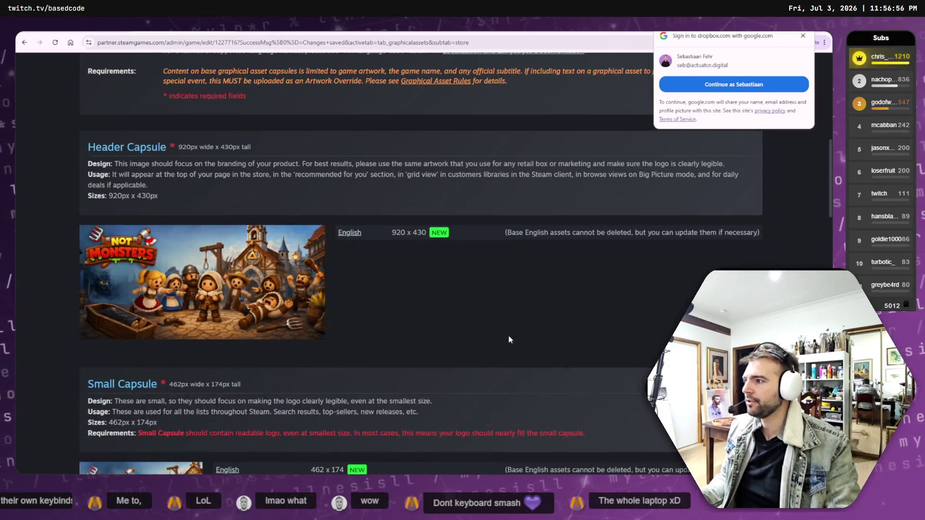
scroll(510, 343, "up", 10)
- Show the Library assets sub-tab and scroll through its upload guidelines
left_click(337, 307)
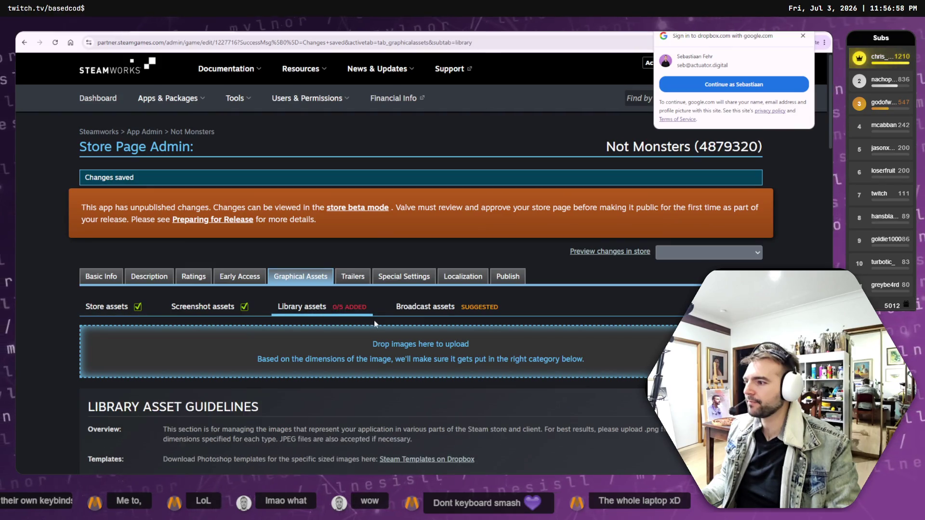
scroll(364, 327, "down", 5)
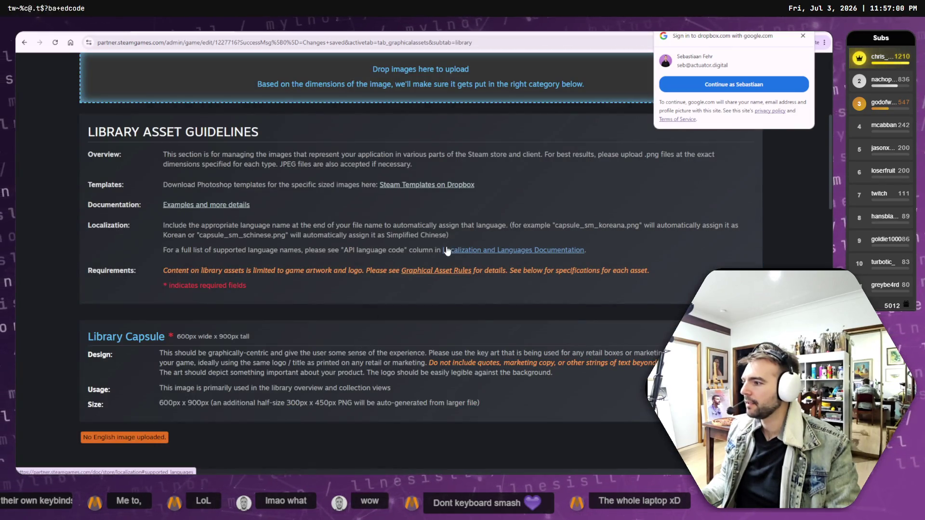
scroll(441, 255, "up", 5)
scroll(444, 267, "down", 4)
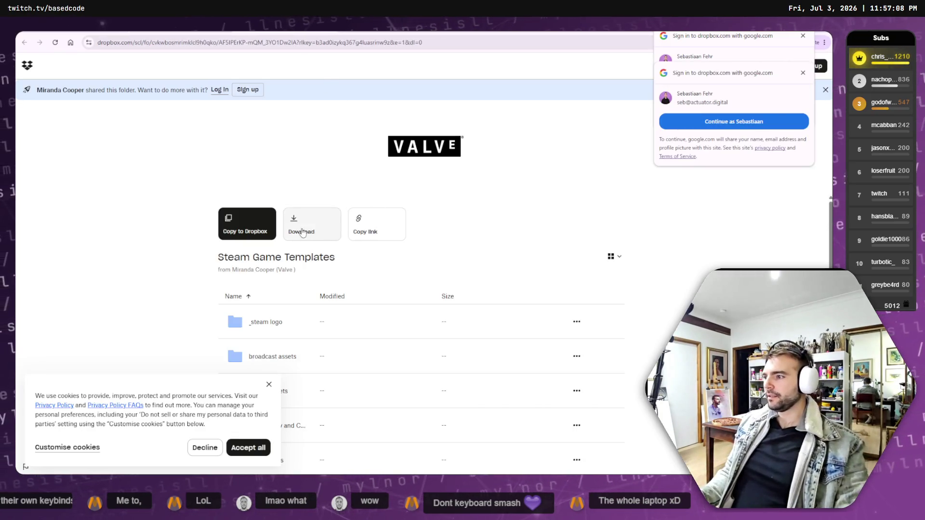
- Open the library assets folder, preview library_hero.psd and library_capsule.psd, then close the Dropbox tab
left_click(269, 385)
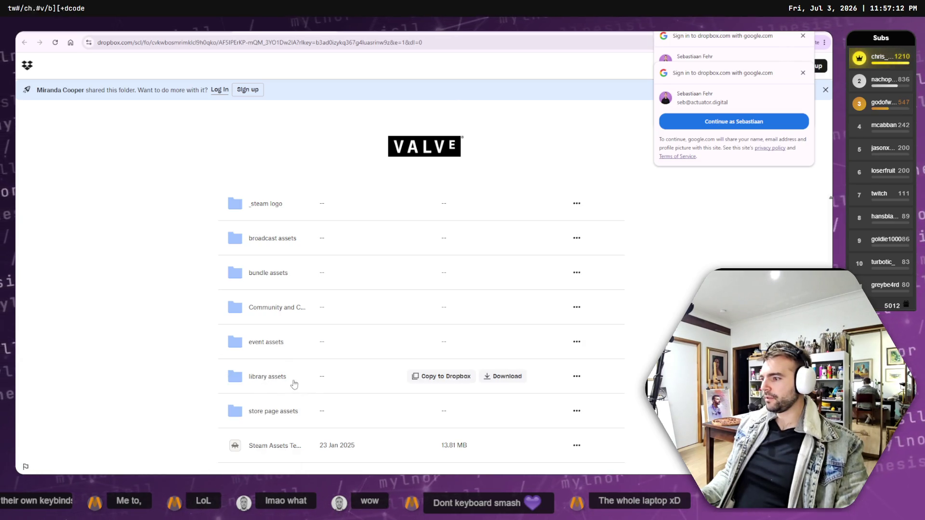
left_click(271, 379)
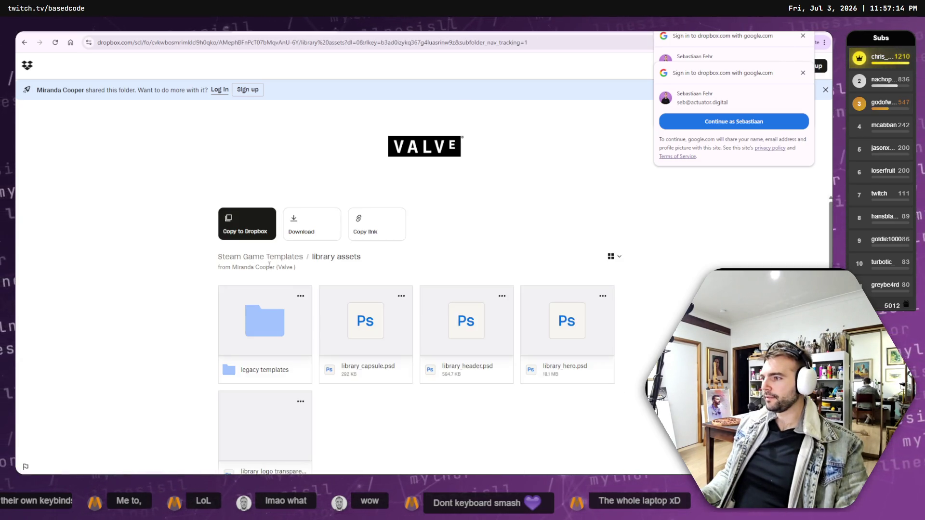
scroll(398, 341, "down", 1)
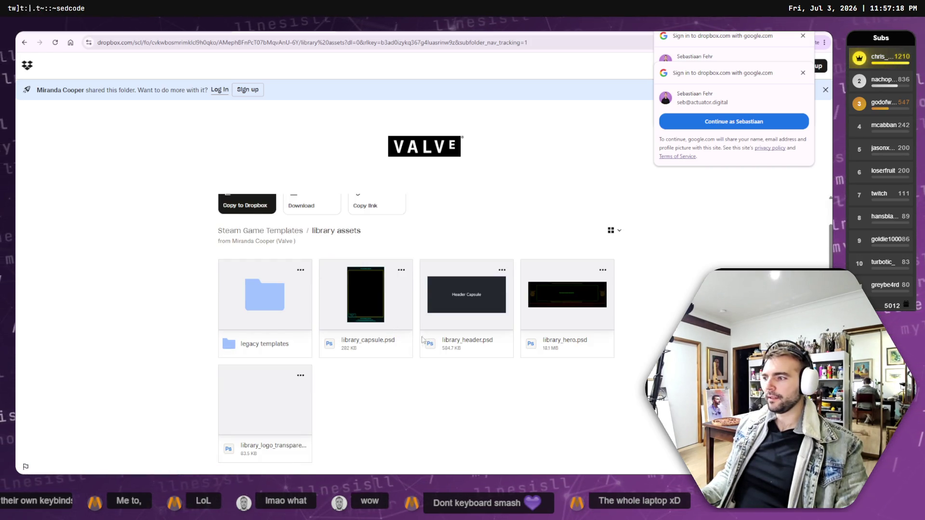
left_click(577, 299)
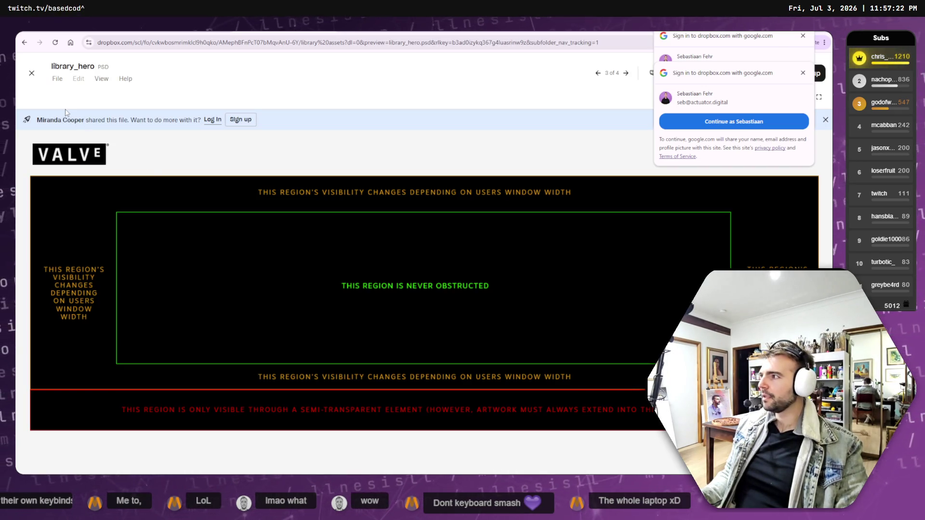
key("Escape")
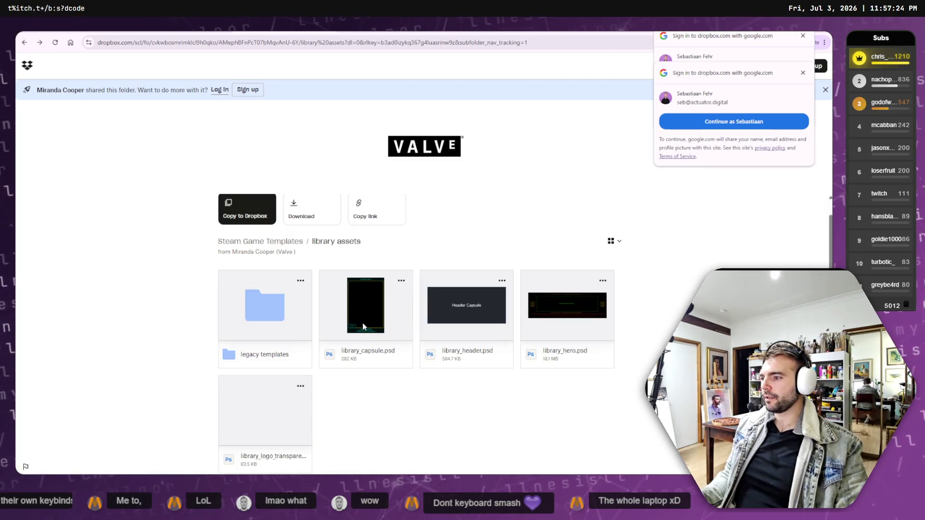
left_click(364, 326)
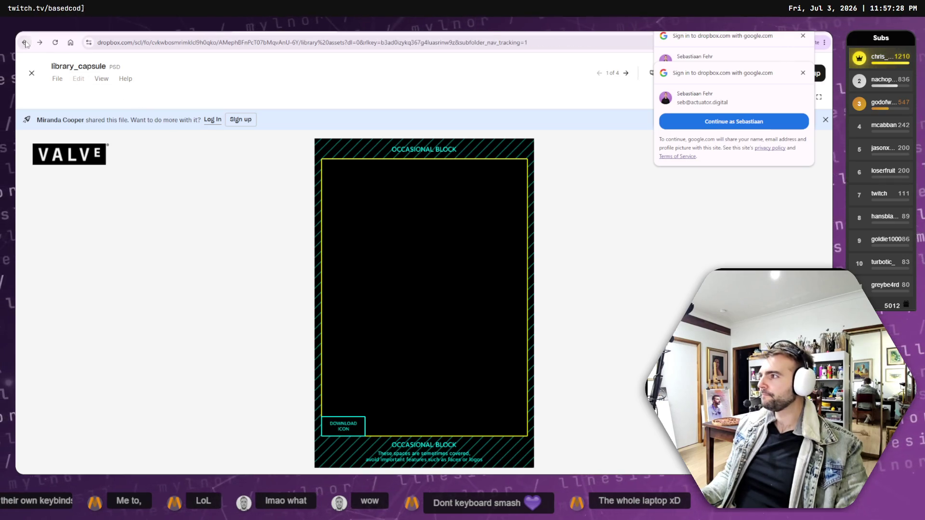
key("Escape")
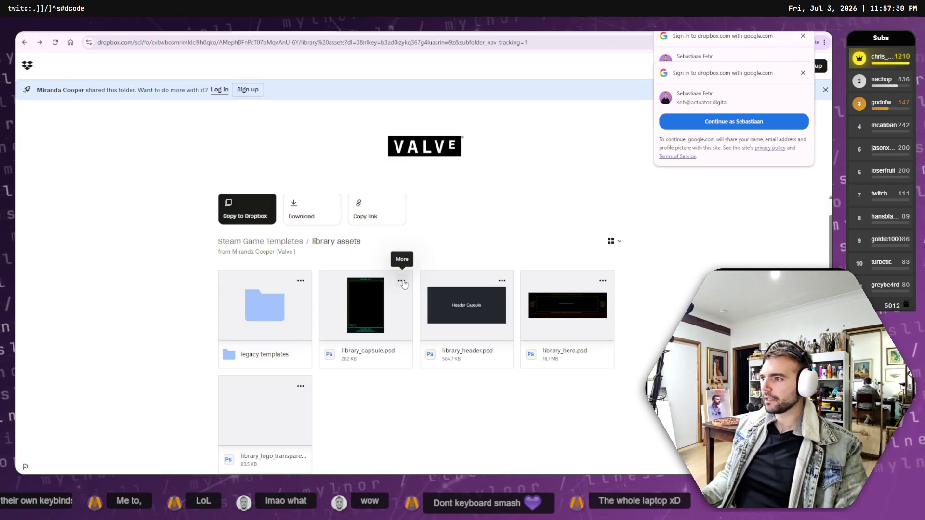
left_click(803, 37)
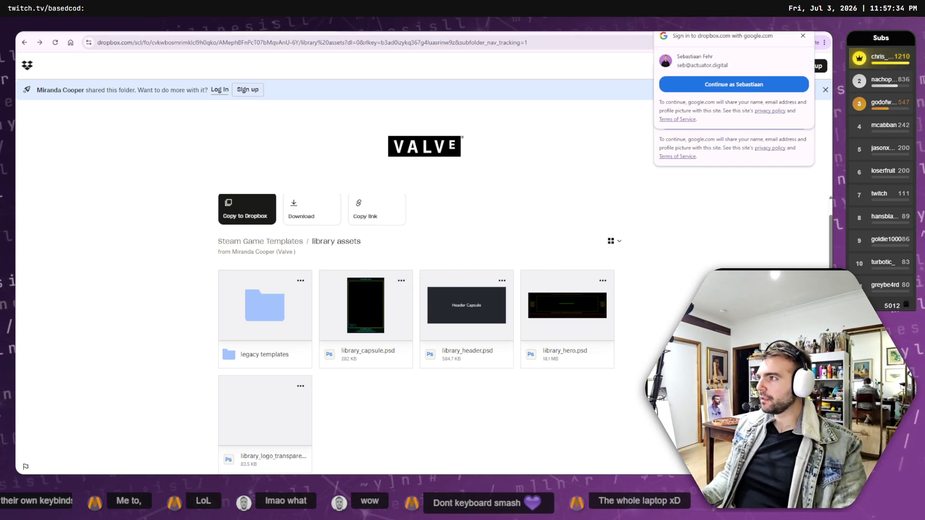
key("ctrl+w")
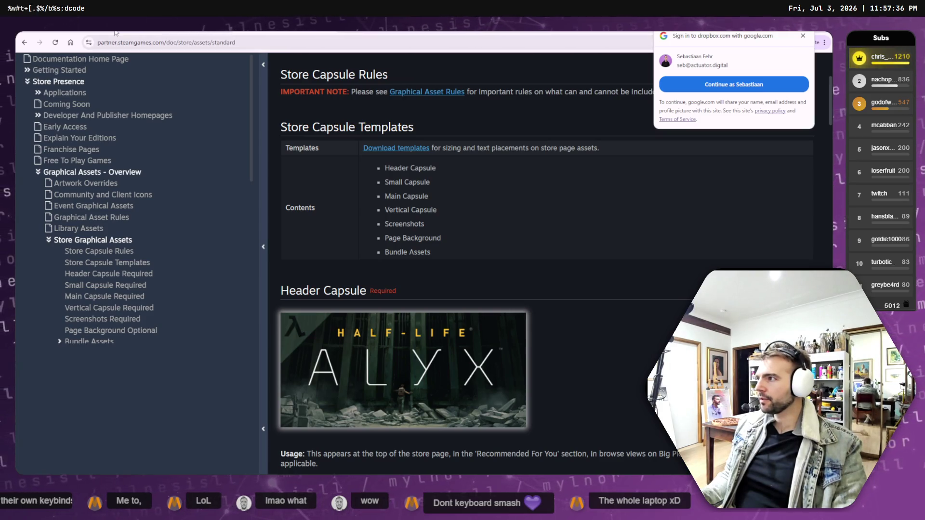
- Return to the Steam library assets admin tab and show the Marketing folder in File Explorer
key("ctrl+shift+a")
key("Return")
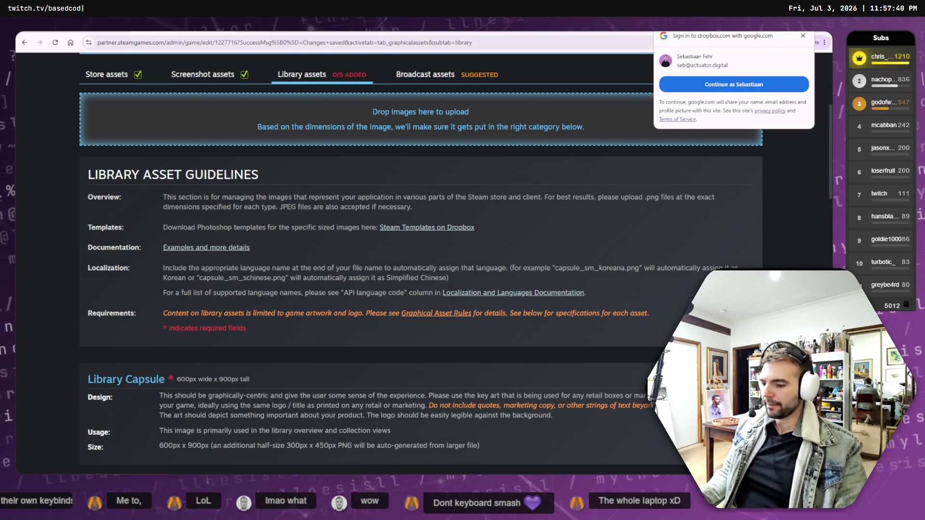
key("alt+Tab")
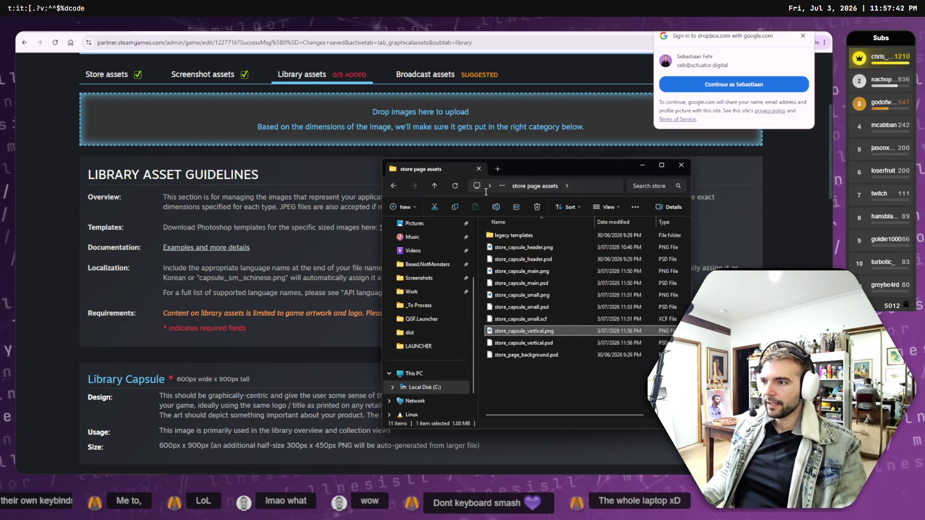
left_click(434, 186)
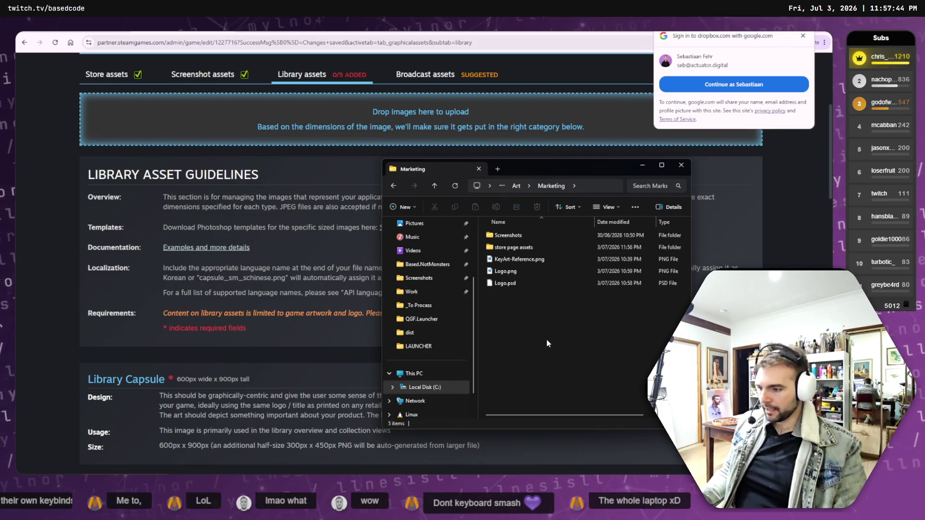
- Rename the 'store page assets' folder to StorePageAssets
left_click(527, 248)
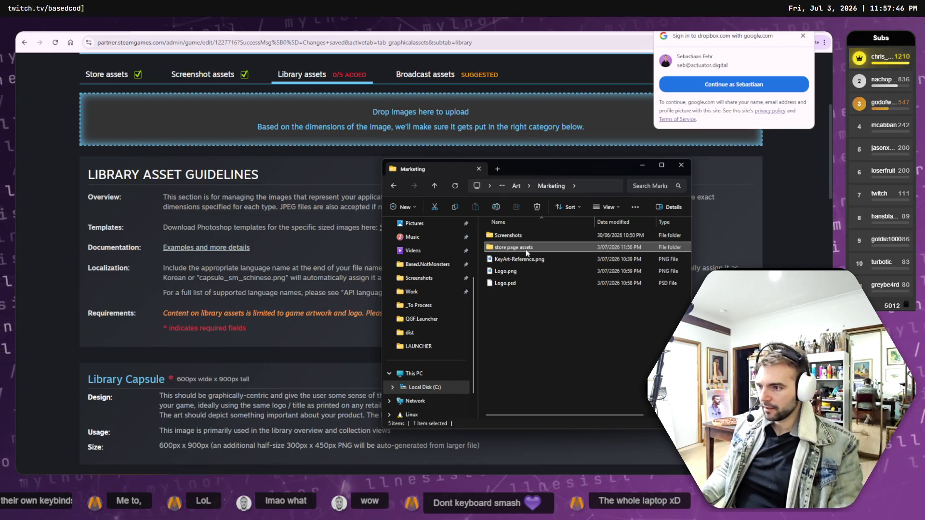
left_click(519, 247)
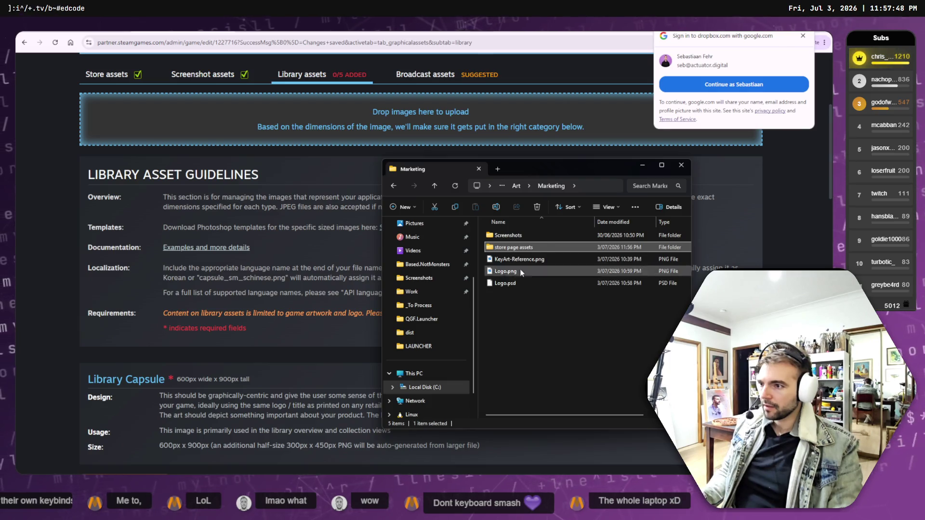
left_click(507, 248)
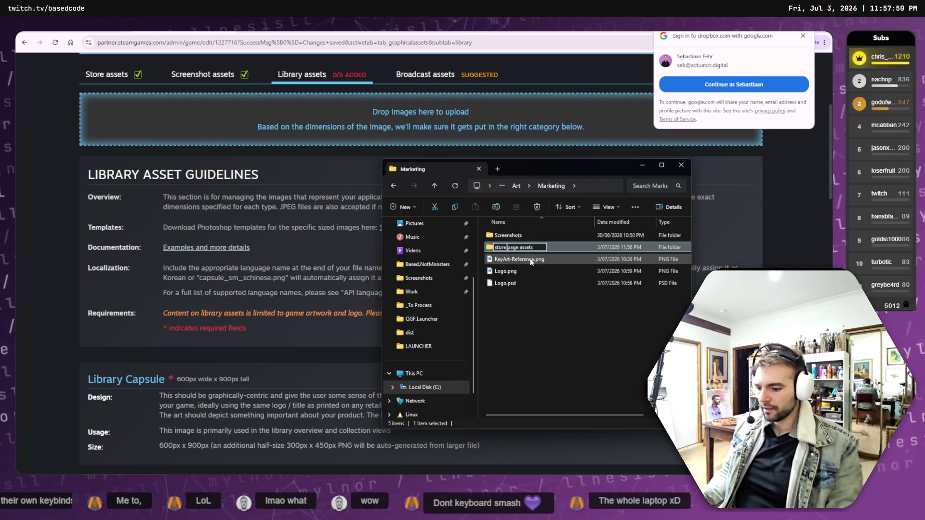
key("Home")
key("Delete")
type("Store")
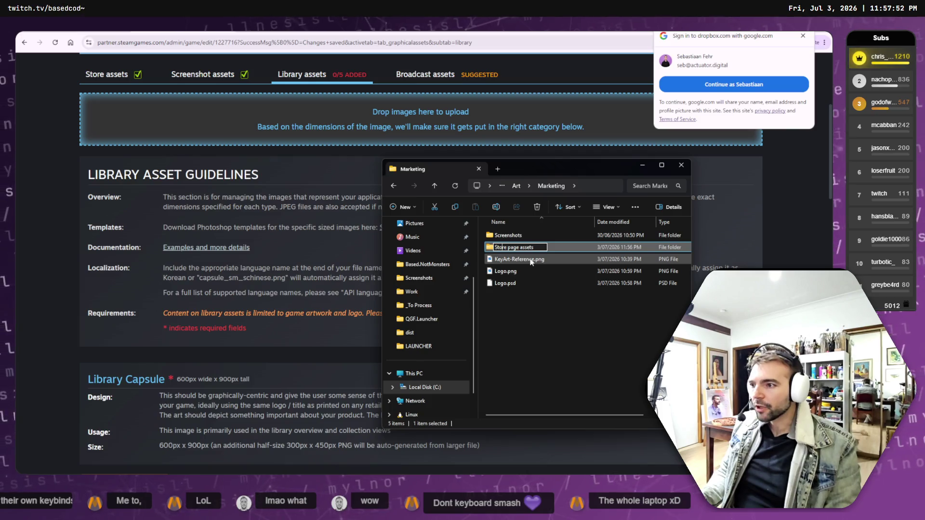
type("P")
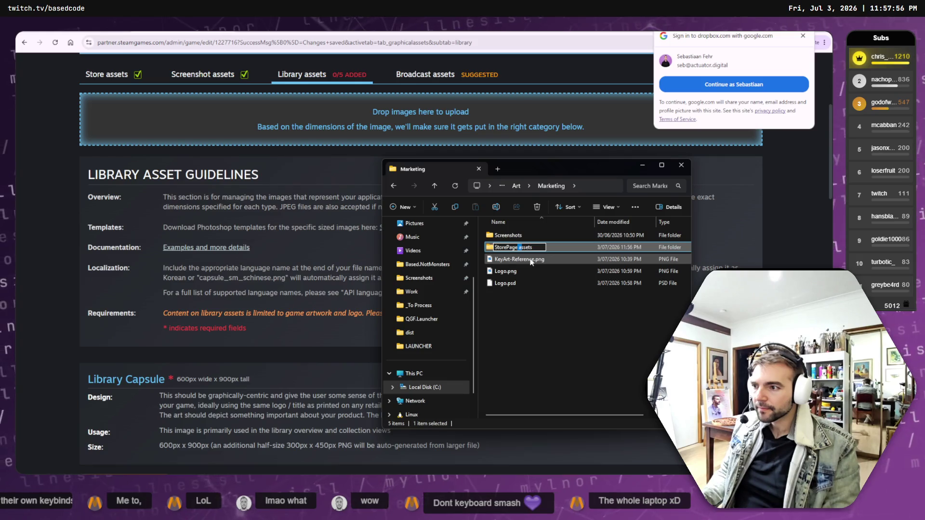
key("BackSpace")
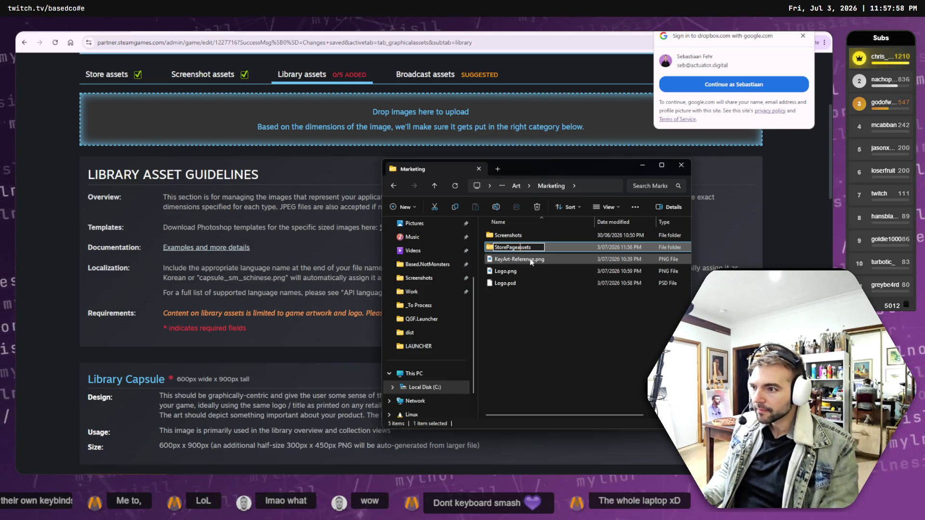
type("A")
key("Return")
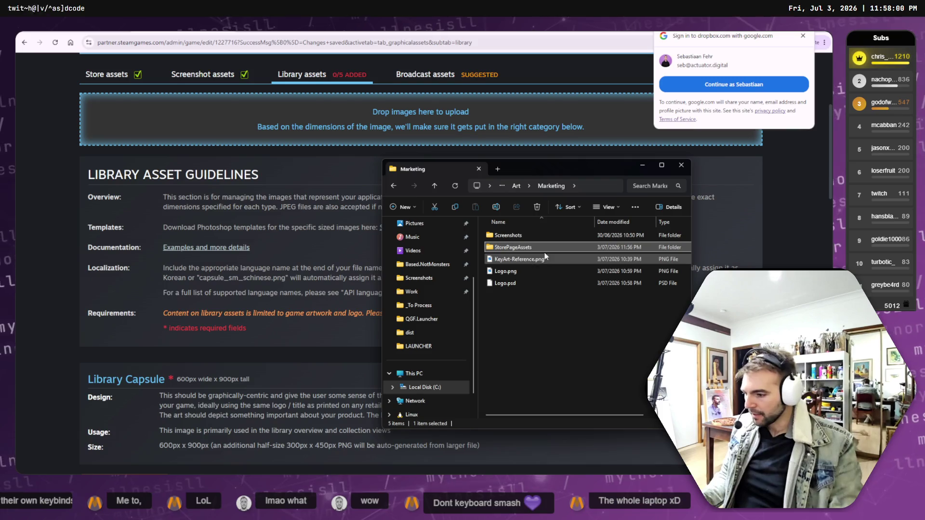
- Create a new LibraryAssets folder in Marketing
right_click(517, 343)
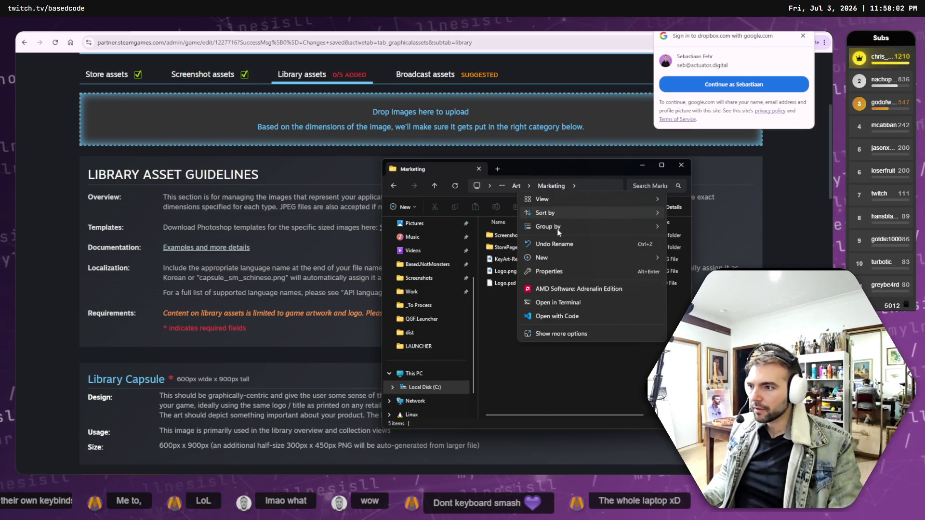
mouse_move(556, 260)
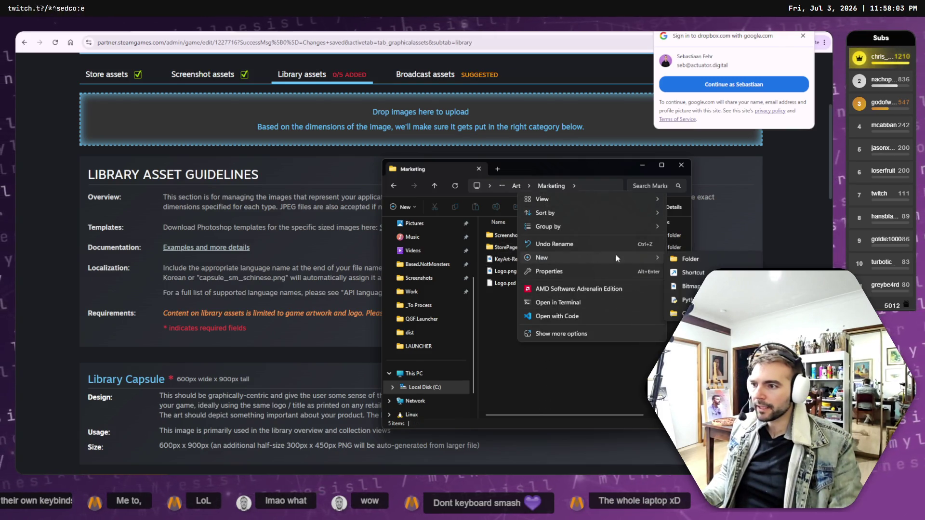
left_click(698, 258)
type("LibraryA")
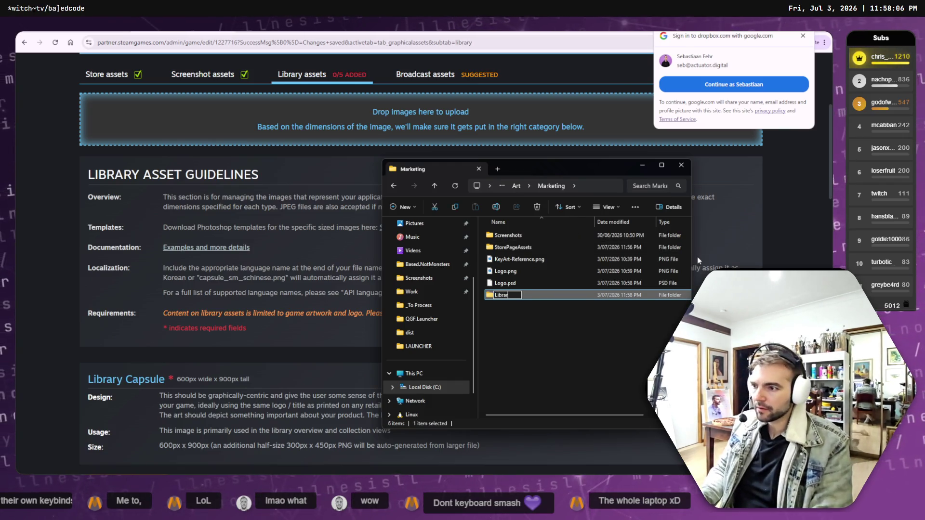
type("ssets")
key("Return")
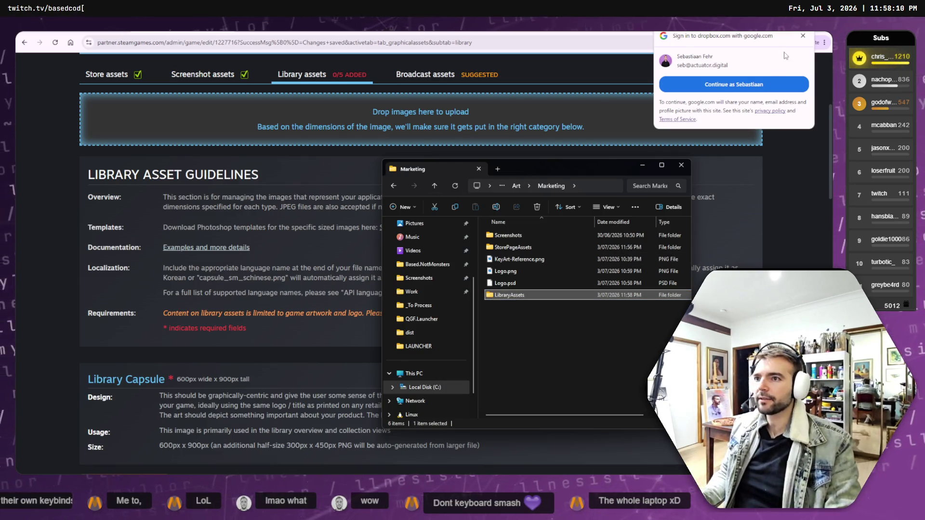
- Bring the browser back maximised, showing the header capsule template preview
left_click(804, 38)
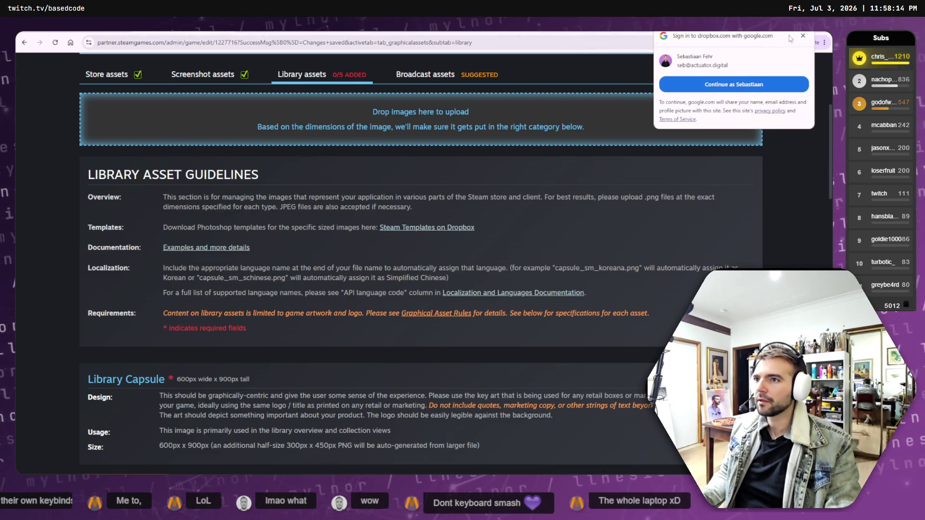
key("super+Right")
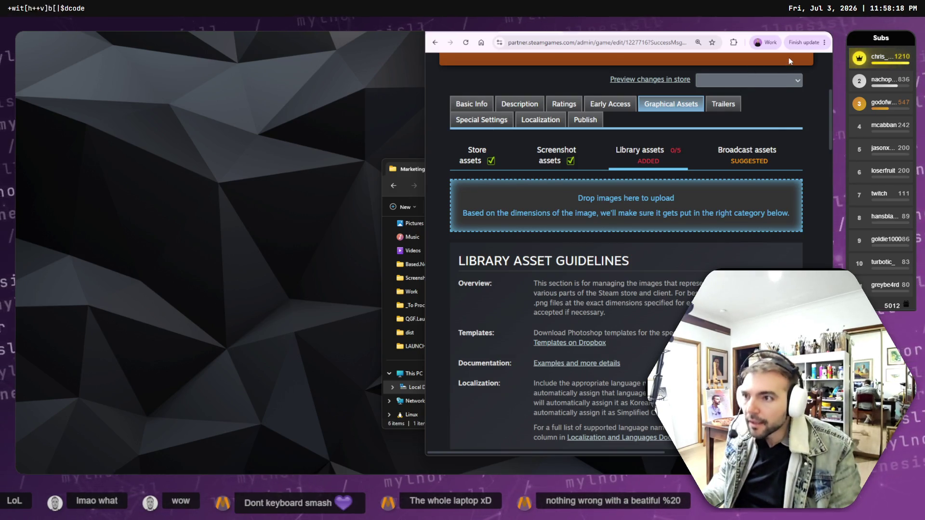
key("super+Up")
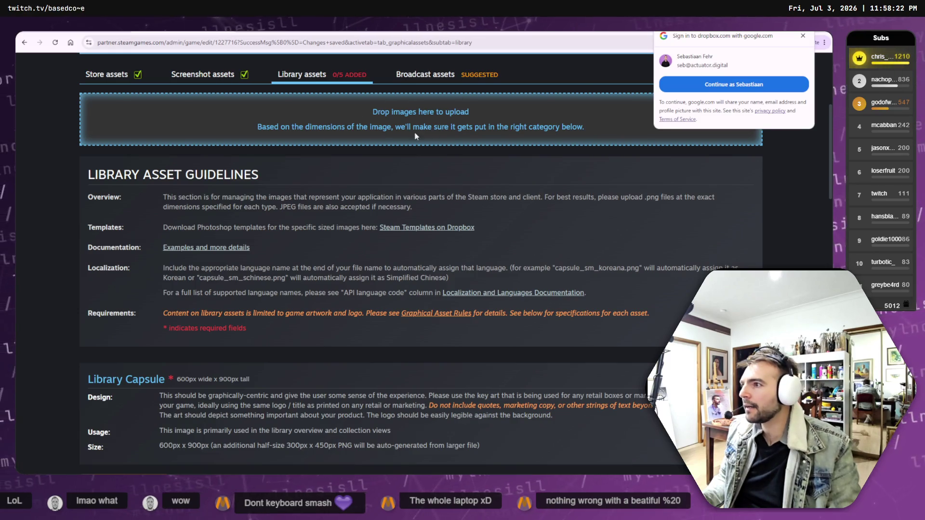
key("ctrl+Tab")
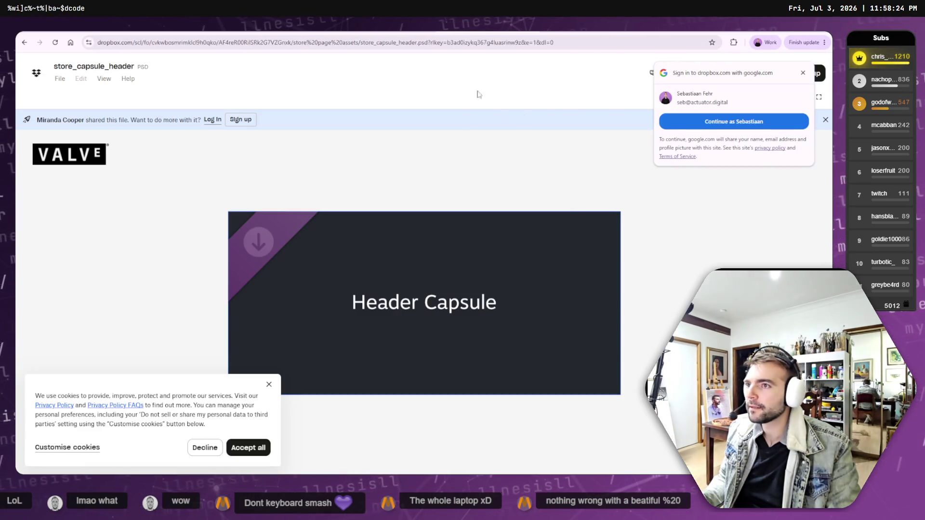
- Download the library_capsule, library_header and library_hero PSD templates without signing in
key("ctrl+Tab")
key("ctrl+Tab")
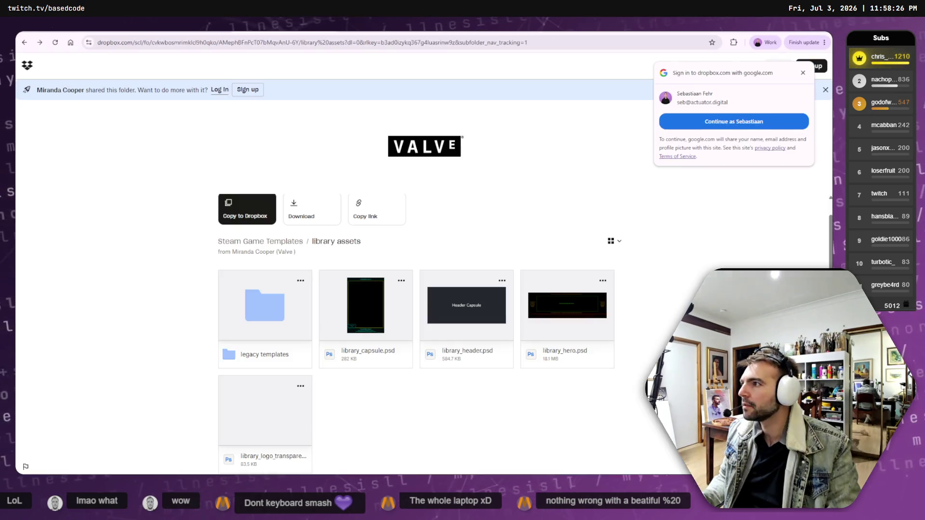
left_click(400, 283)
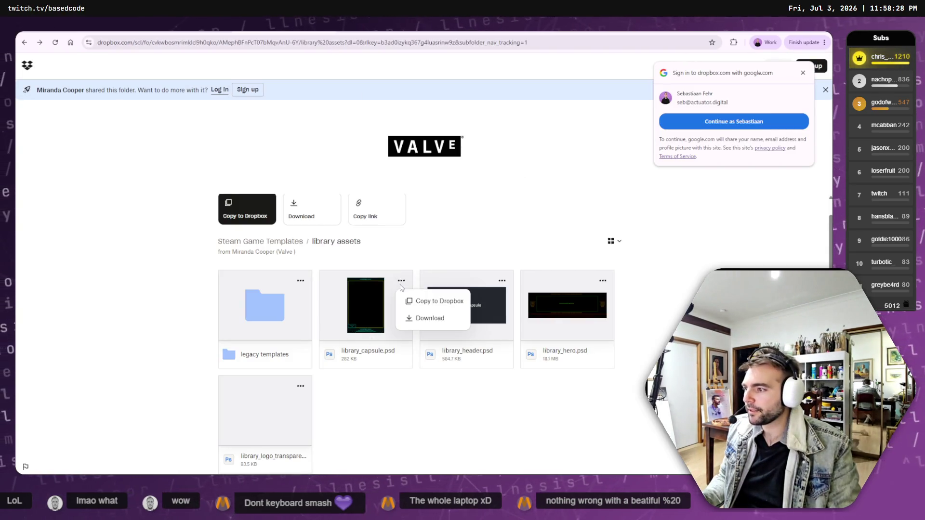
left_click(435, 316)
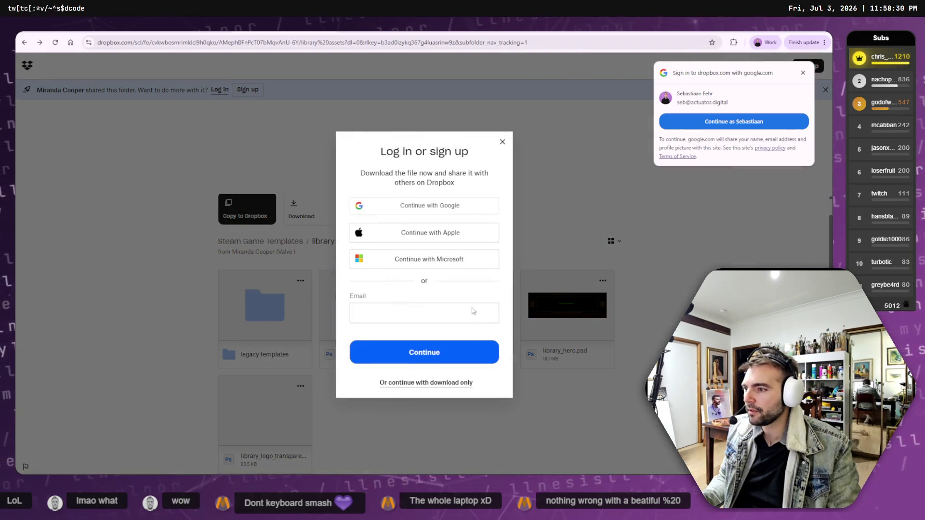
left_click(433, 384)
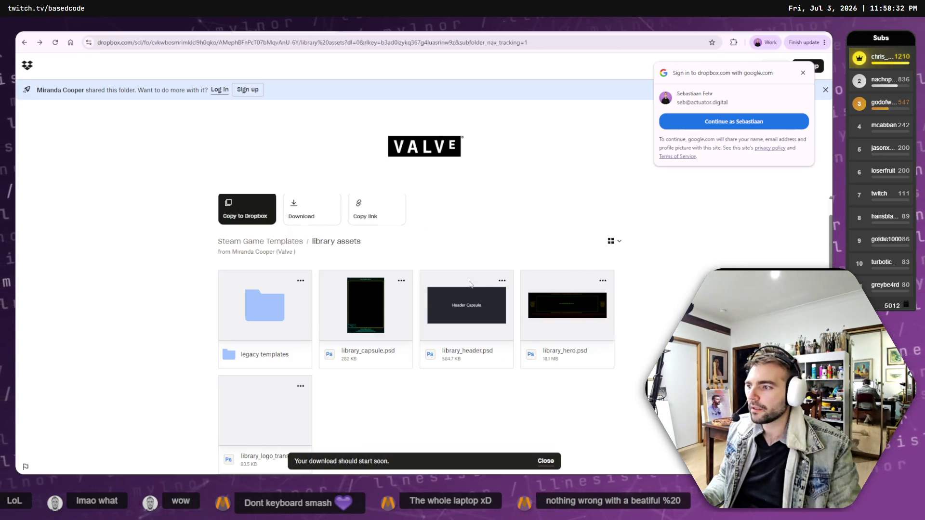
left_click(502, 280)
left_click(520, 318)
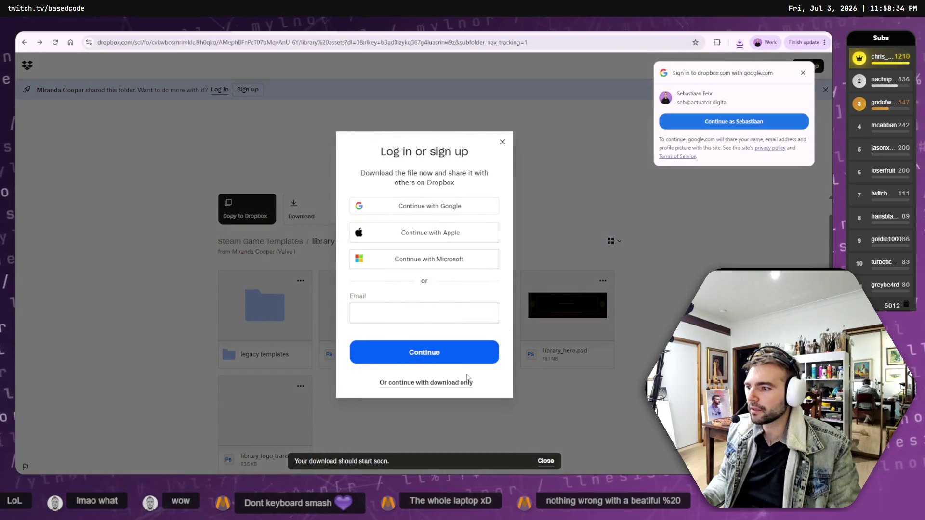
left_click(471, 381)
left_click(603, 280)
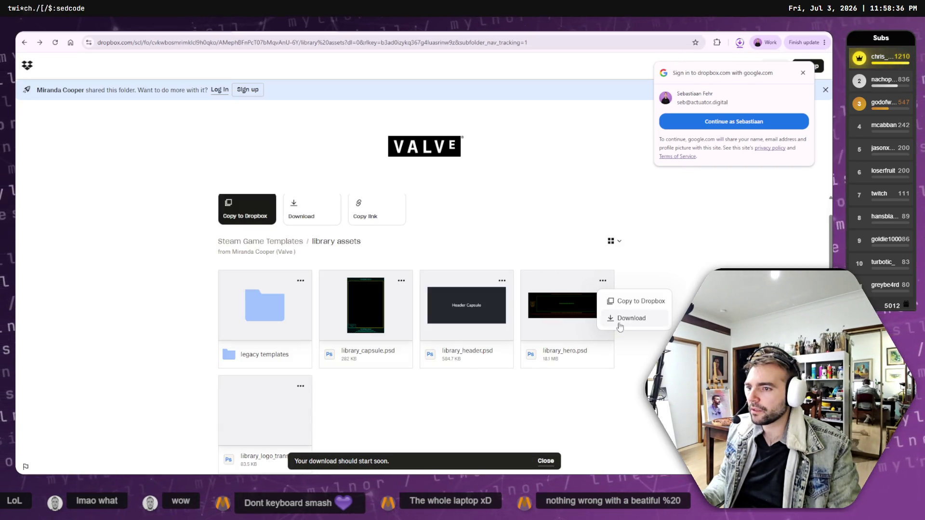
left_click(627, 318)
left_click(468, 381)
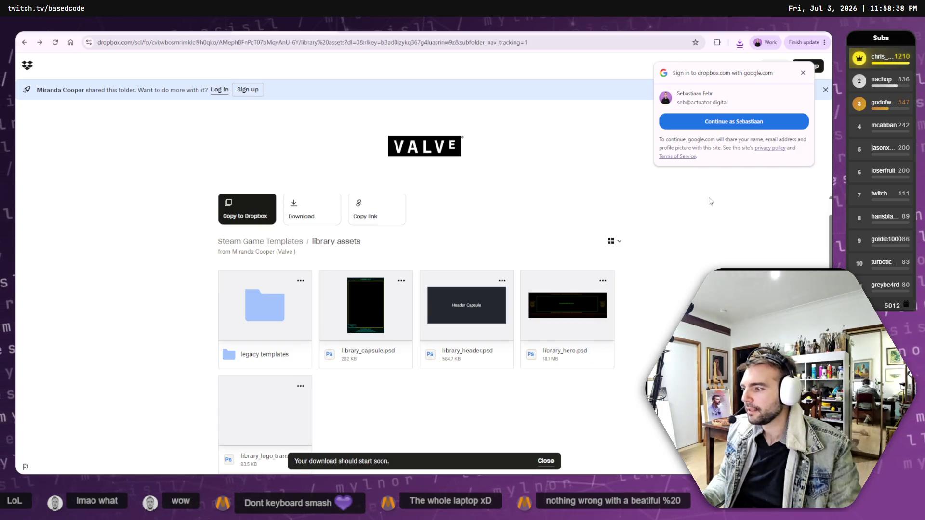
- Download the library_logo_transparent template and show the downloads in their folder
scroll(367, 328, "down", 1)
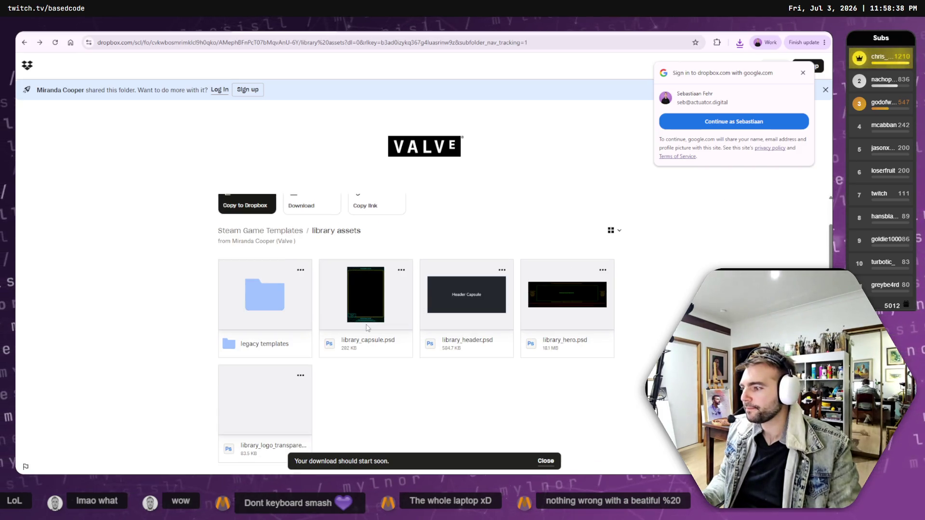
left_click(302, 376)
left_click(316, 412)
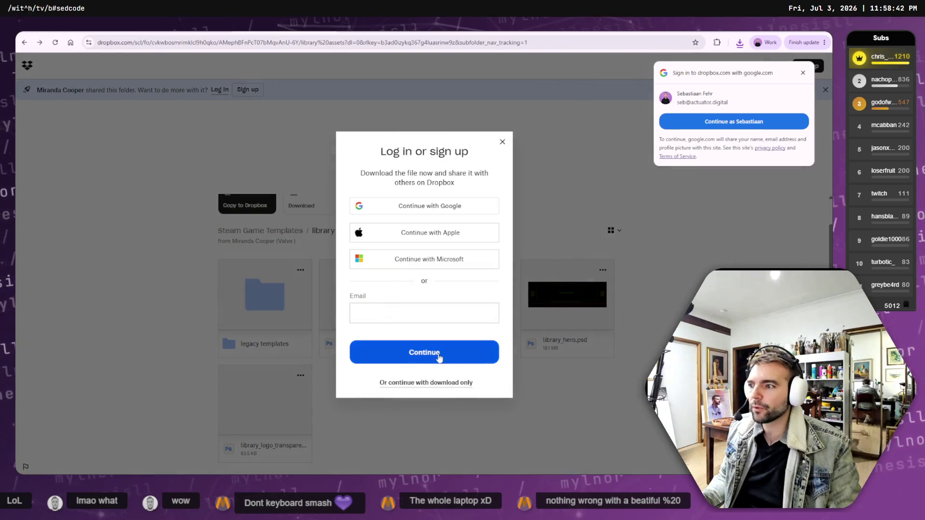
left_click(426, 383)
left_click(740, 43)
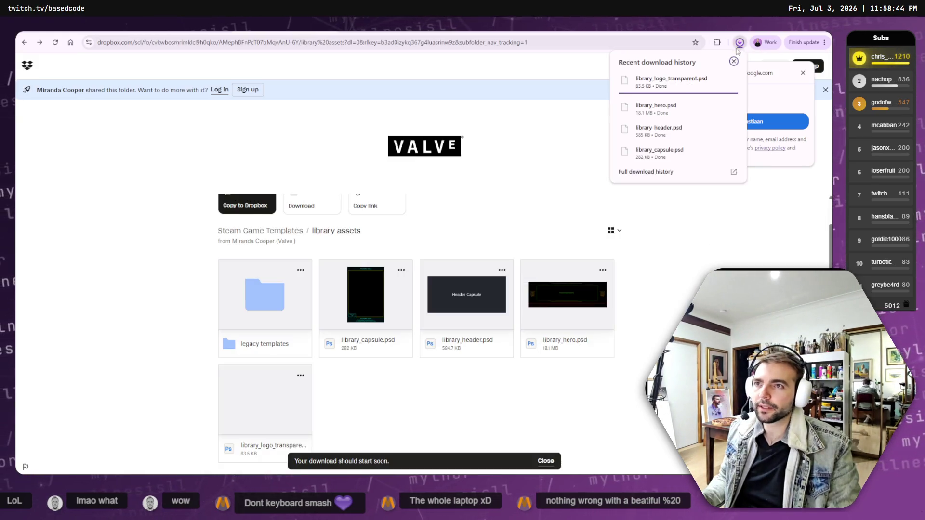
left_click(715, 80)
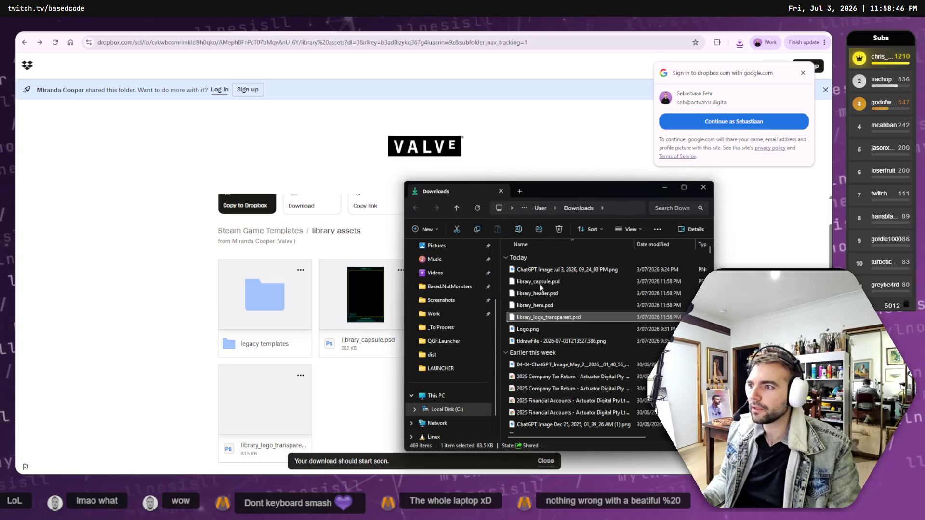
- Copy the four library_*.psd templates from Downloads into the Marketing > LibraryAssets folder
left_click(545, 281, "shift")
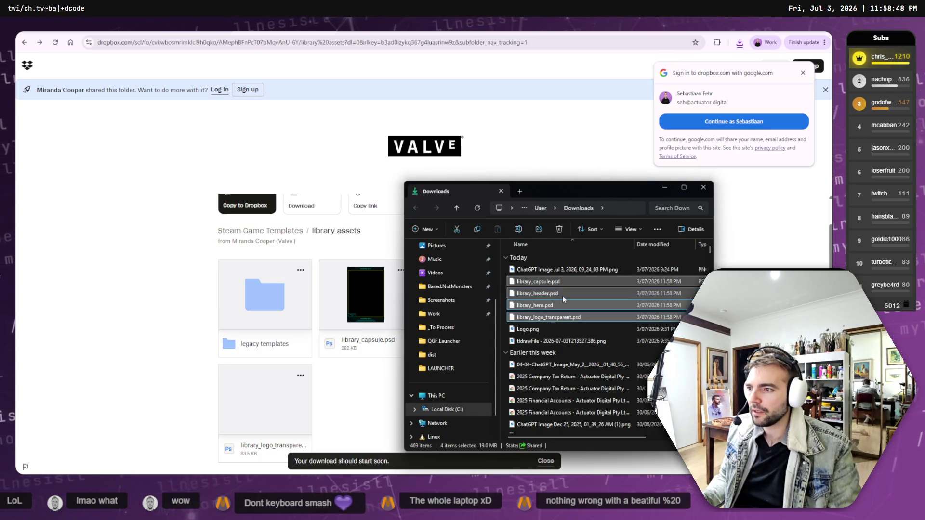
key("ctrl+c")
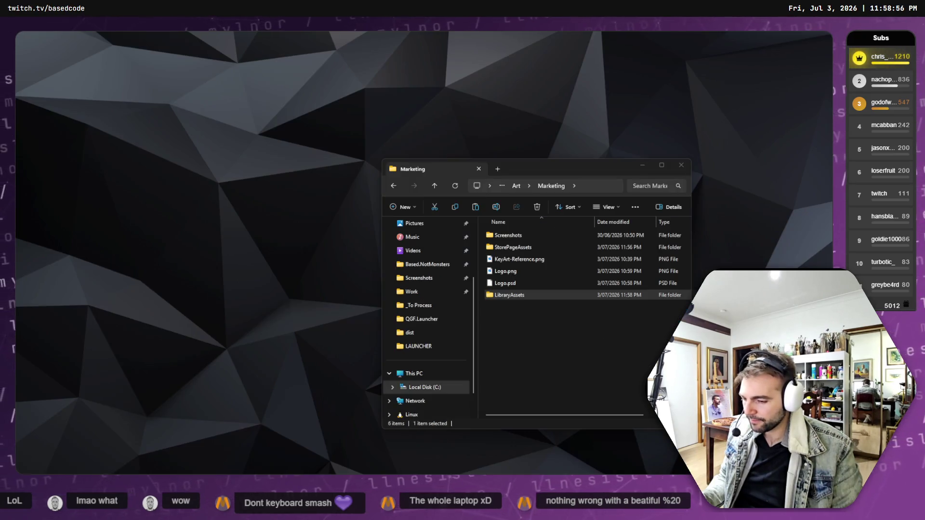
left_click(514, 295)
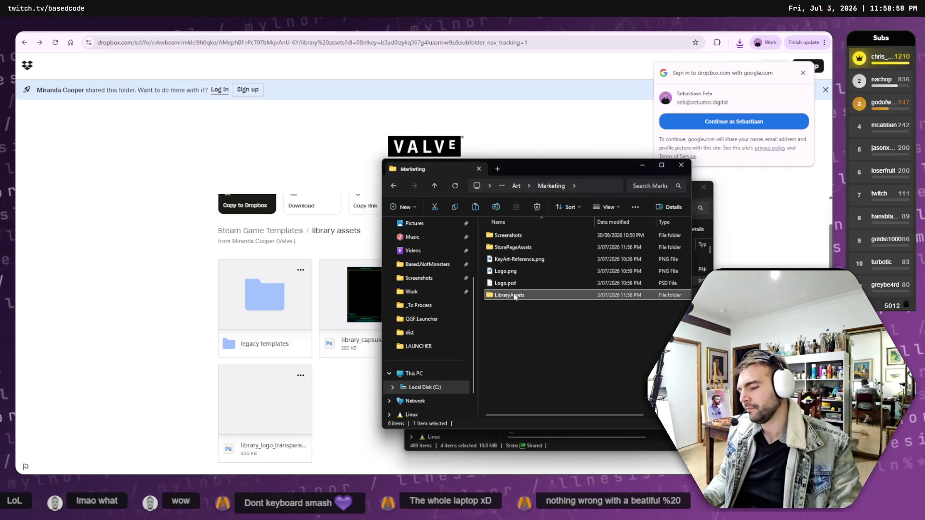
double_click(514, 295)
key("ctrl+v")
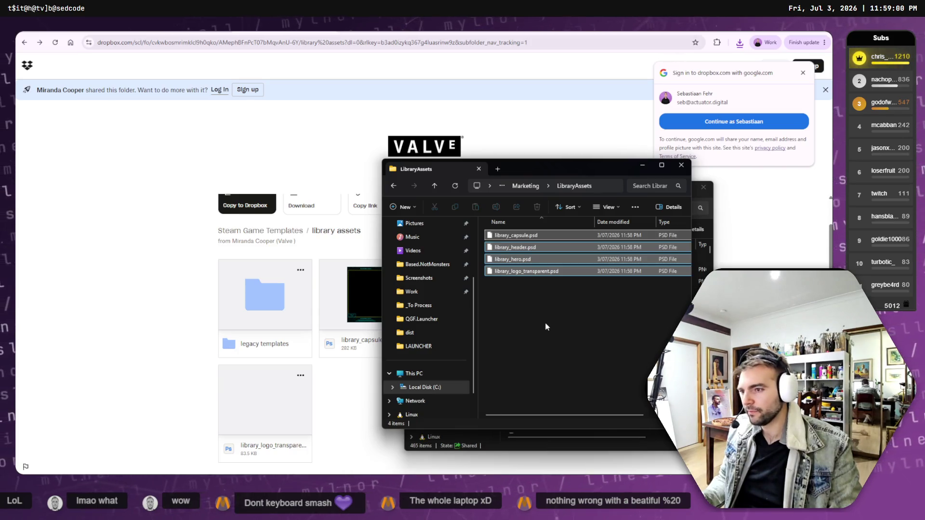
- Close the Explorer windows and the Google sign-in prompt, check Steamworks, then go to GIMP
left_click(681, 165)
left_click(705, 189)
left_click(803, 73)
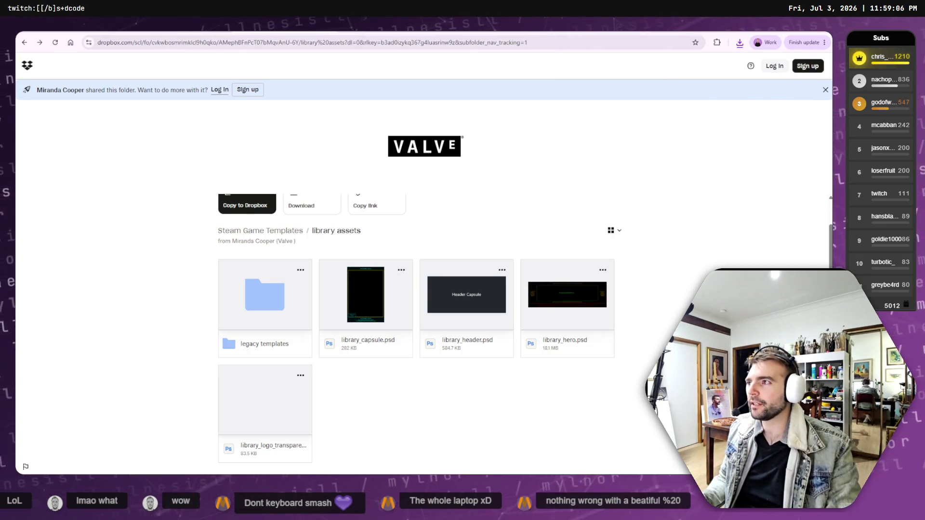
key("ctrl+shift+Tab")
key("ctrl+shift+Tab")
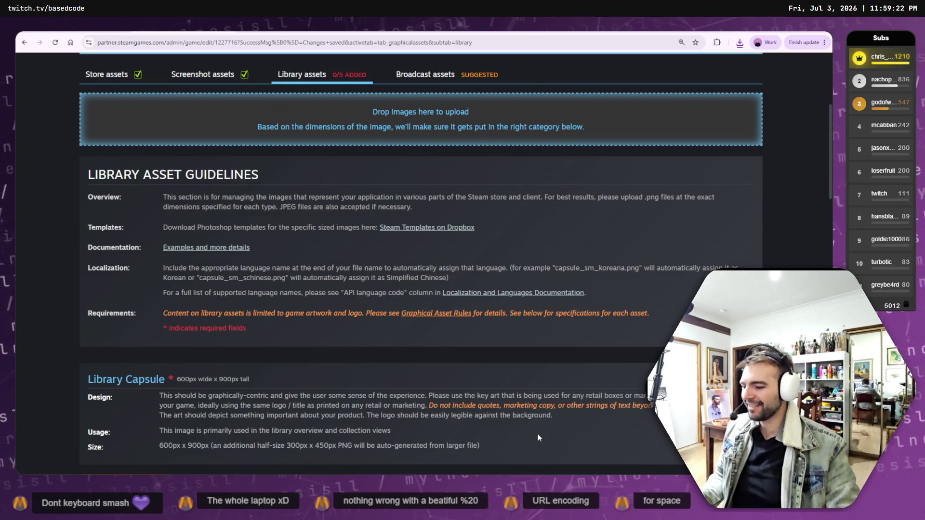
key("alt+Tab")
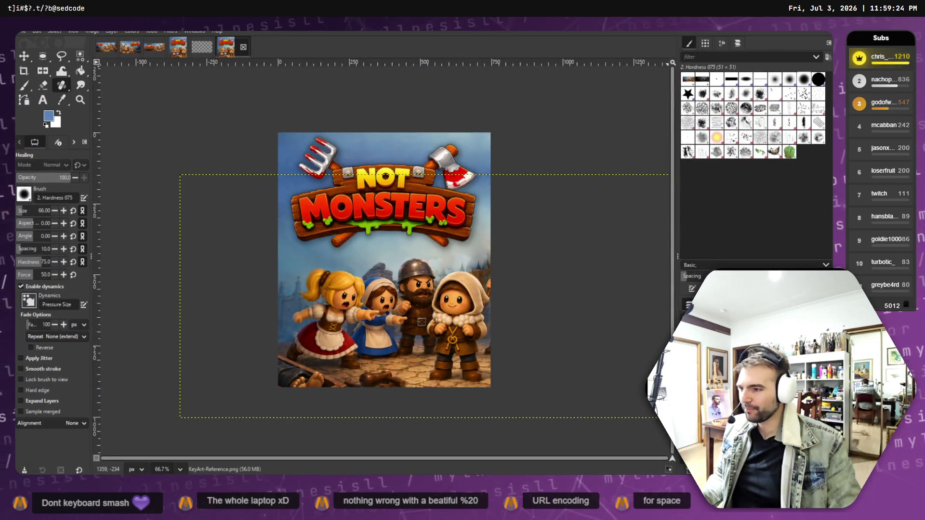
- Show the empty transparent store_page_background.psd canvas in GIMP, then scroll down the ChatGPT conversation
left_click(198, 48)
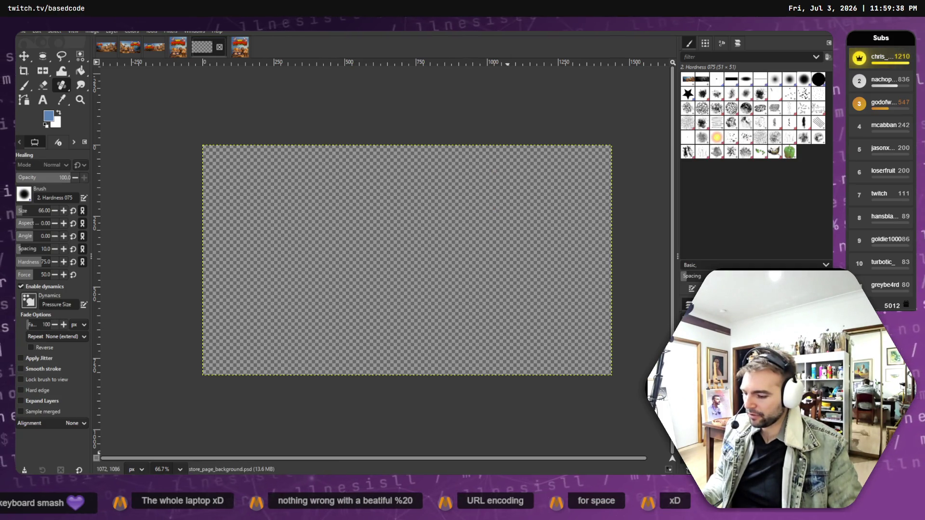
key("alt+Tab")
scroll(431, 348, "down", 2)
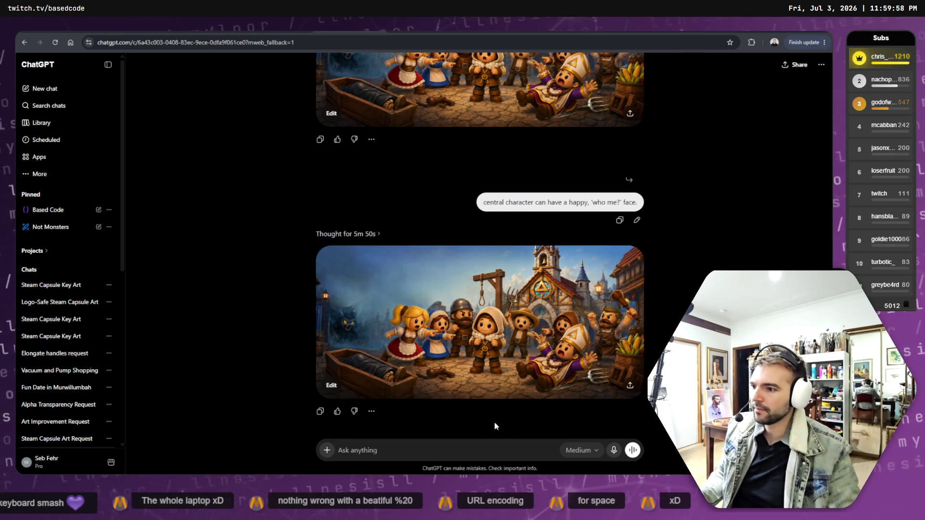
- Draft the unsent prompt 'Remove all the characters from this imae, just' and review earlier images
type("Remove all ")
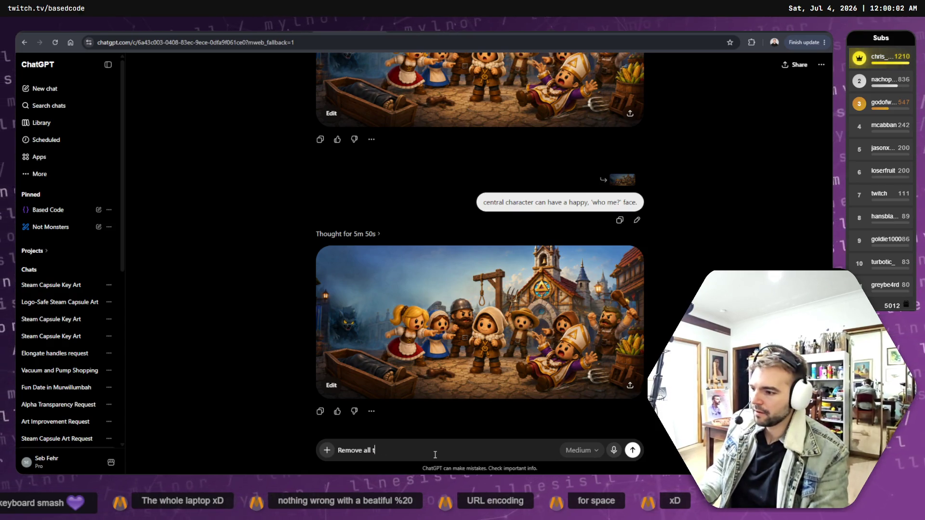
type("the characew")
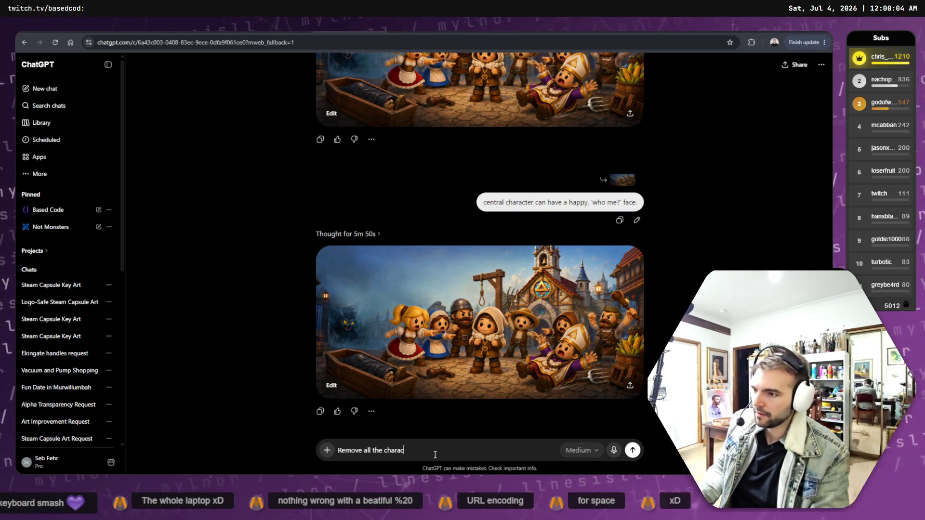
key("BackSpace")
key("BackSpace")
key("BackSpace")
type("characters fro t")
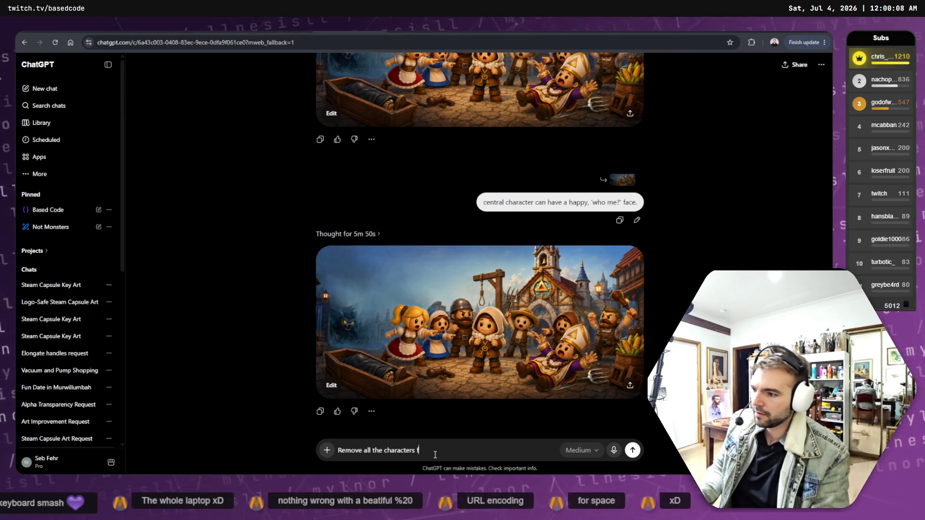
key("BackSpace")
key("BackSpace")
type("m this i")
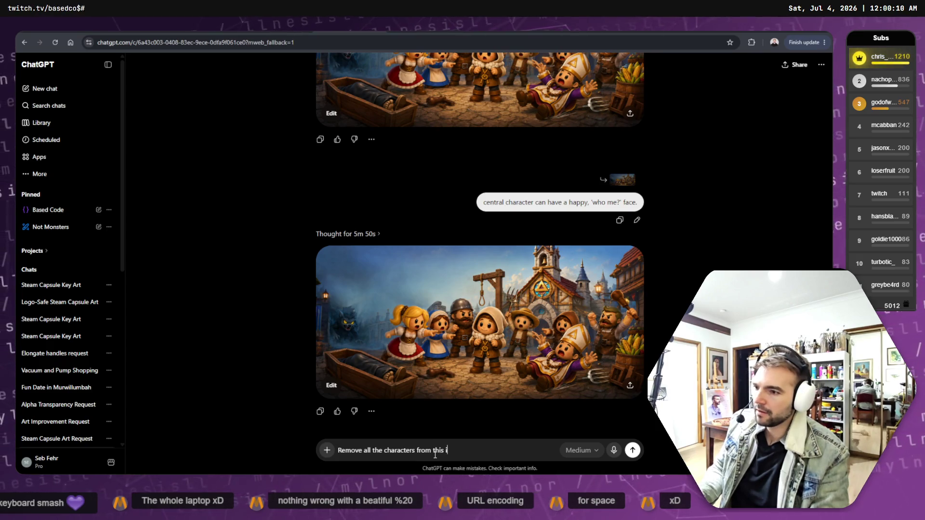
type("mae, just")
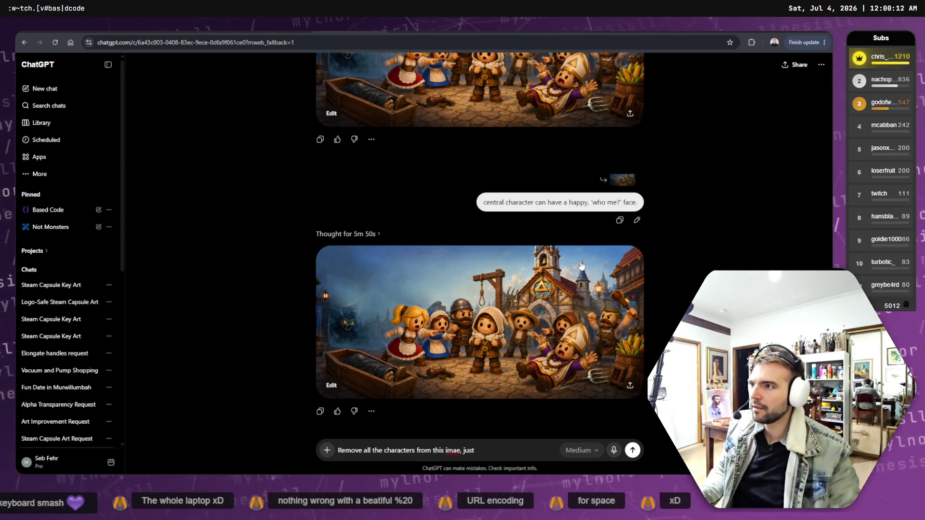
scroll(545, 175, "up", 4)
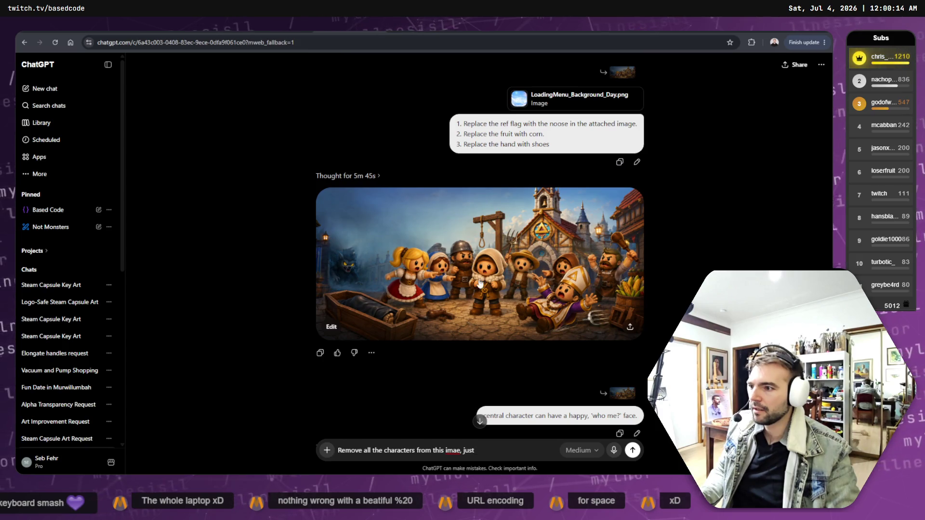
scroll(515, 277, "up", 6)
scroll(522, 278, "down", 5)
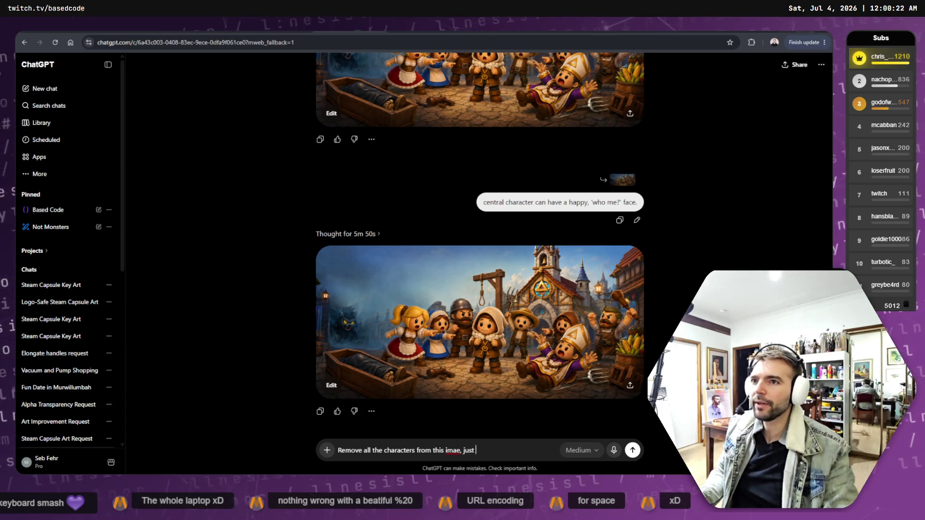
key("alt+Tab")
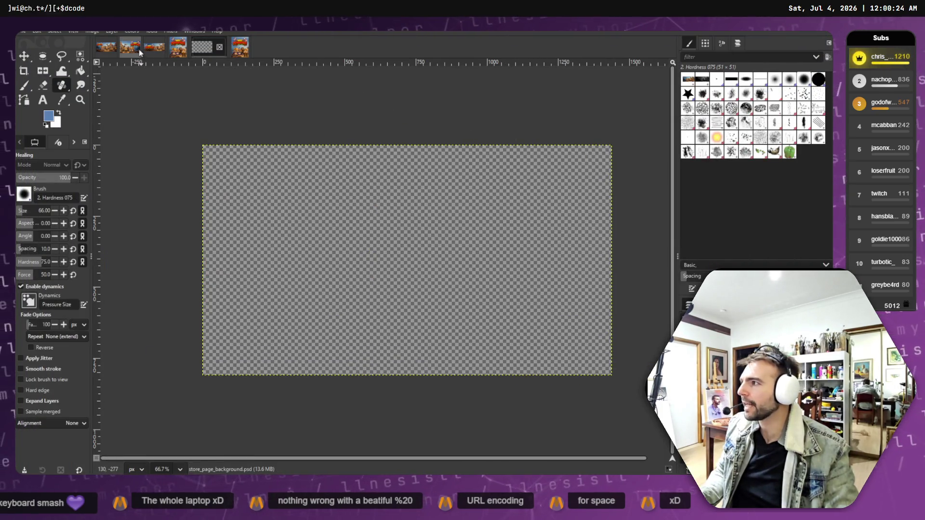
- View the KeyArt-Reference and store_capsule_header.png images in GIMP, then return to Steamworks library assets
left_click(123, 48)
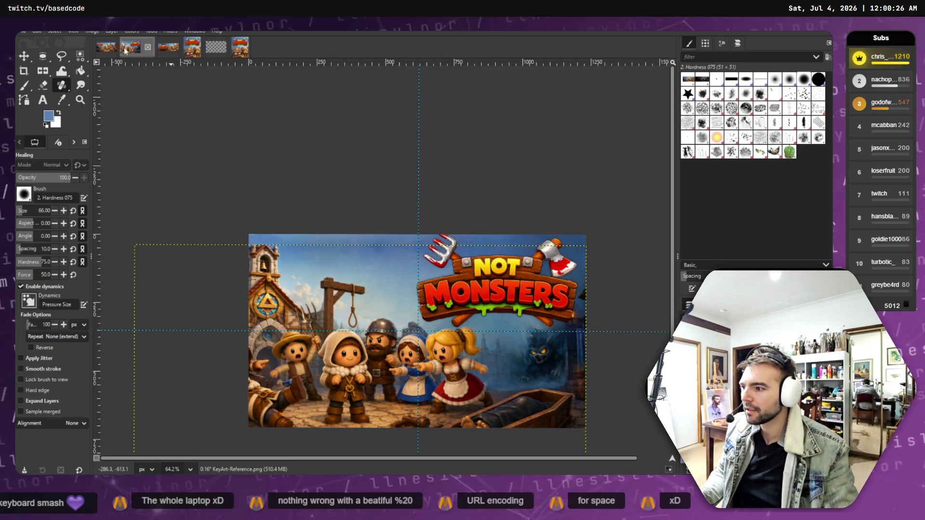
left_click(105, 51)
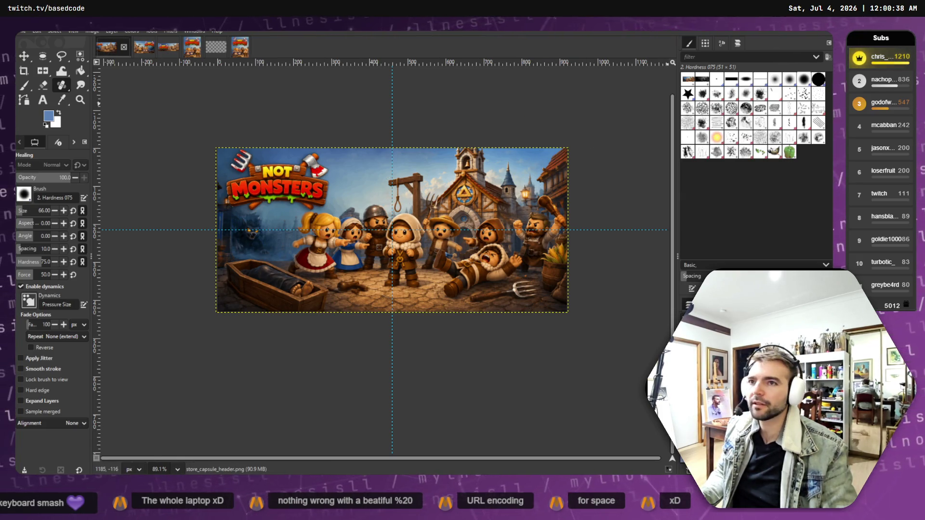
key("alt+Tab")
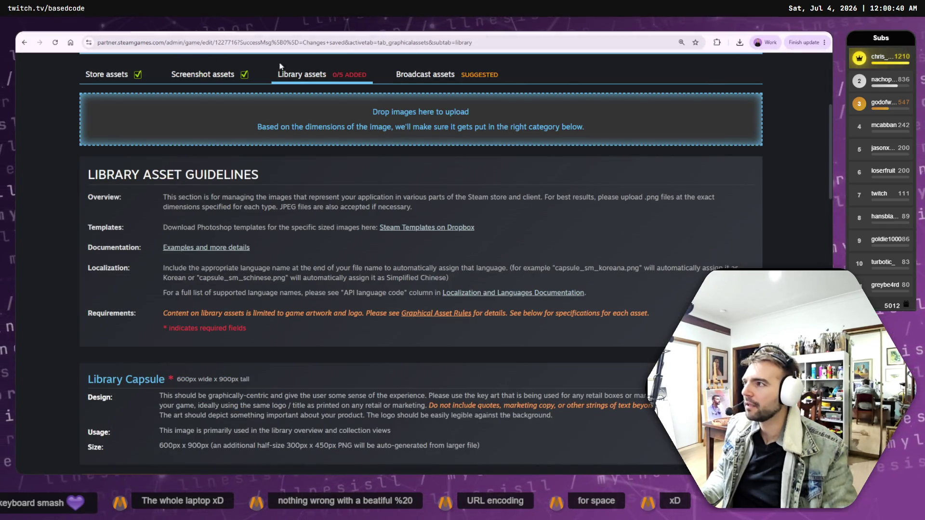
key("super+d")
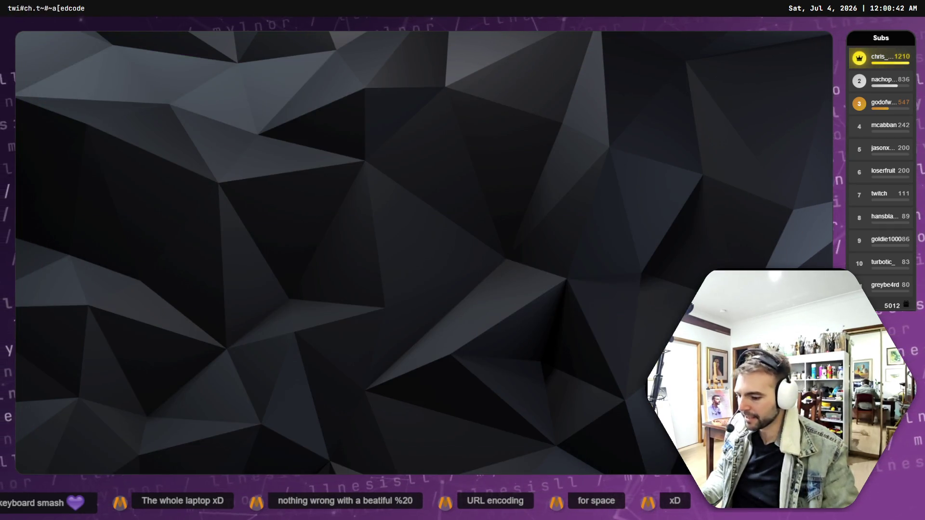
key("alt+Tab")
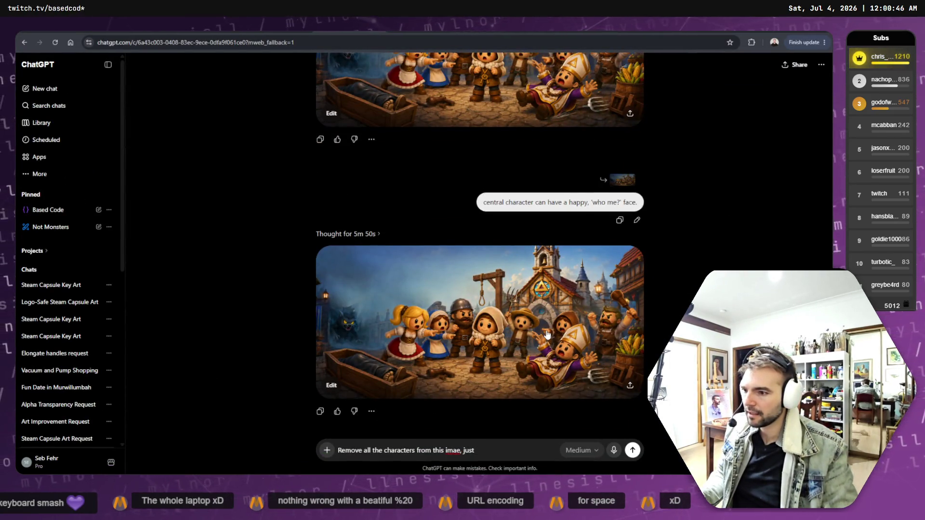
left_click(578, 376)
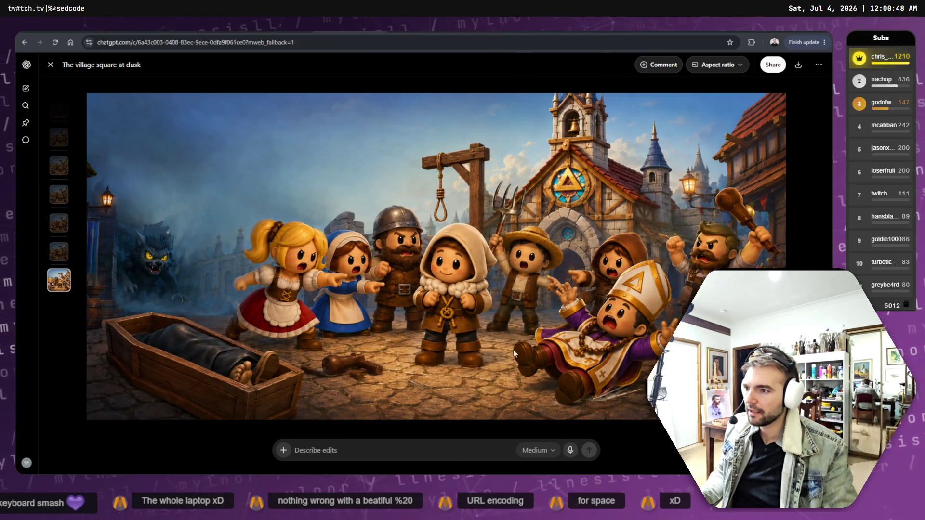
left_click(809, 105)
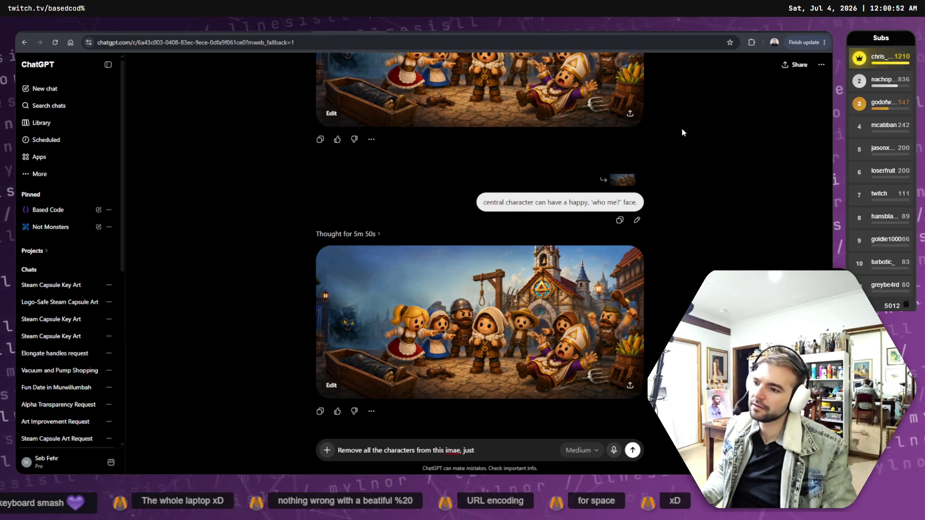
scroll(626, 217, "up", 5)
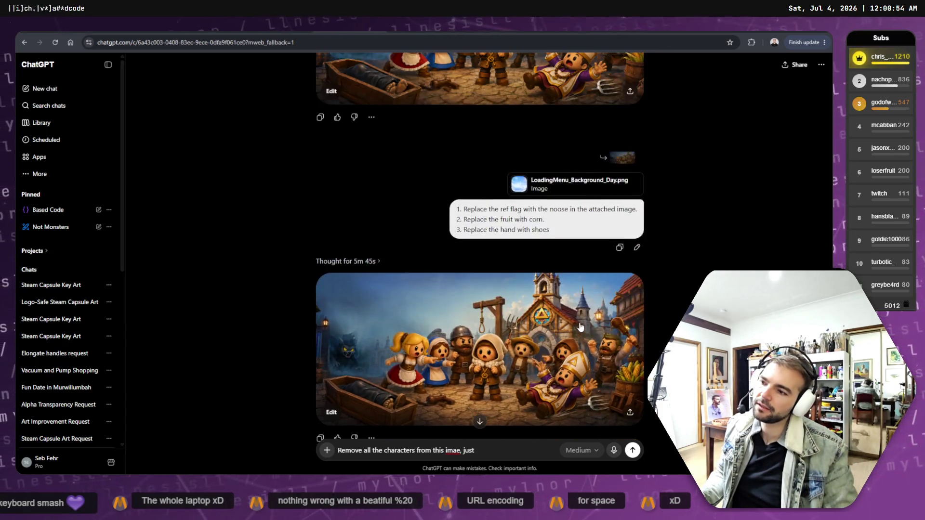
scroll(587, 320, "up", 10)
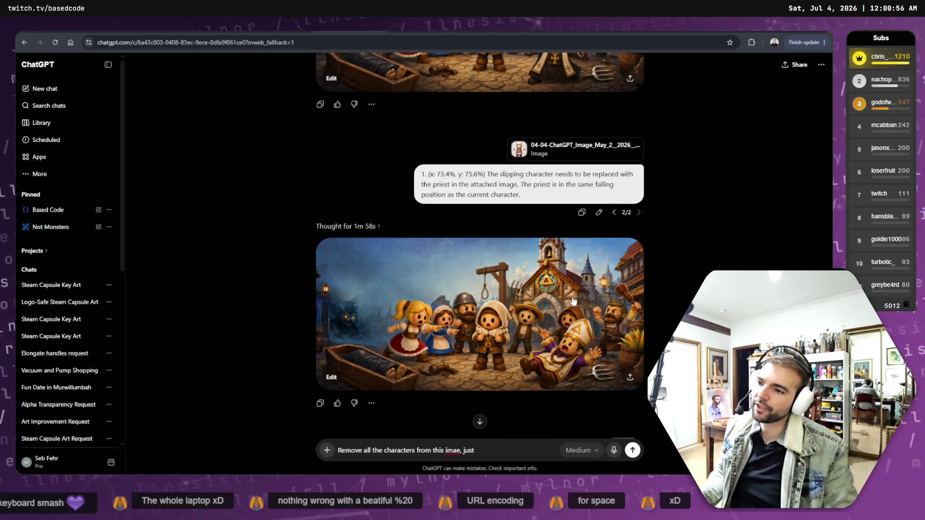
scroll(573, 298, "down", 3)
scroll(564, 313, "up", 10)
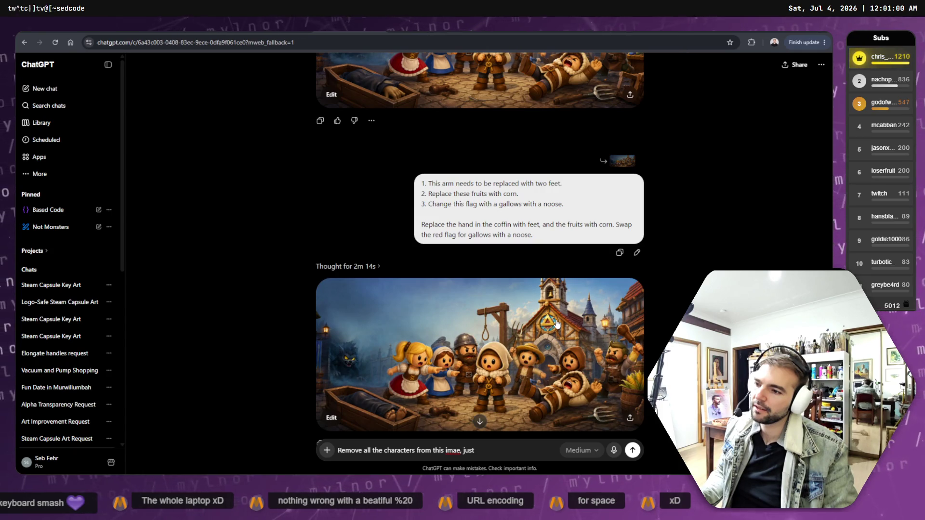
scroll(559, 324, "down", 15)
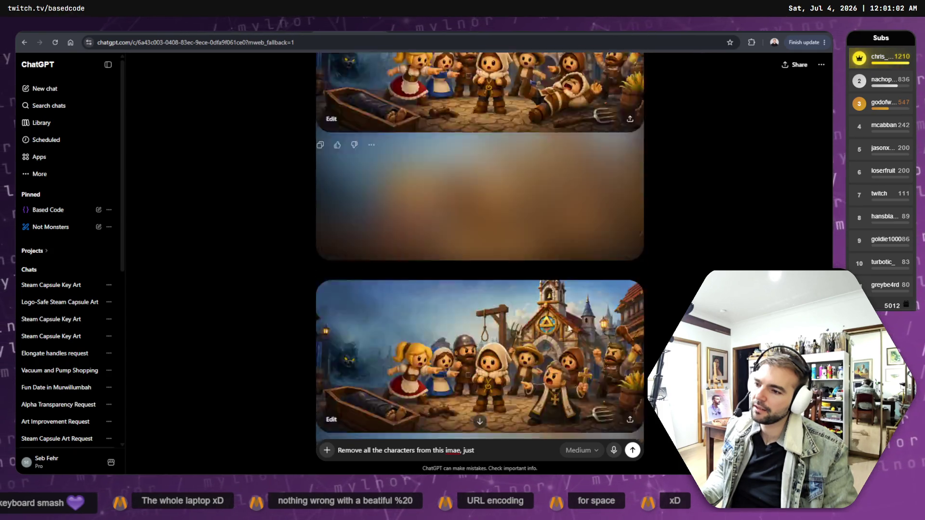
scroll(570, 321, "down", 2)
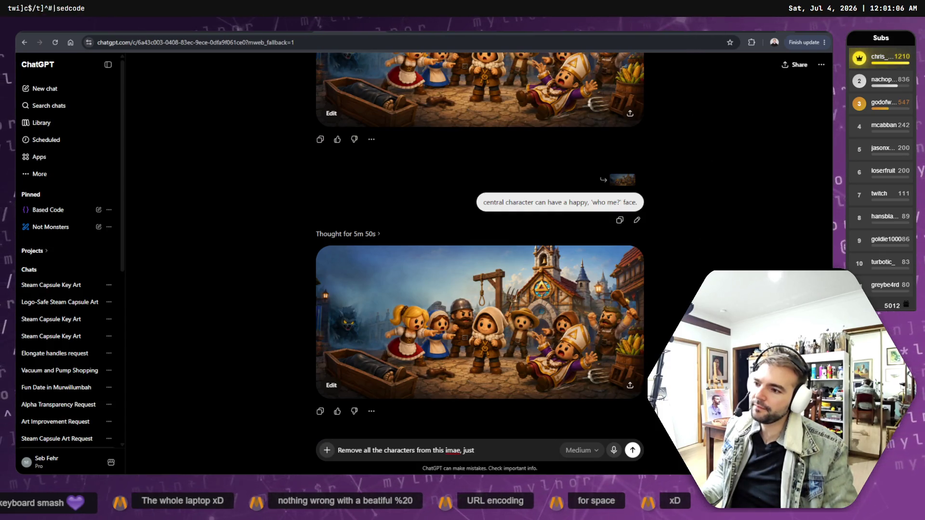
key("super+d")
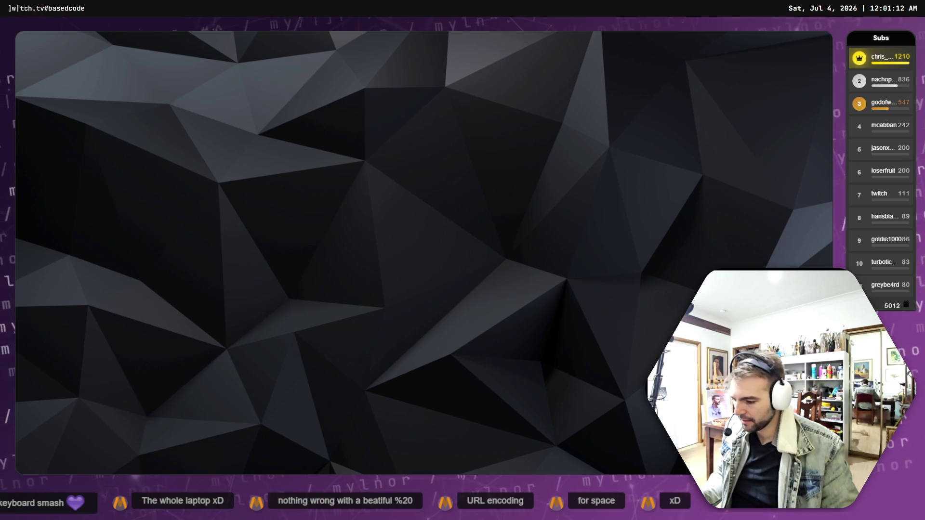
key("super+d")
key("alt+Left")
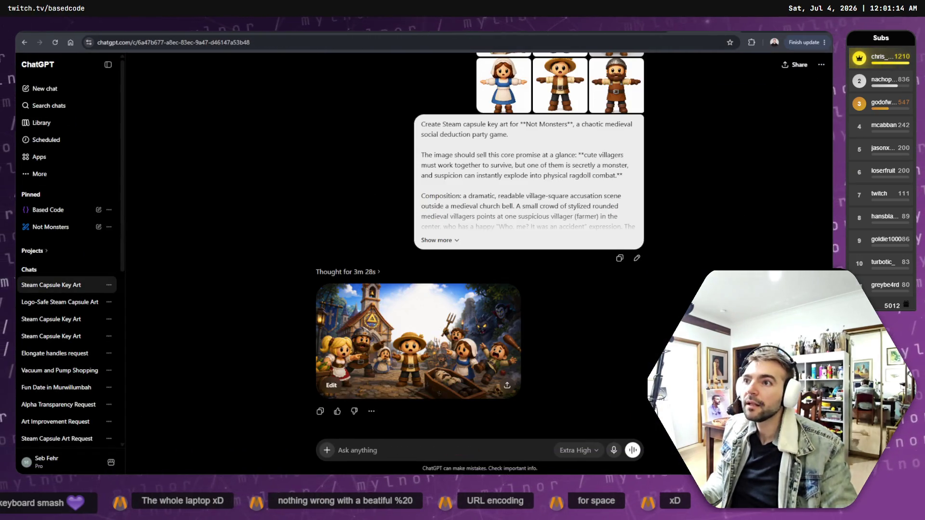
key("alt+Right")
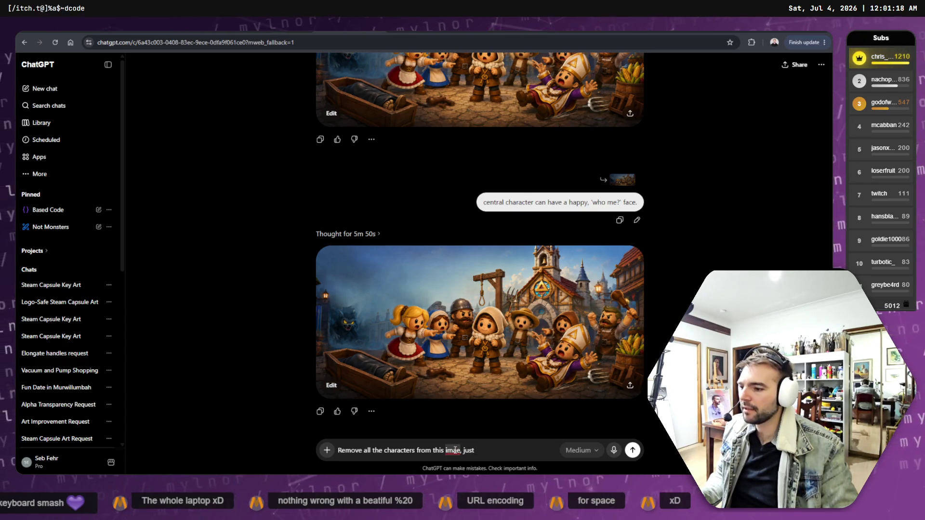
left_click(455, 450)
- Fix and send the prompt 'Remove all the characters from this image, just leave the environment.'
type("e")
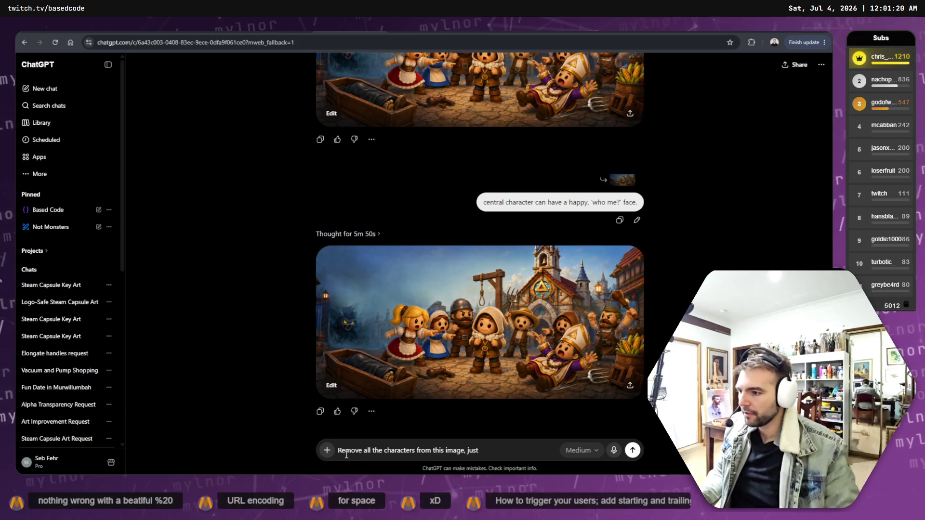
type(" had")
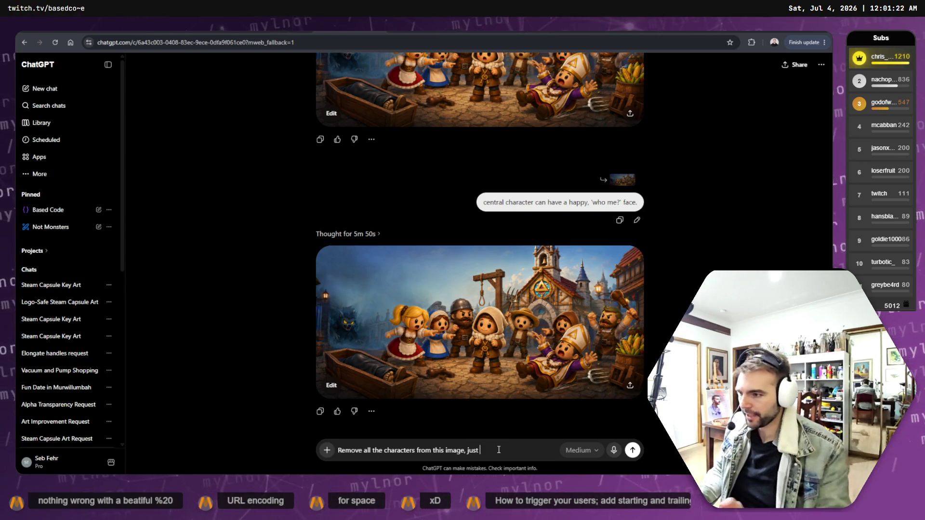
key("BackSpace")
key("BackSpace")
key("BackSpace")
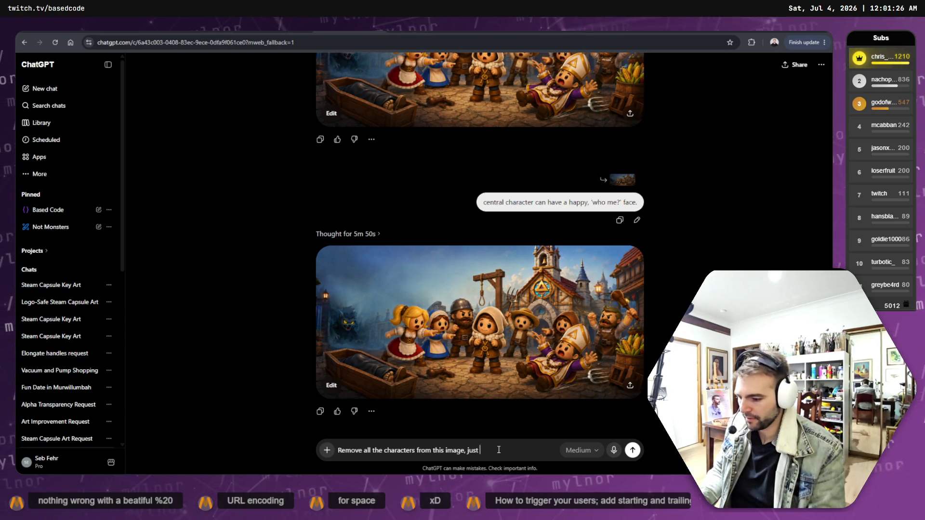
type("leave the environment.")
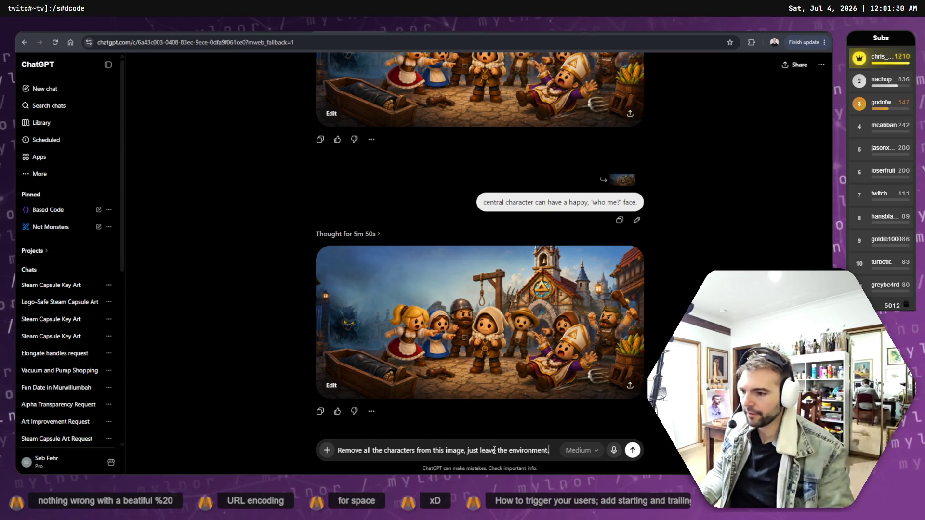
left_click(633, 450)
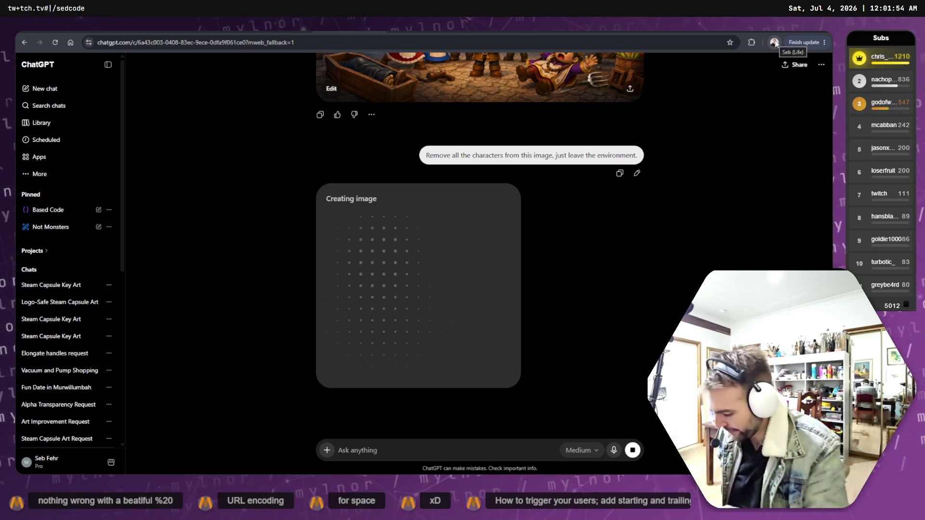
mouse_move(800, 24)
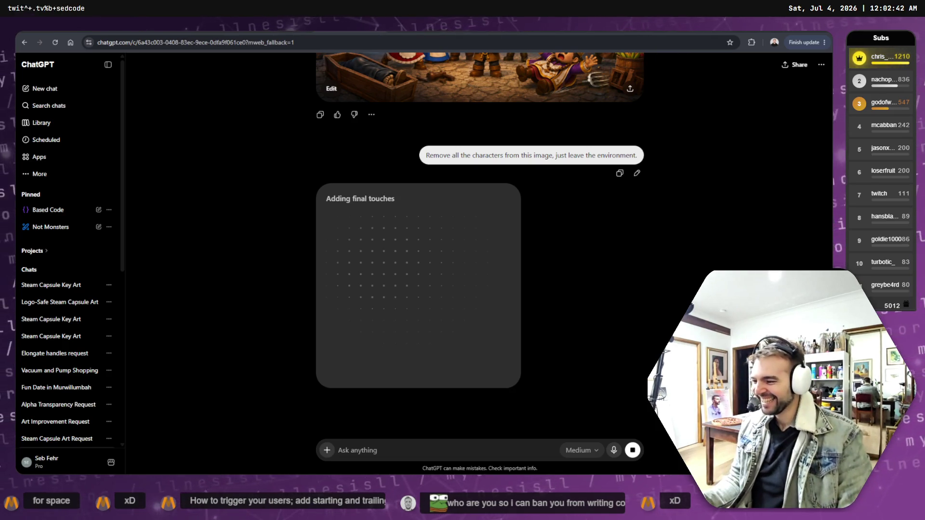
- Scroll through the conversation while the character-free environment image generates
scroll(648, 334, "up", 15)
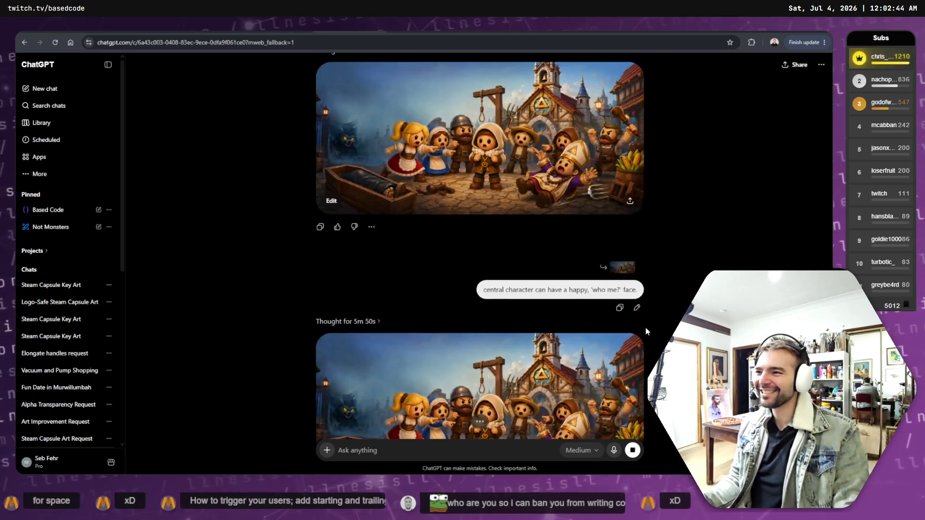
scroll(695, 270, "up", 15)
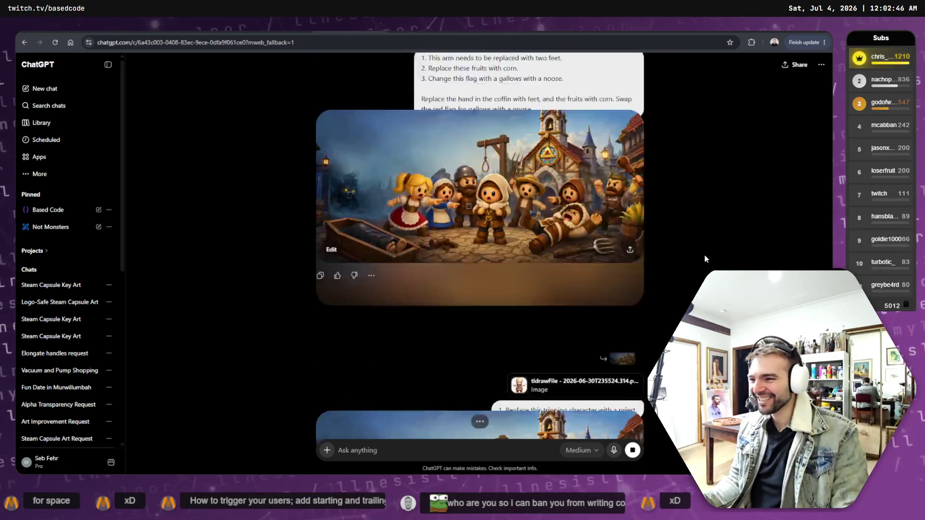
scroll(701, 256, "down", 15)
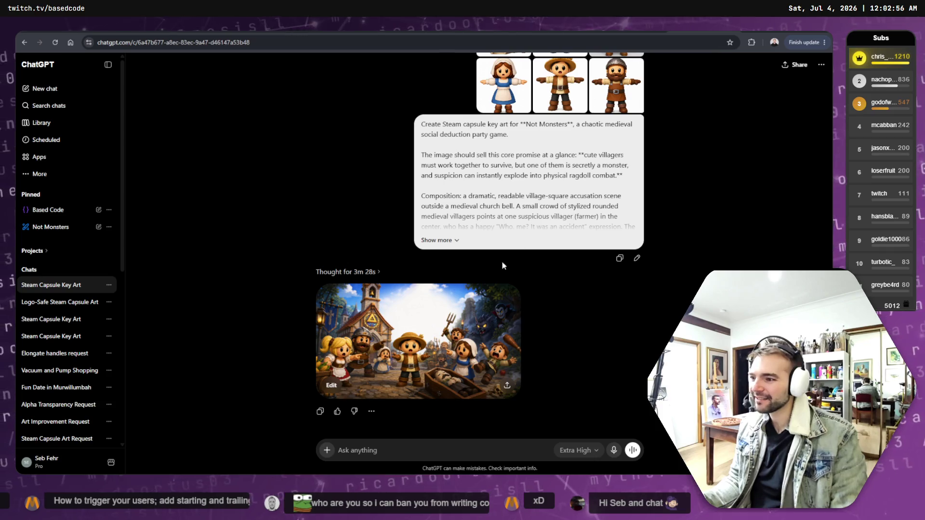
- Browse the Logo-Safe Steam Capsule Art chat to the 'Medieval village witch hunt chaos' image, then show the desktop
left_click(580, 32)
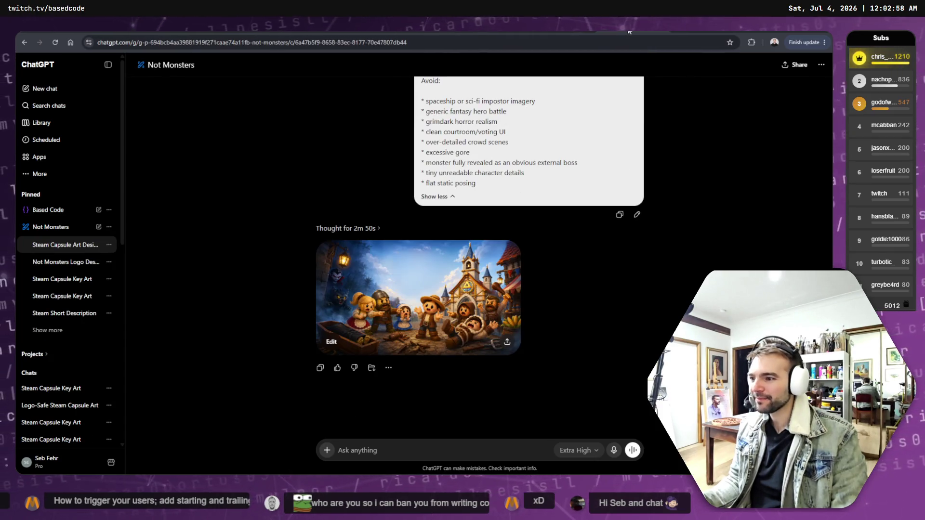
left_click(578, 34)
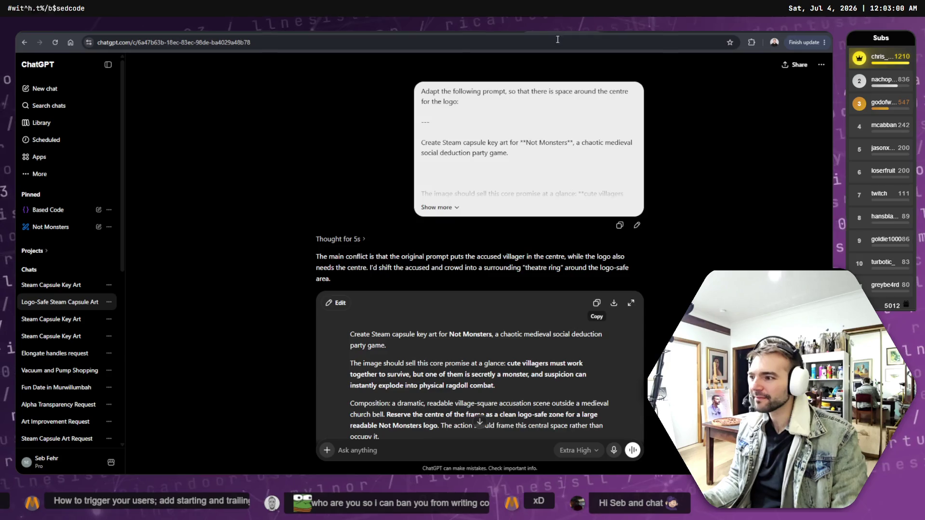
scroll(638, 277, "down", 5)
scroll(647, 280, "down", 3)
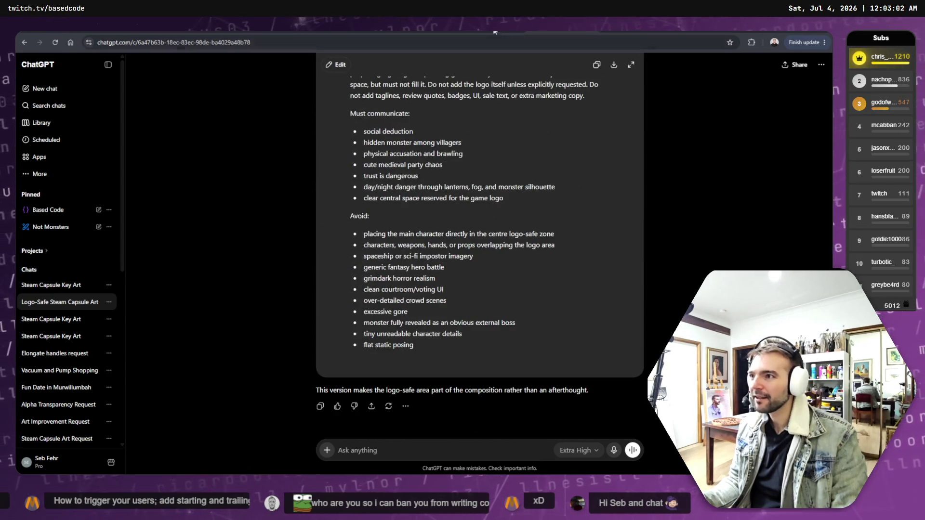
left_click(550, 33)
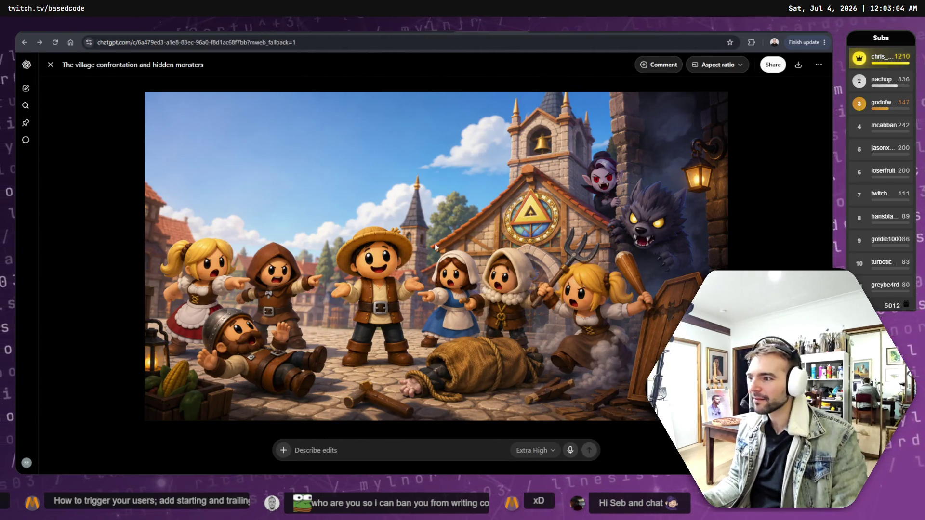
left_click(420, 32)
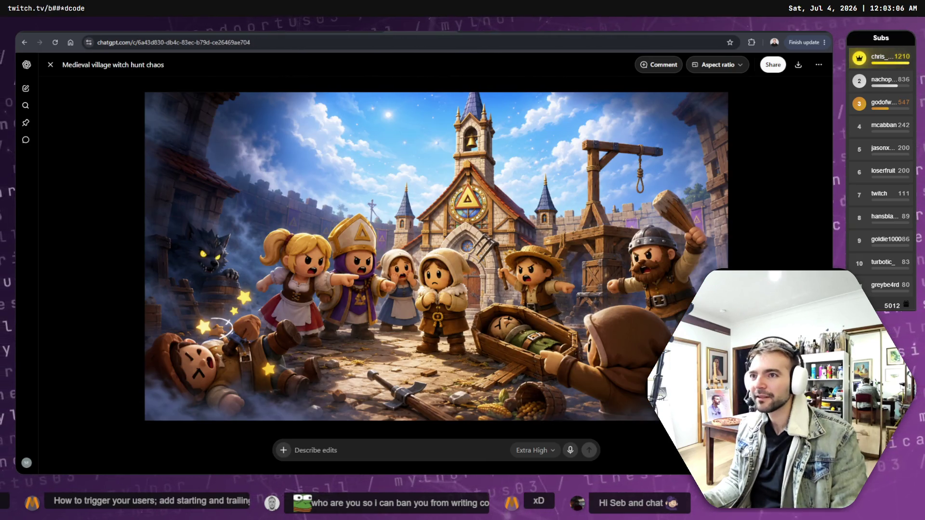
key("super+d")
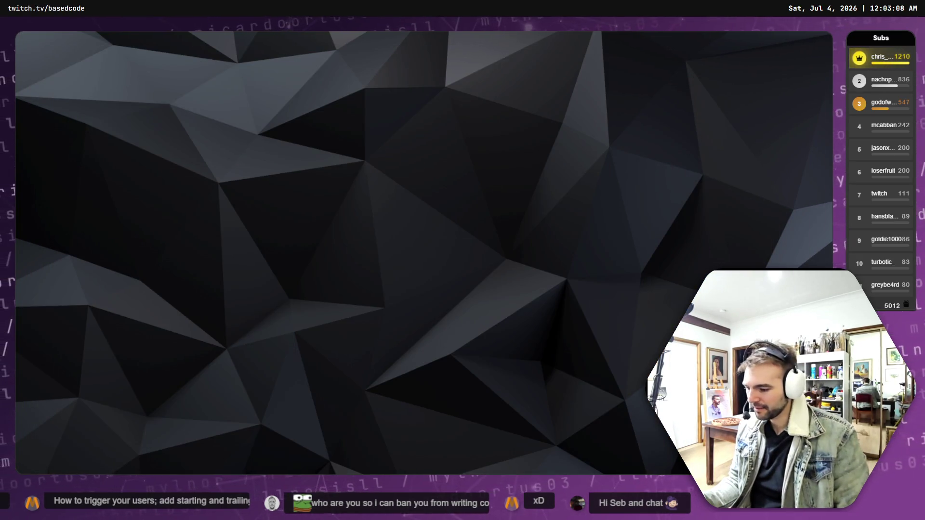
- On the tldraw board, zoom to fit the bottom-left and the gallows-and-coffin artworks
key("alt+Tab")
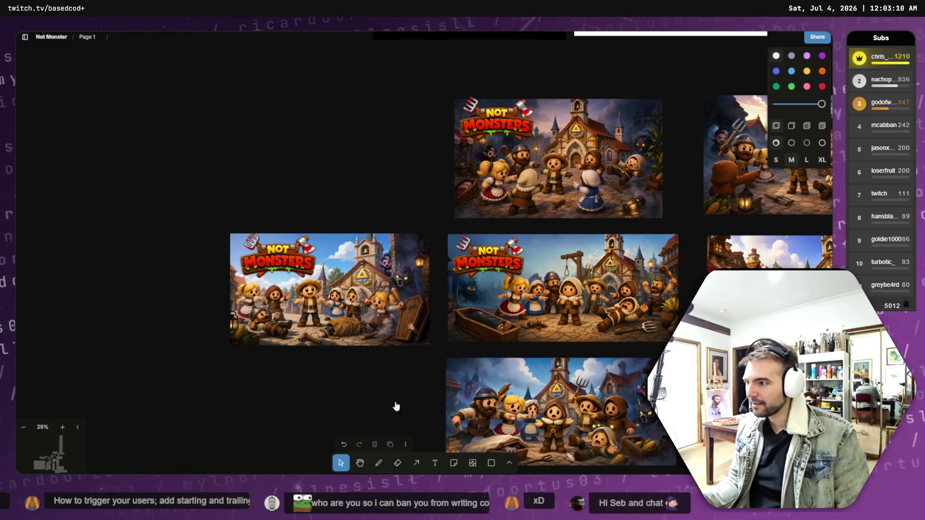
left_click(378, 341)
key("shift+2")
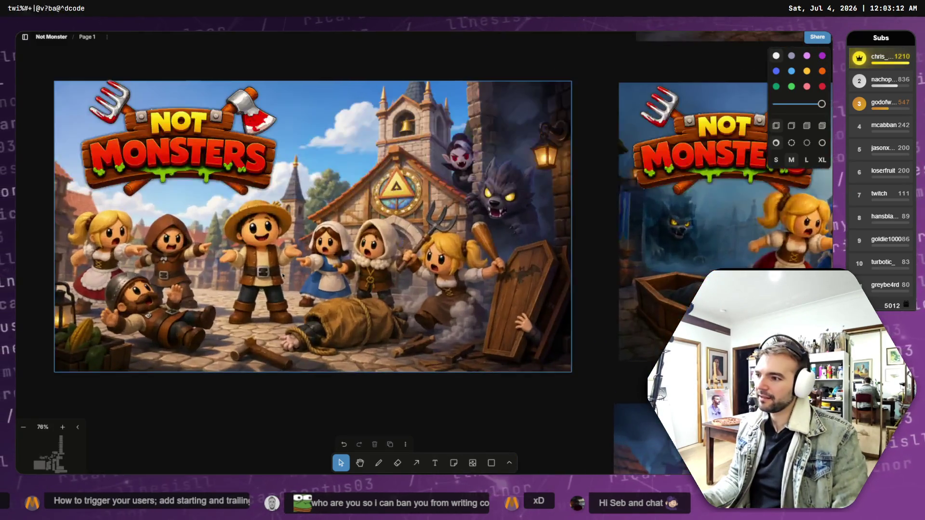
scroll(377, 302, "down", 10)
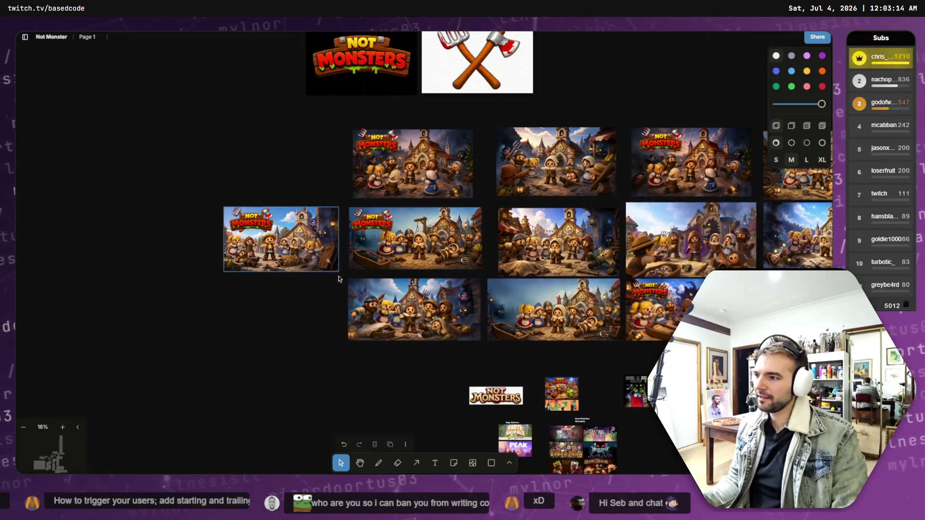
left_click(359, 261)
key("shift+2")
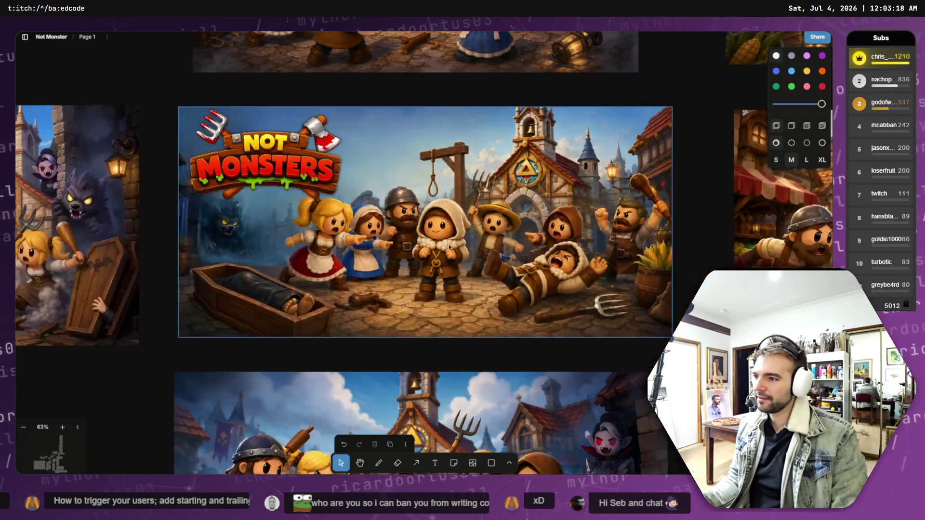
scroll(447, 226, "down", 5)
scroll(442, 201, "up", 3)
- Pan across the other variants and select the village scene with the werewolf and coffin
left_click(442, 201)
scroll(328, 205, "down", 2)
left_click_drag(329, 205, 398, 244)
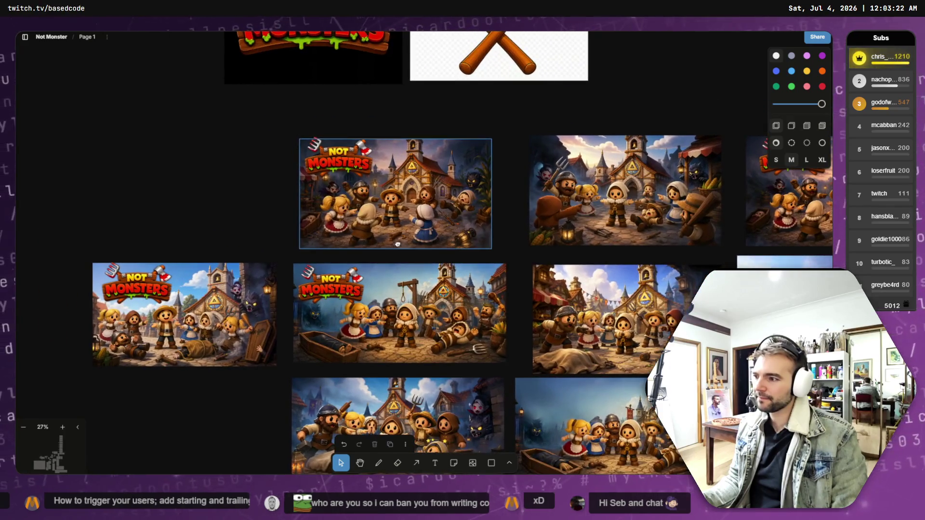
scroll(449, 218, "up", 5)
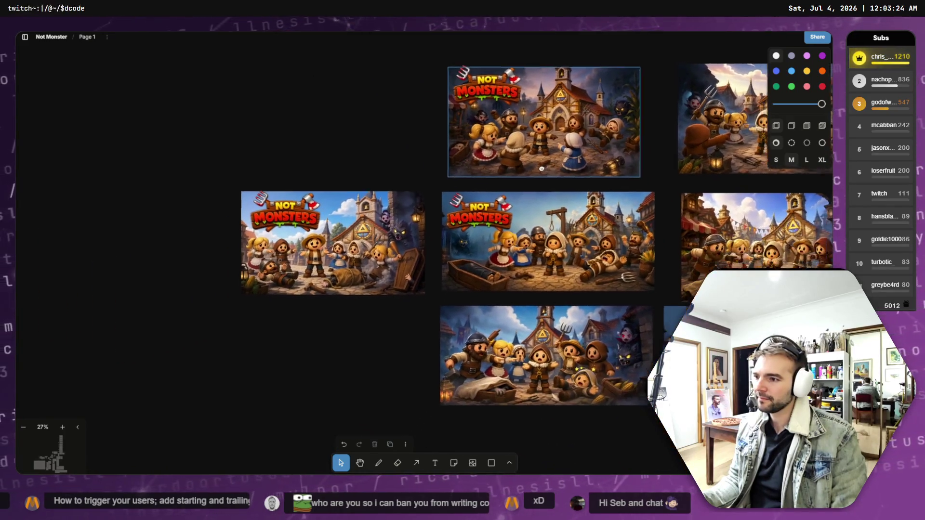
scroll(448, 218, "down", 2)
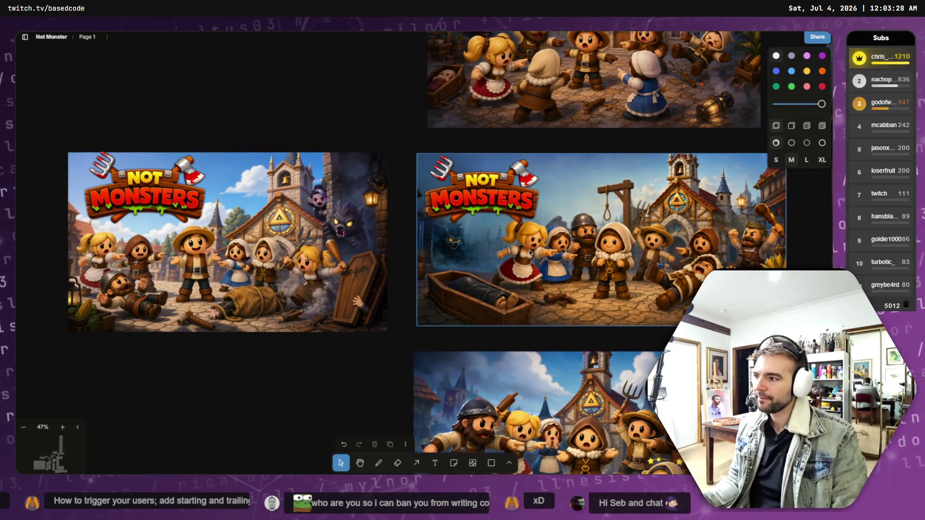
left_click_drag(311, 87, 354, 305)
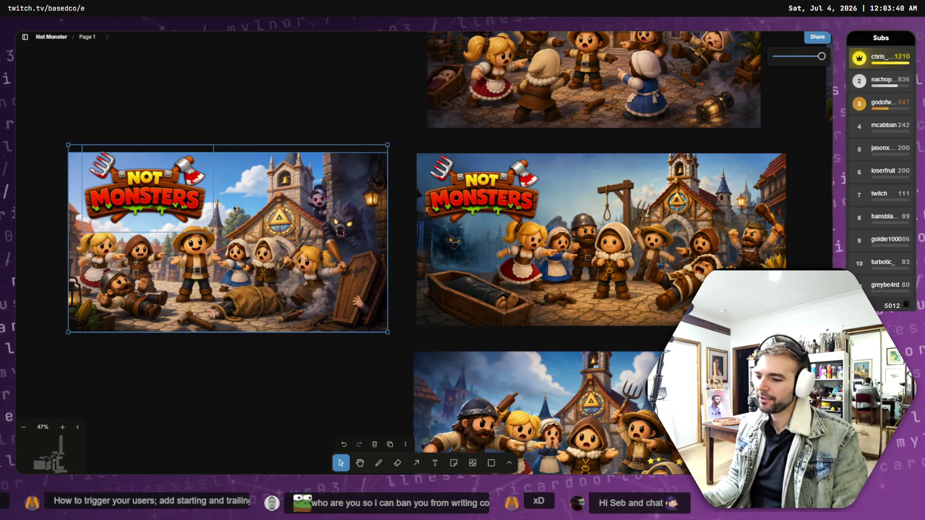
scroll(237, 204, "left", 3)
scroll(222, 207, "down", 3)
left_click_drag(213, 210, 201, 213)
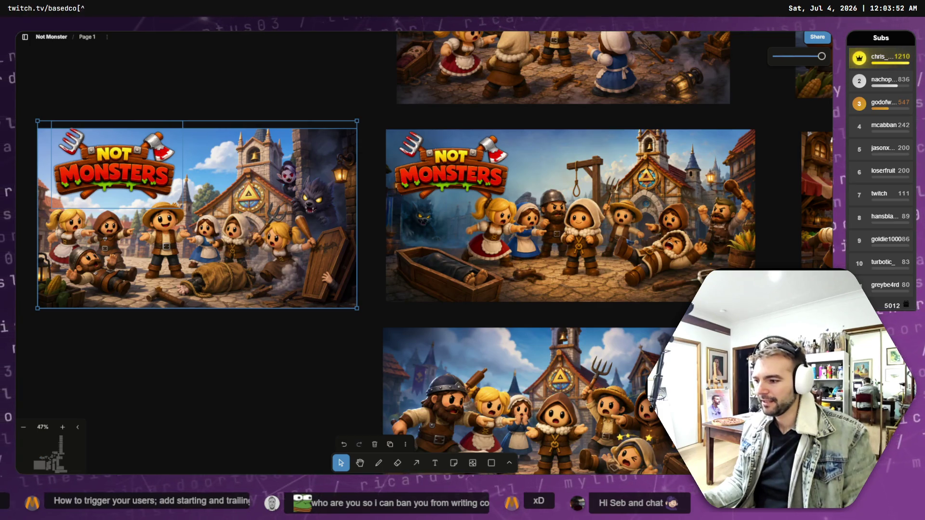
scroll(283, 282, "left", 5)
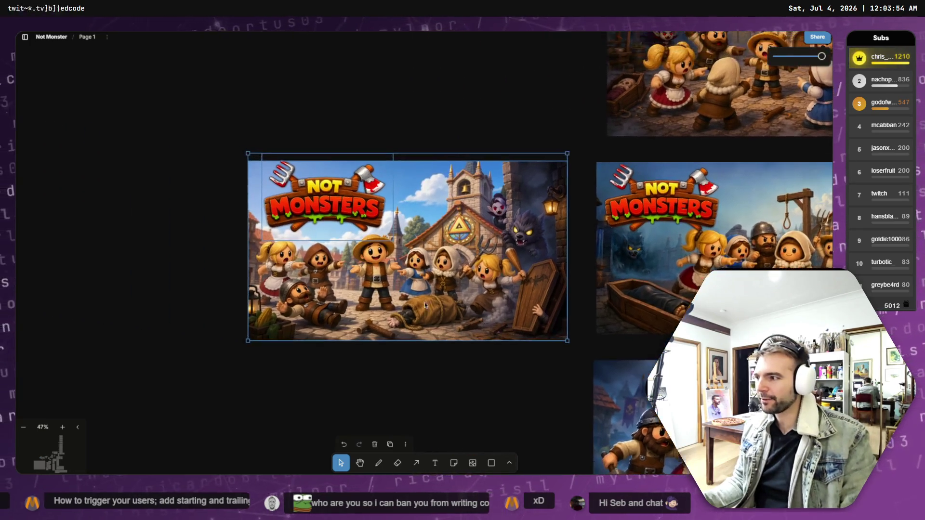
scroll(409, 304, "up", 5)
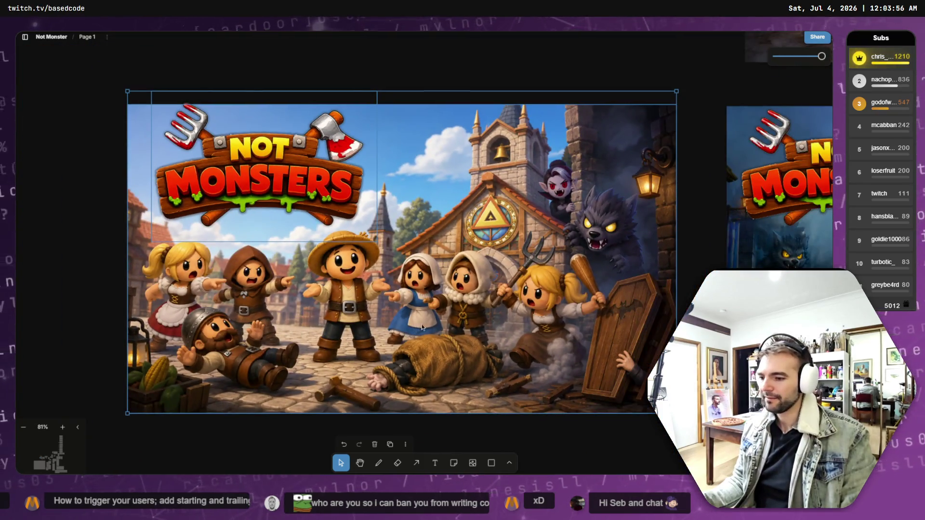
scroll(419, 329, "right", 10)
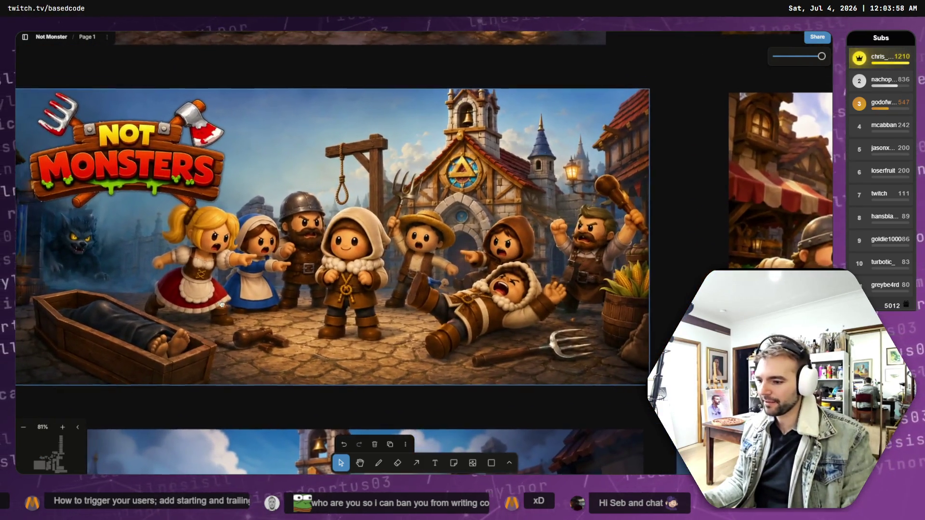
scroll(220, 303, "left", 3)
scroll(115, 304, "right", 10)
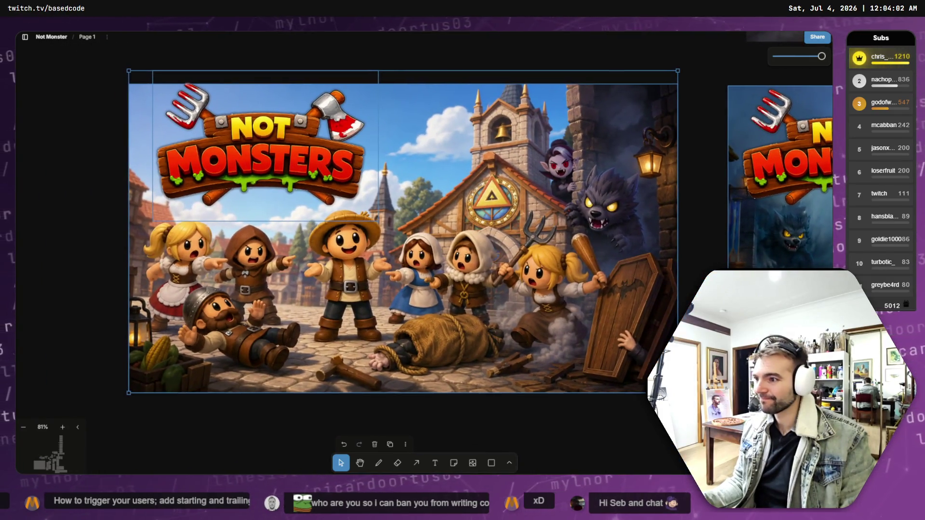
scroll(115, 289, "right", 10)
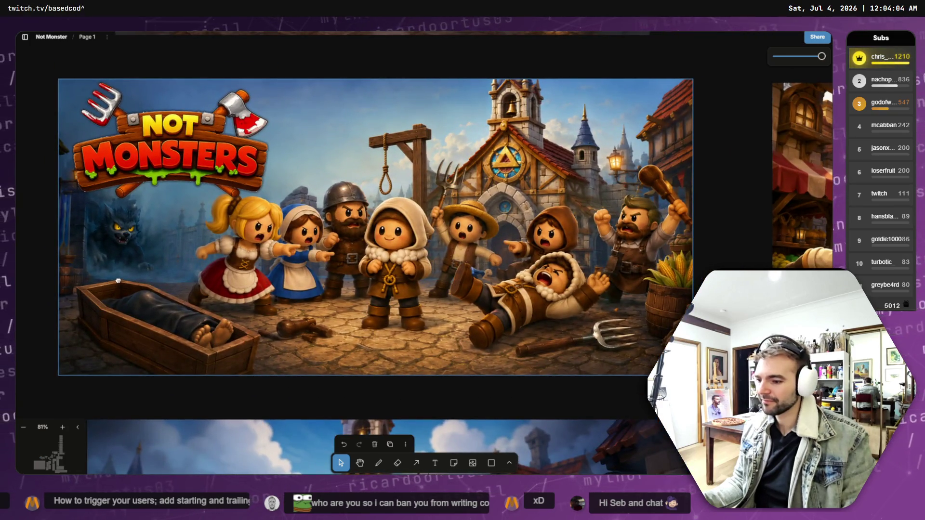
scroll(115, 289, "right", 10)
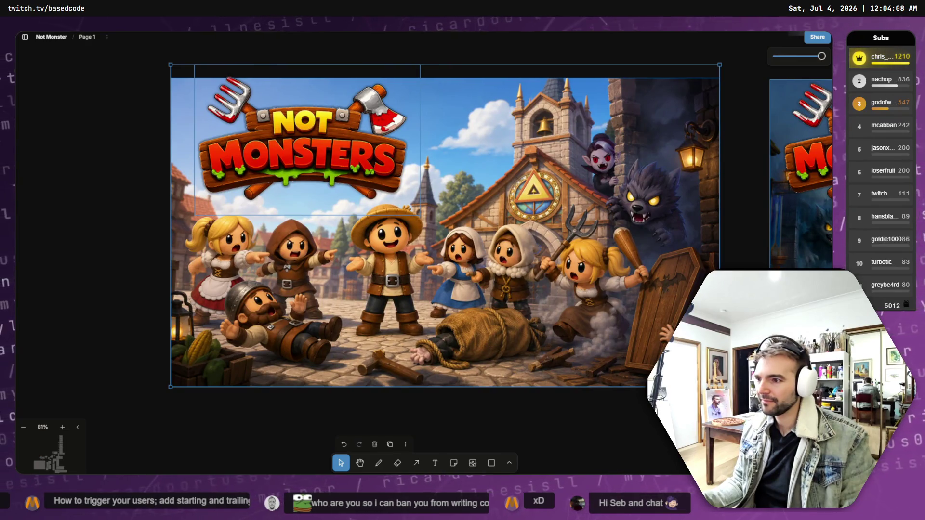
scroll(167, 268, "right", 10)
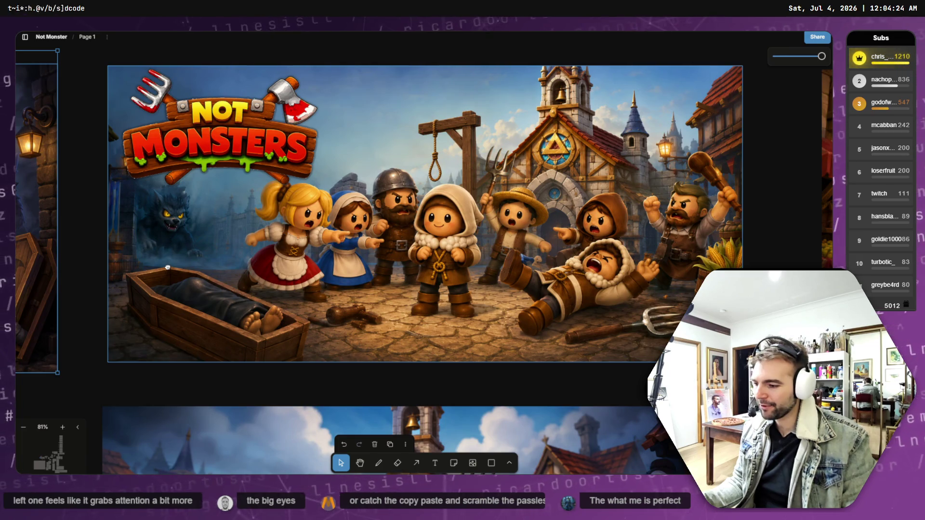
key("Tab")
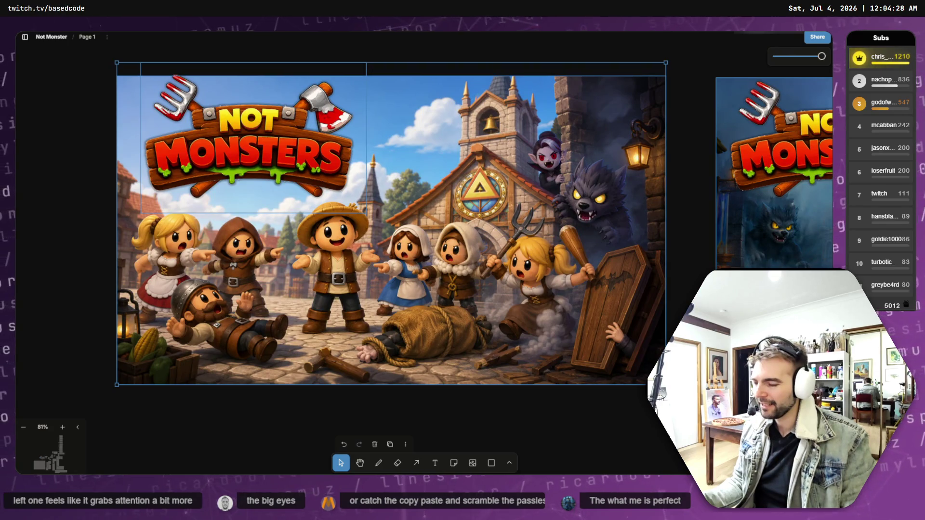
key("Tab")
key("shift+Tab")
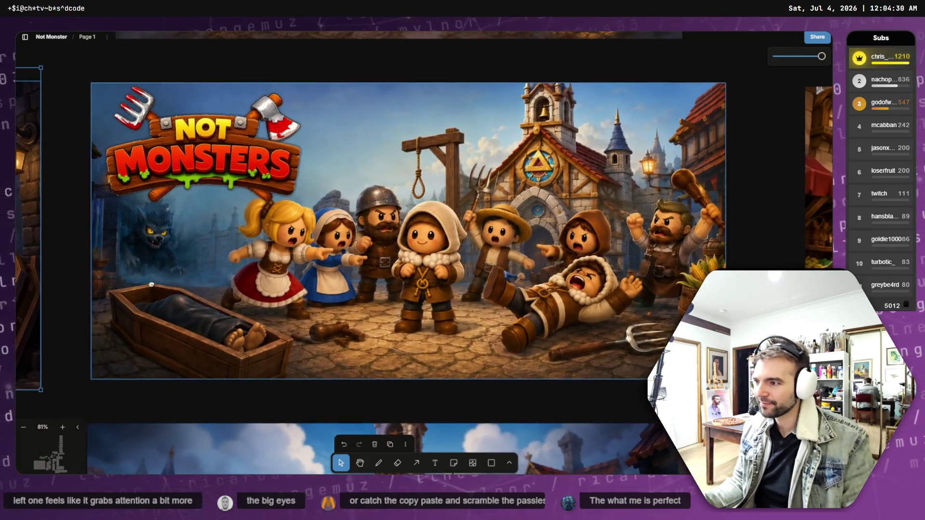
key("Tab")
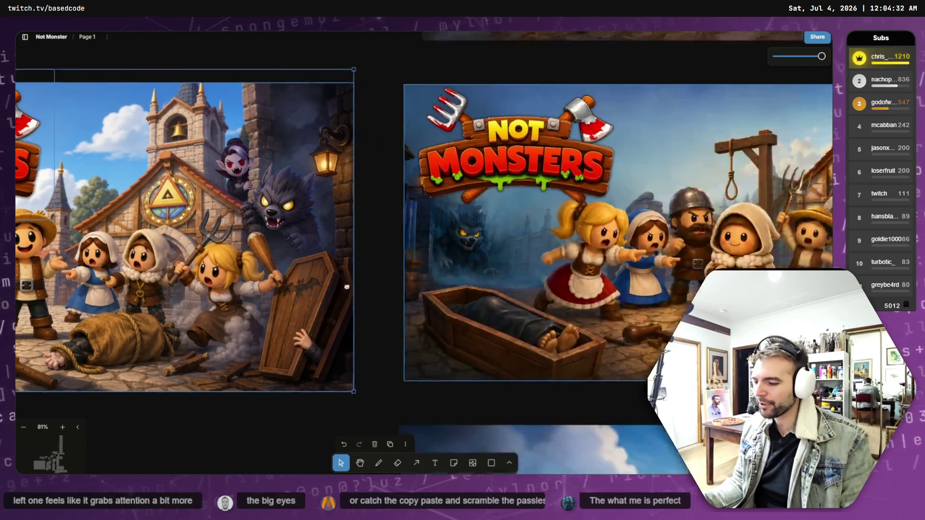
key("Tab")
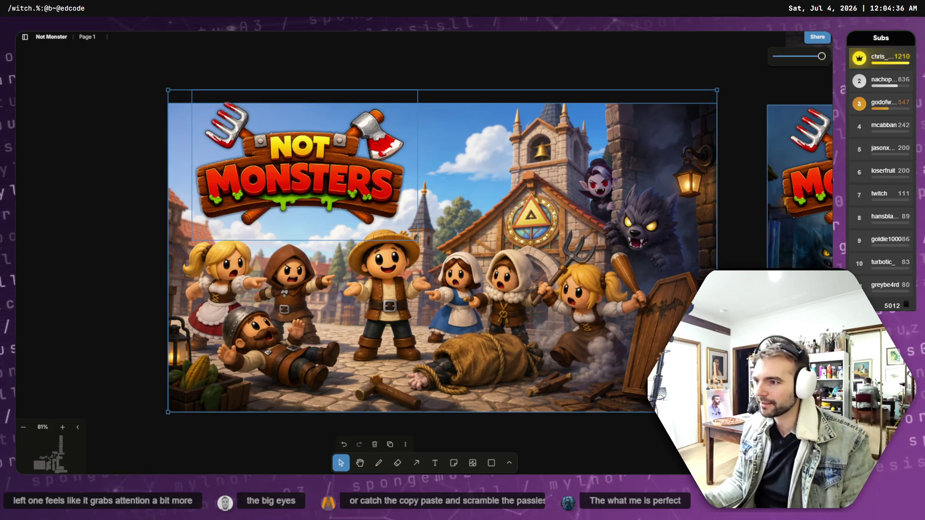
key("Tab")
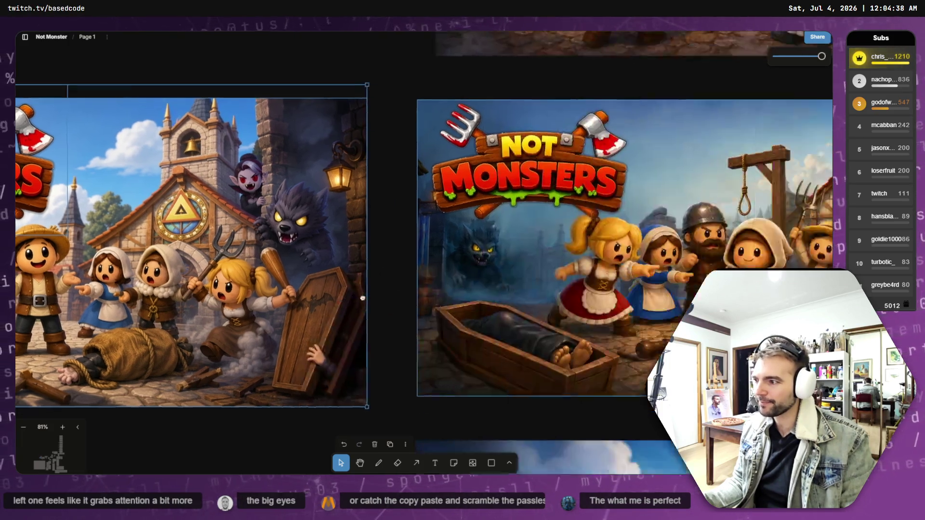
key("Tab")
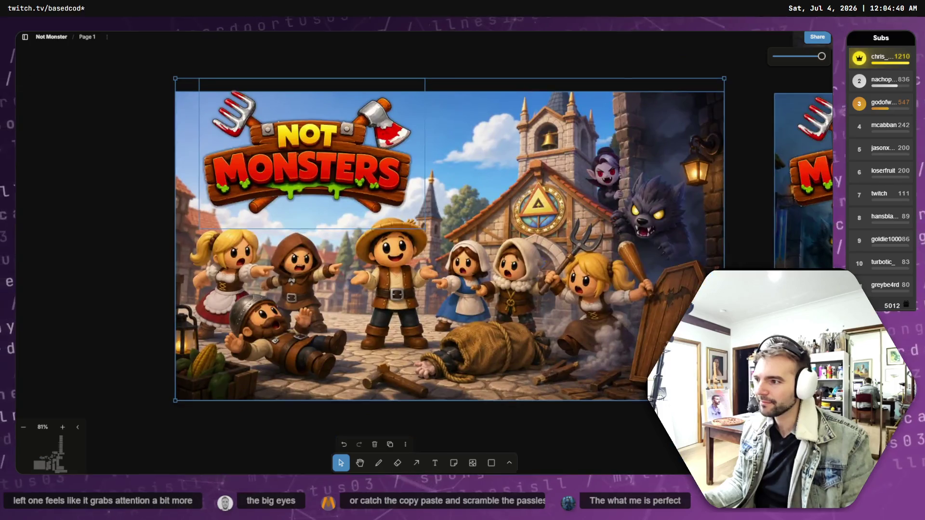
key("Tab")
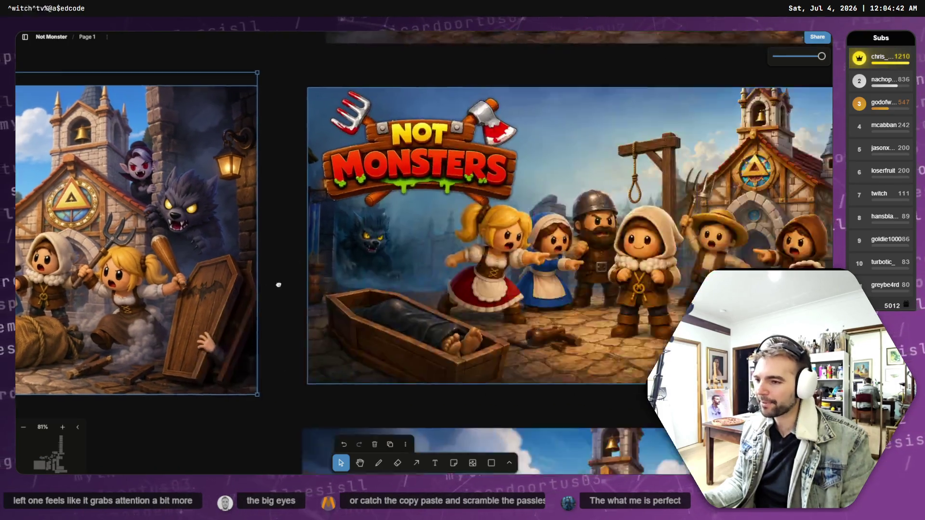
key("shift+Tab")
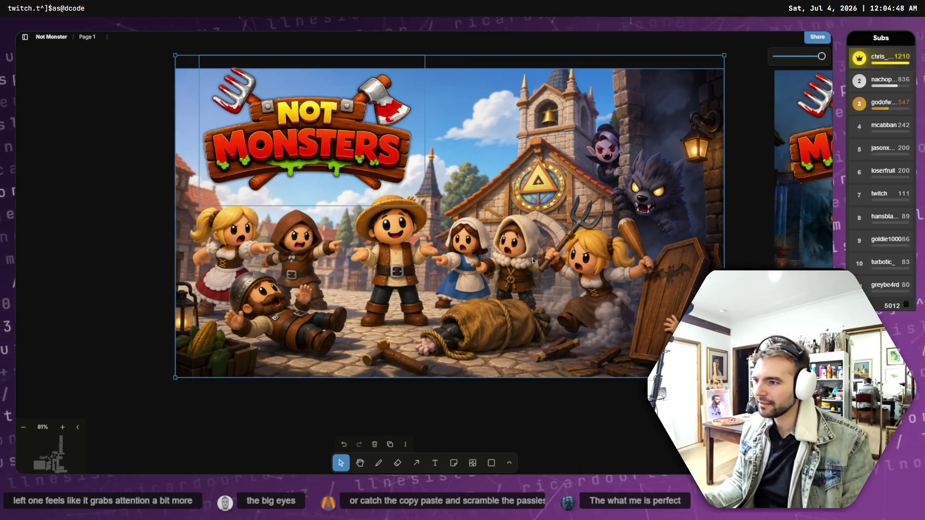
mouse_move(824, 238)
left_mouse_down()
mouse_move(206, 237)
mouse_move(833, 241)
mouse_move(196, 213)
mouse_move(800, 237)
mouse_move(136, 224)
mouse_move(757, 224)
left_mouse_up()
left_click_drag(391, 185, 405, 206)
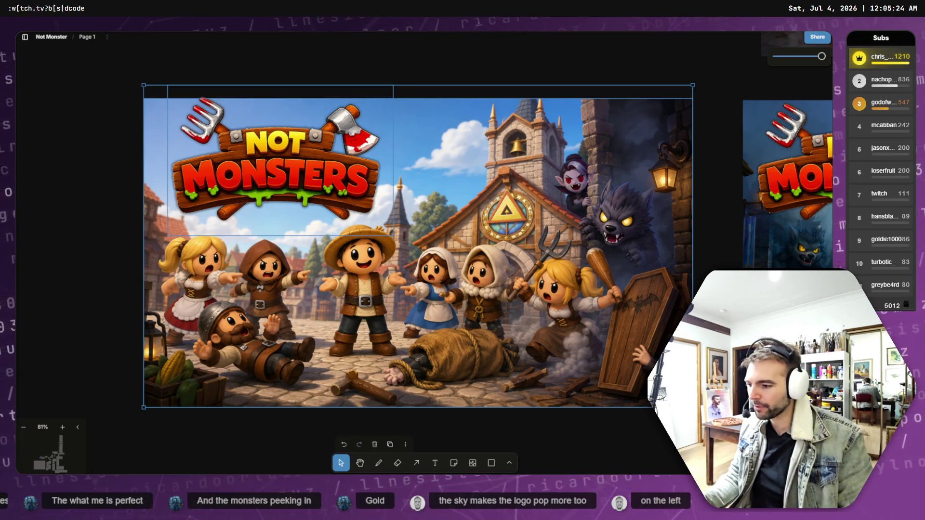
scroll(574, 355, "right", 15)
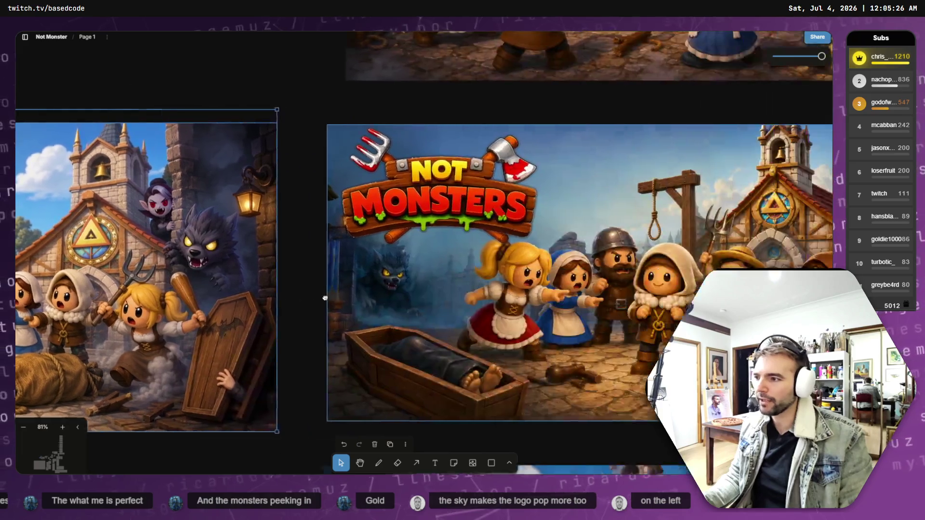
scroll(166, 268, "right", 15)
scroll(166, 268, "left", 15)
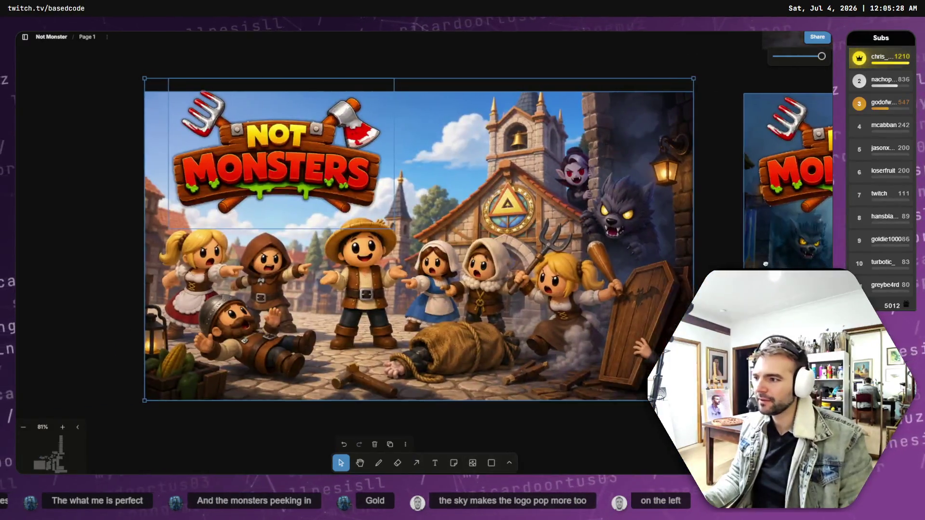
scroll(172, 271, "left", 15)
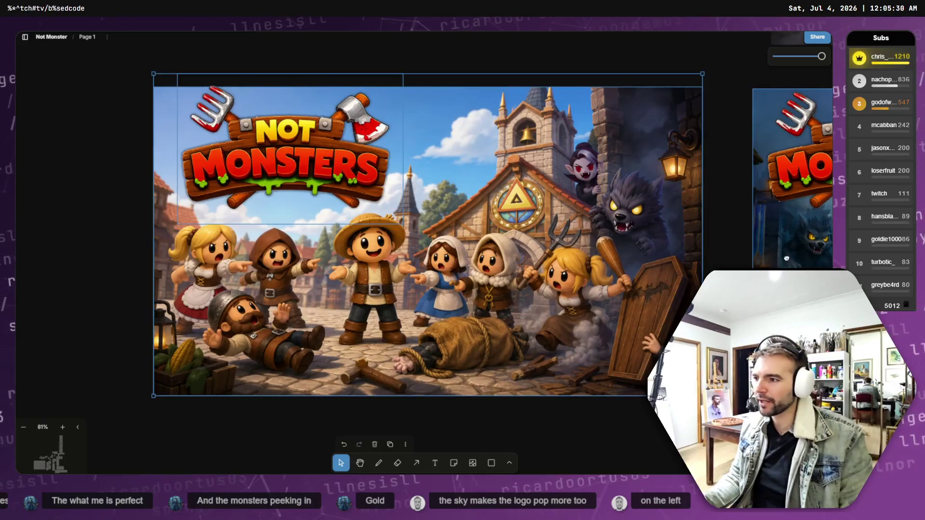
scroll(738, 259, "right", 15)
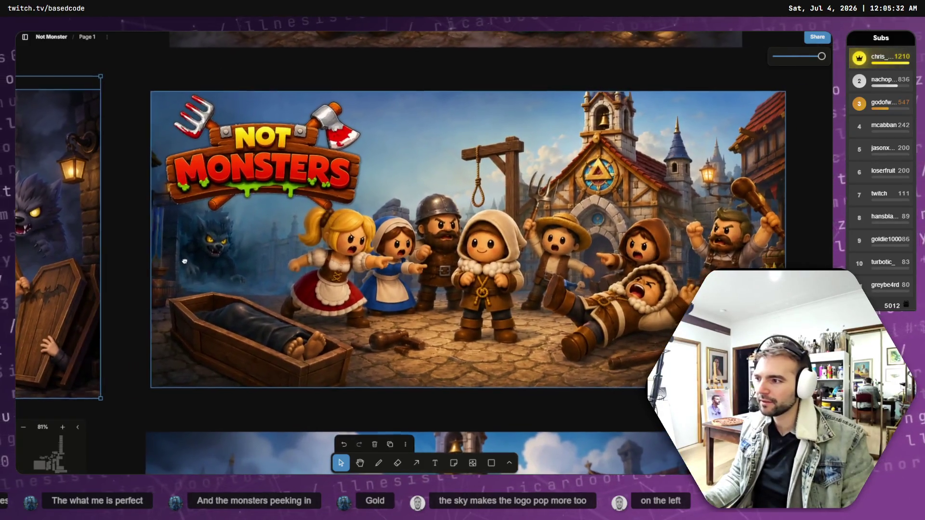
scroll(779, 254, "left", 15)
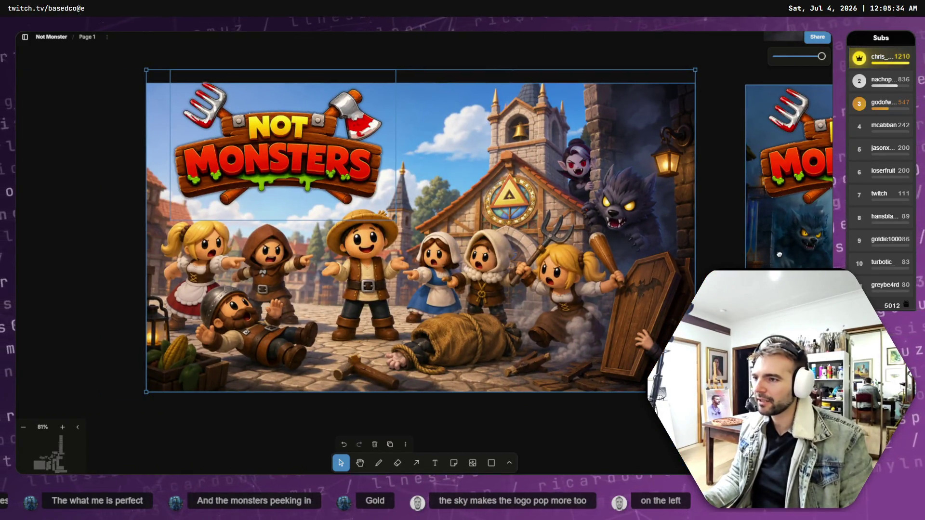
scroll(779, 254, "right", 15)
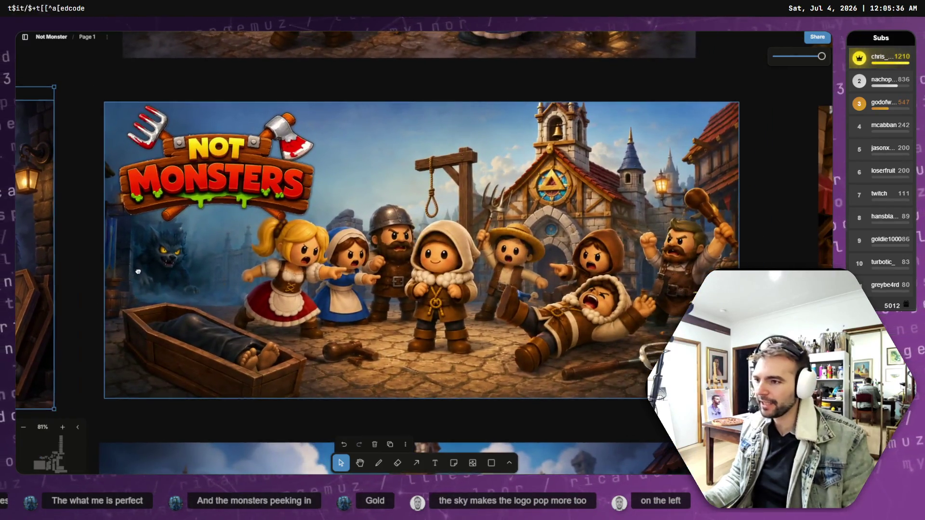
scroll(779, 254, "left", 15)
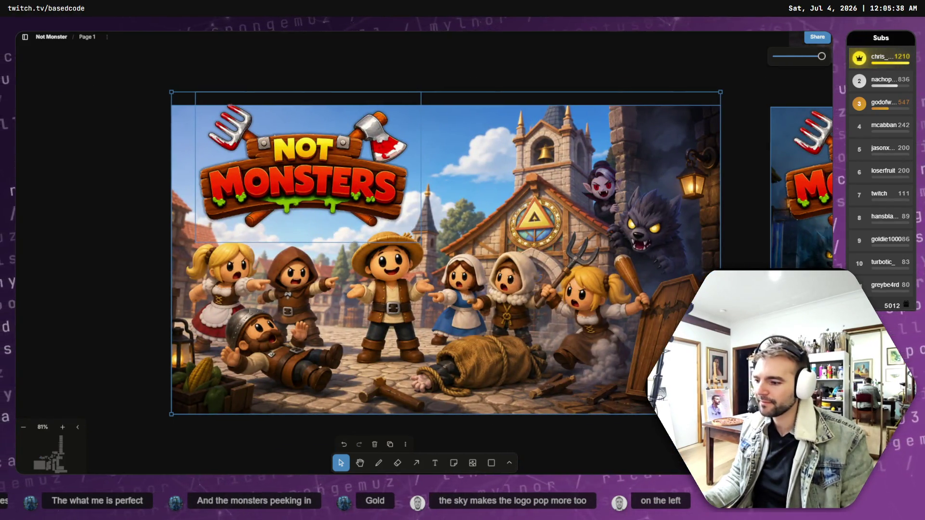
scroll(158, 292, "right", 15)
scroll(158, 292, "left", 15)
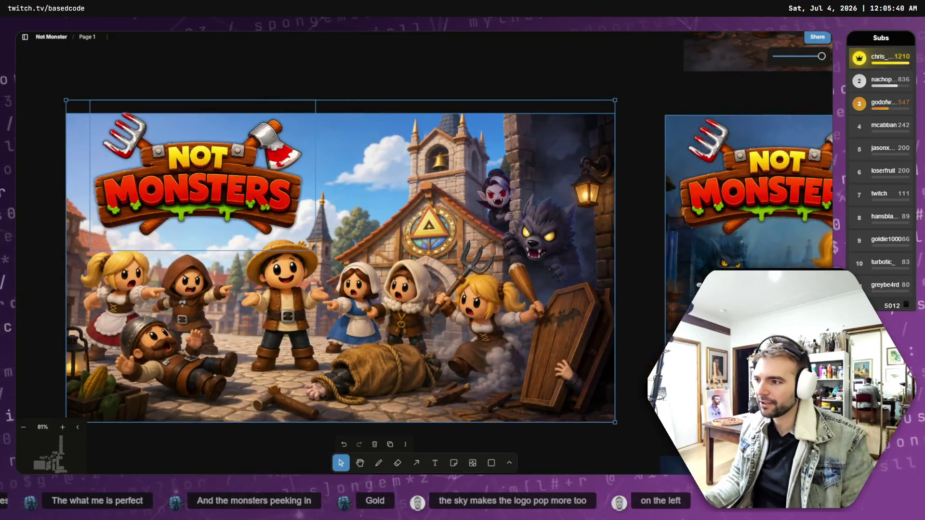
scroll(618, 278, "left", 3)
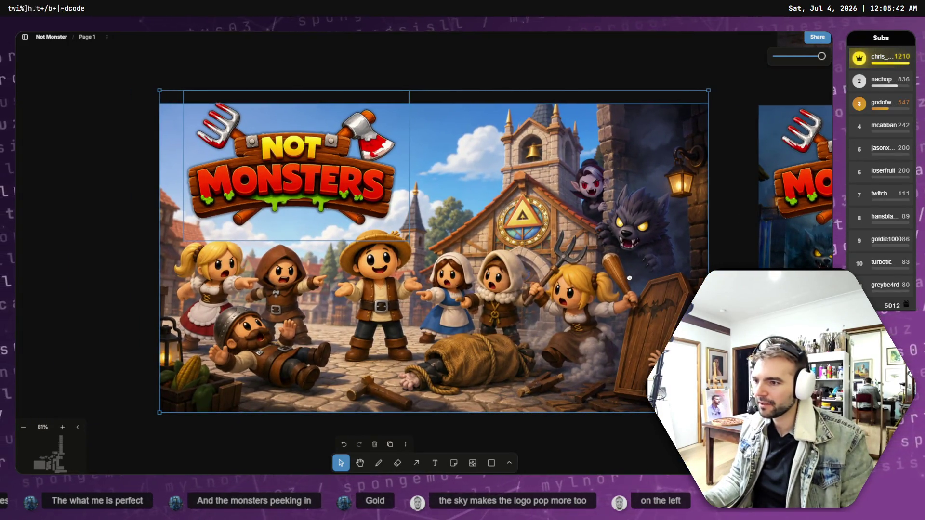
left_click_drag(629, 279, 116, 261)
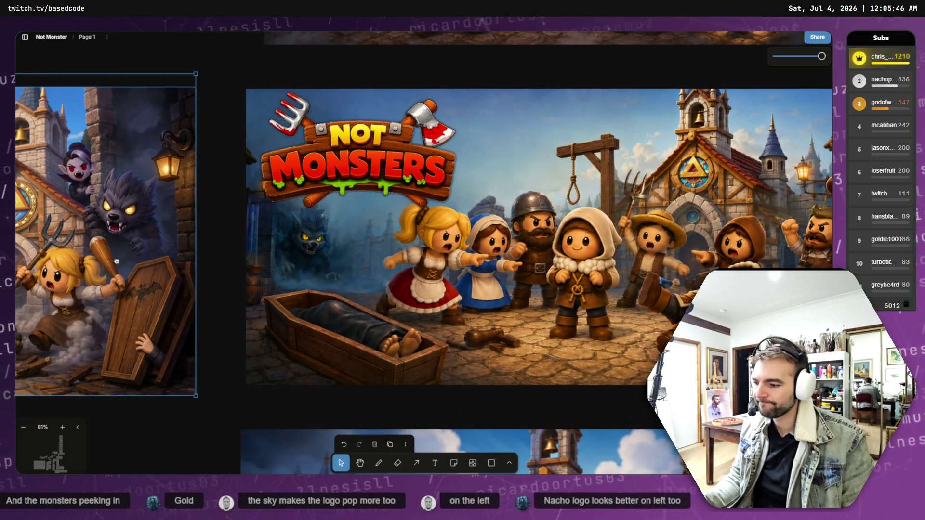
scroll(117, 262, "left", 10)
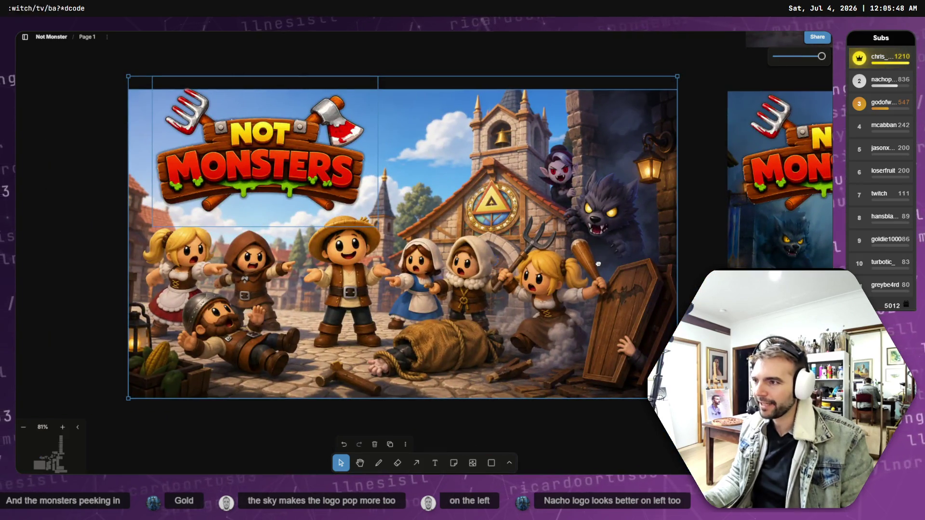
scroll(292, 262, "right", 6)
scroll(292, 262, "right", 4)
scroll(689, 227, "left", 10)
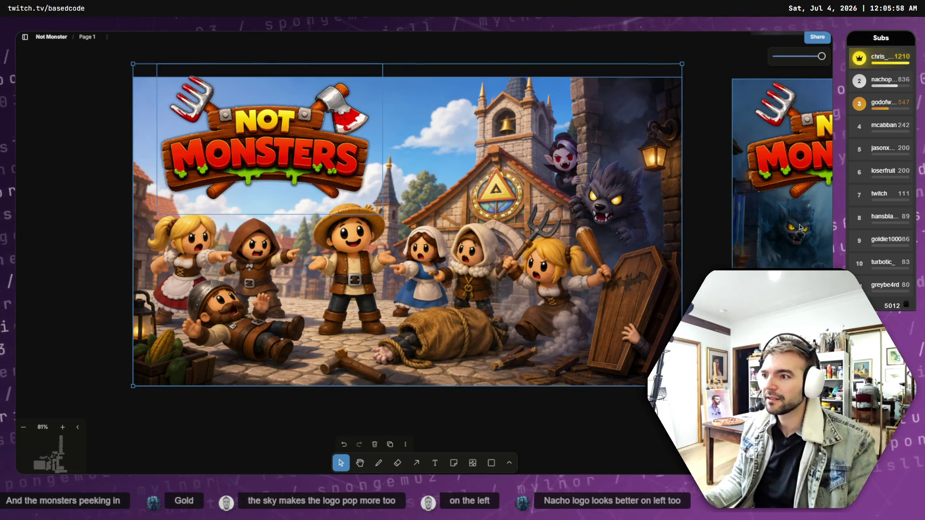
scroll(794, 225, "right", 10)
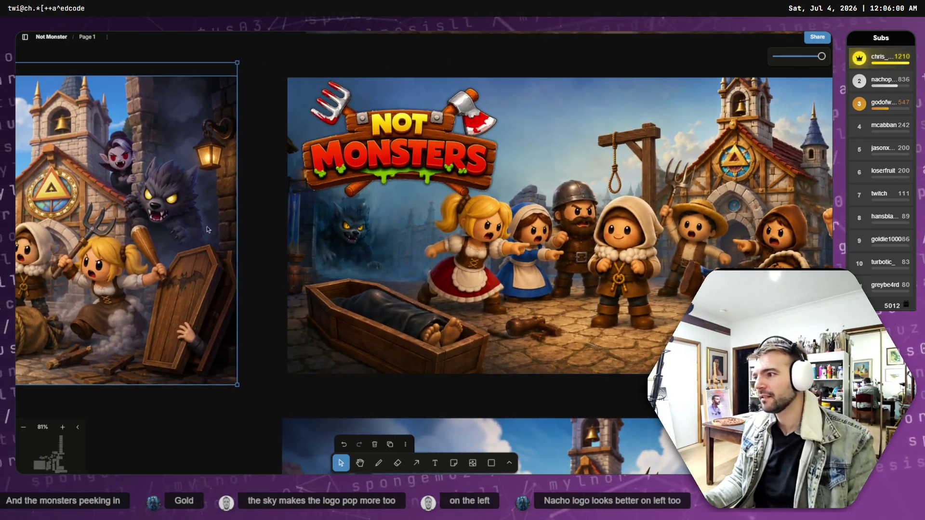
left_click_drag(132, 223, 608, 223)
scroll(671, 213, "right", 10)
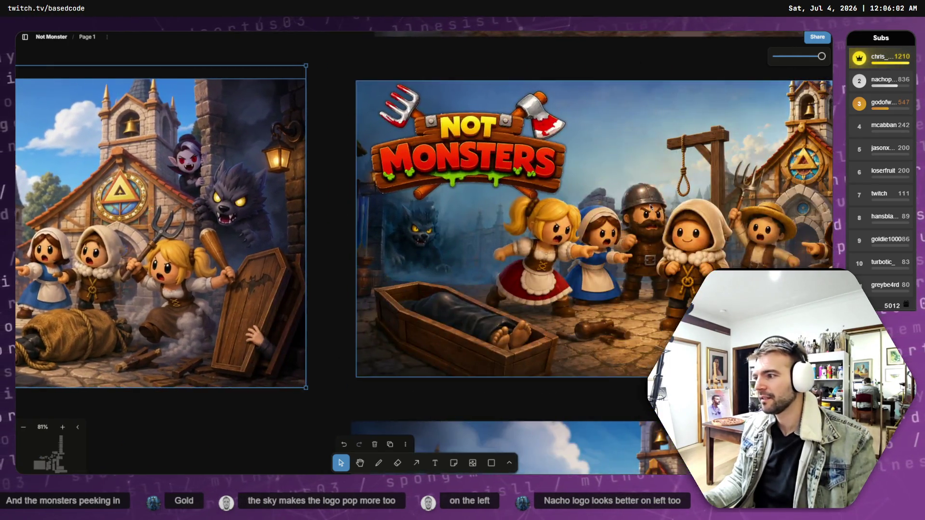
scroll(671, 213, "left", 7)
scroll(616, 201, "left", 4)
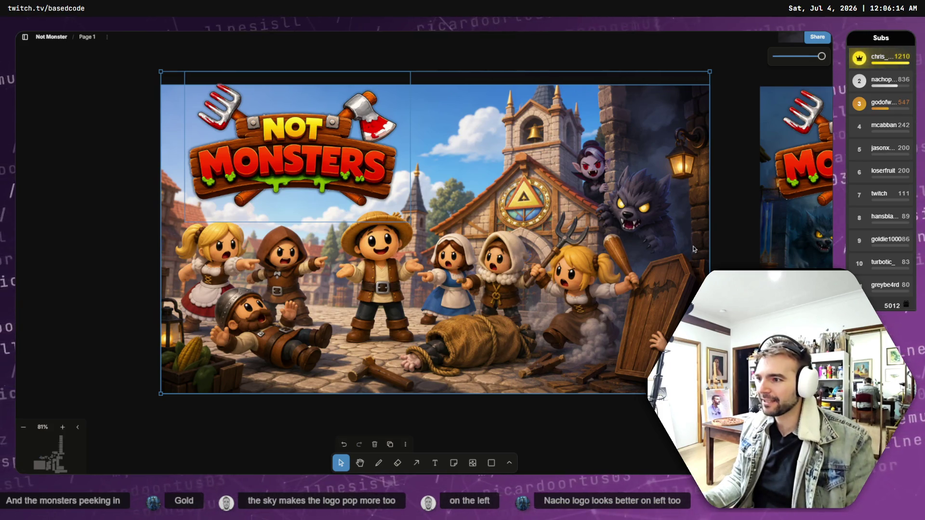
scroll(489, 293, "right", 10)
scroll(670, 262, "left", 10)
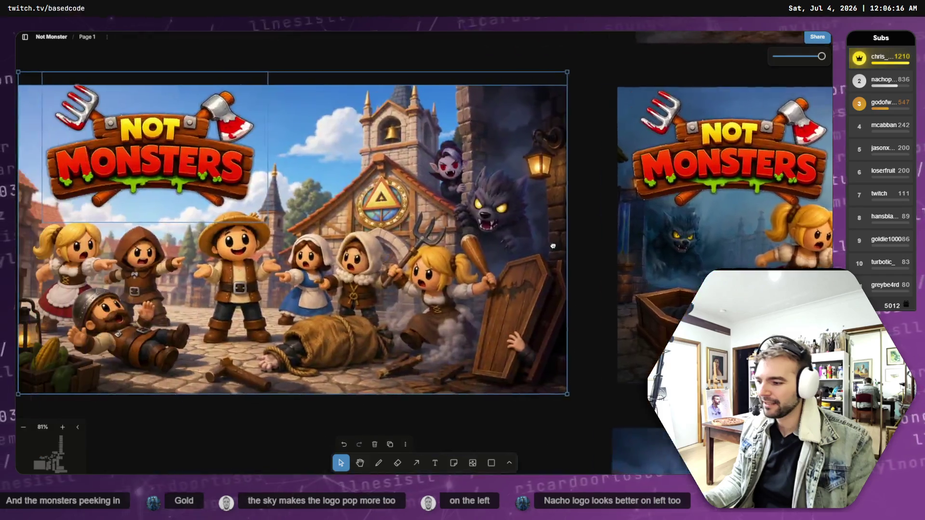
scroll(670, 262, "right", 10)
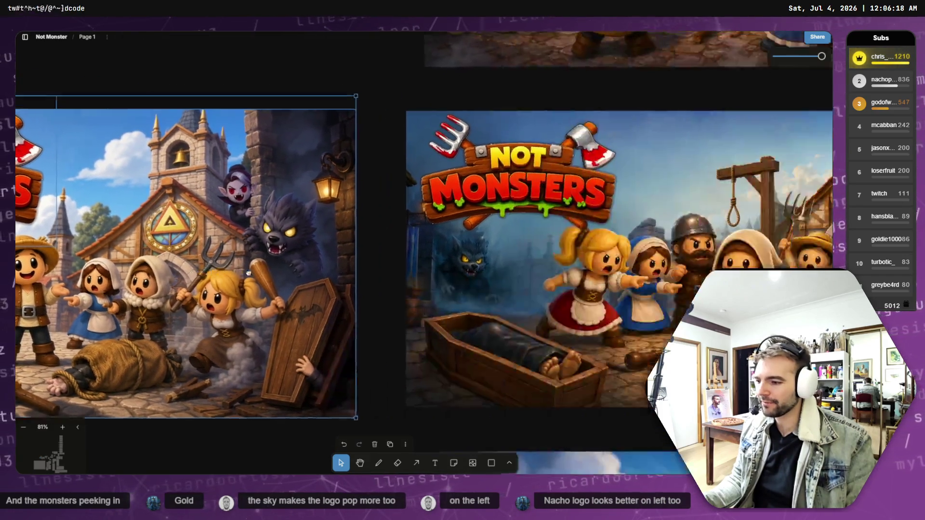
scroll(233, 286, "right", 2)
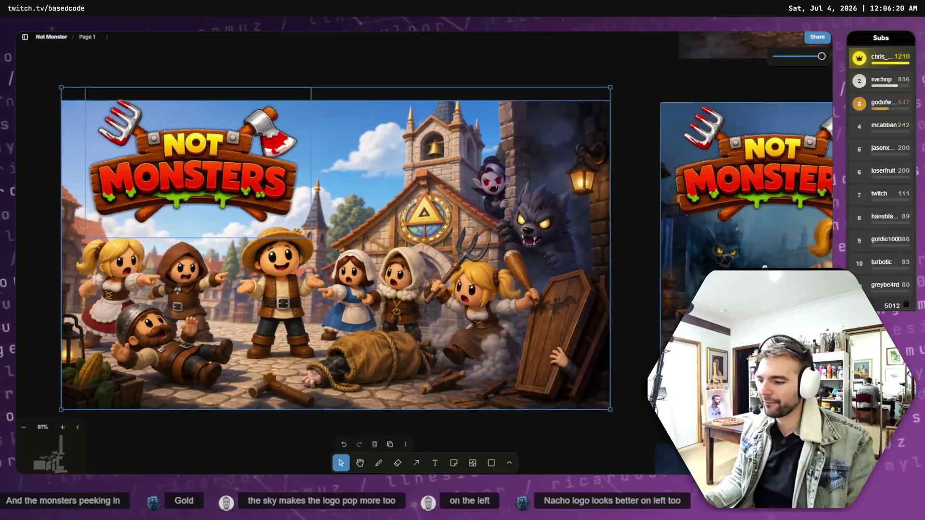
scroll(414, 284, "left", 10)
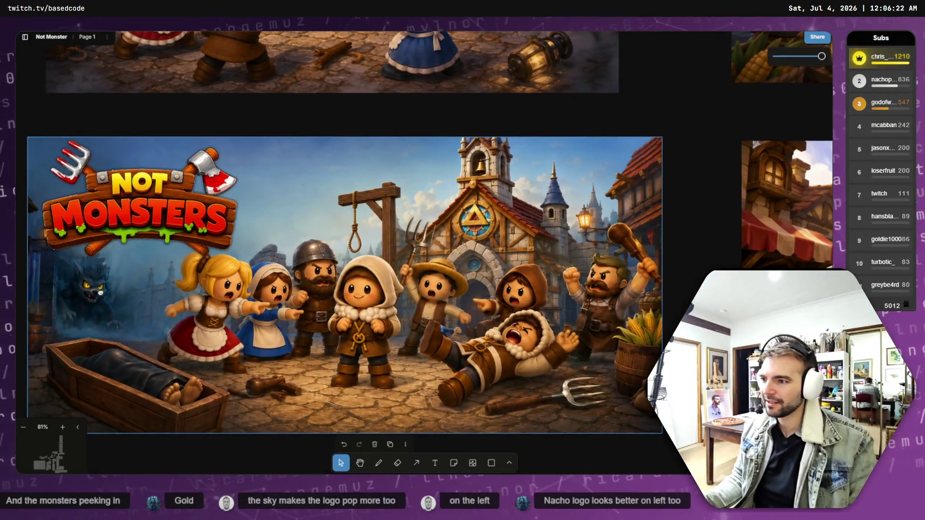
scroll(668, 265, "left", 2)
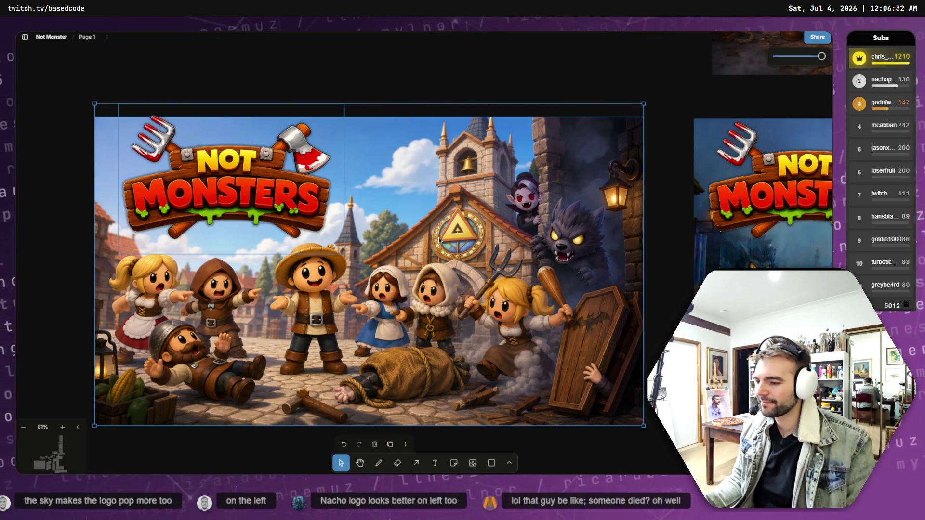
- Select only the werewolf village image in tldraw for PNG export, then return to GIMP
left_click(465, 346)
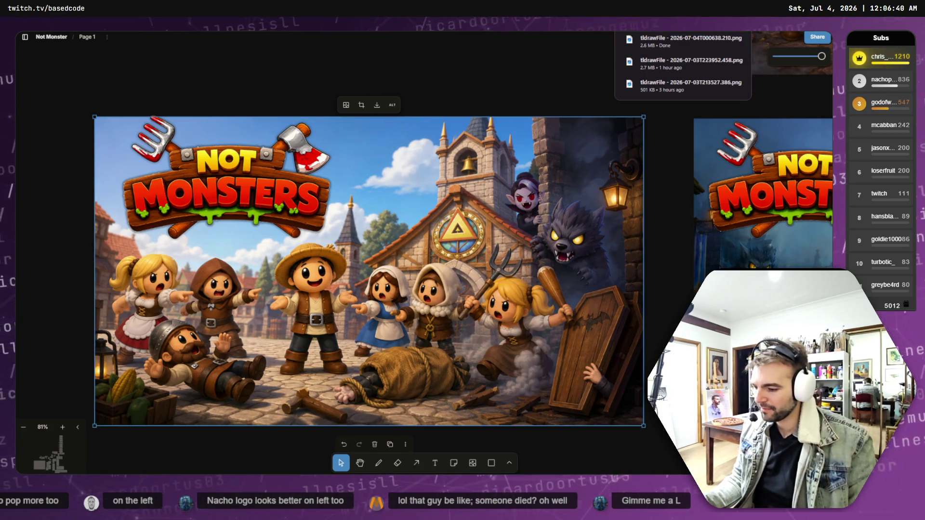
key("alt+Tab")
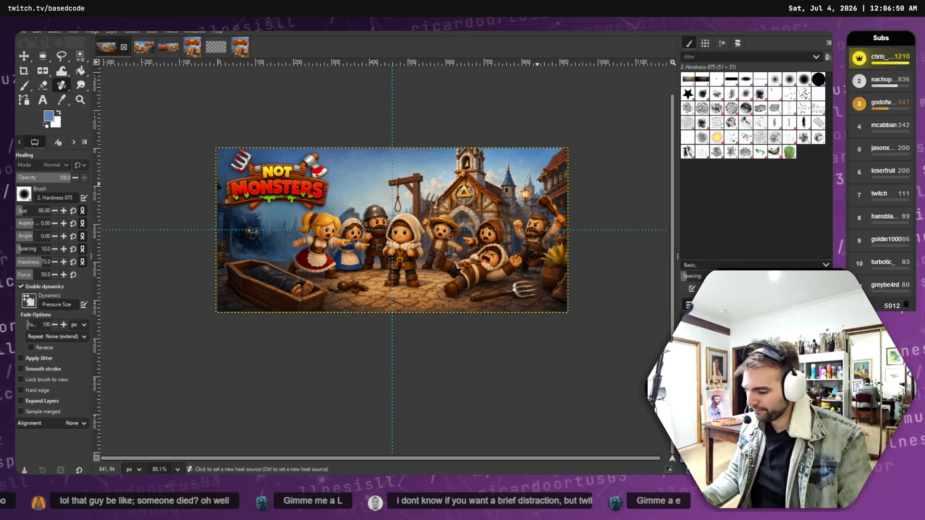
- Paste the exported tldrawFile PNG from Downloads into store_capsule_header as a new layer
key("super+e")
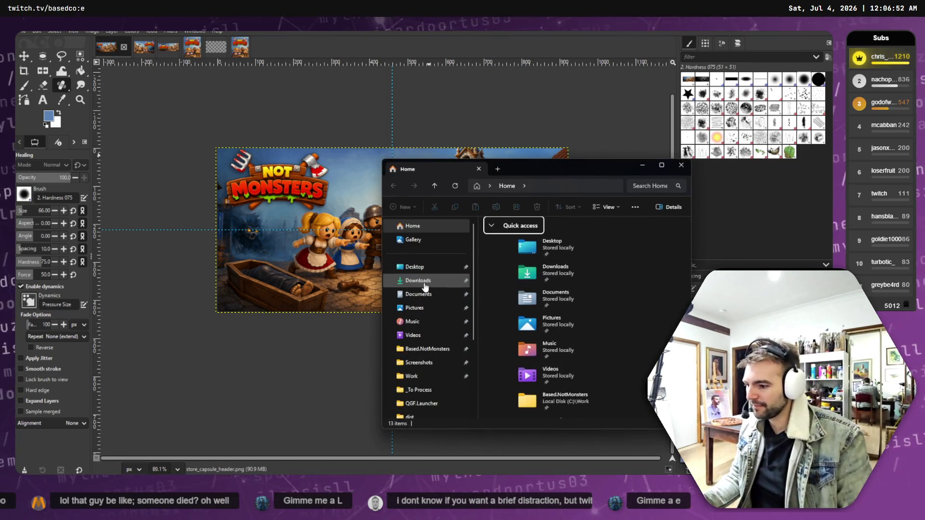
left_click(428, 284)
left_click(508, 250)
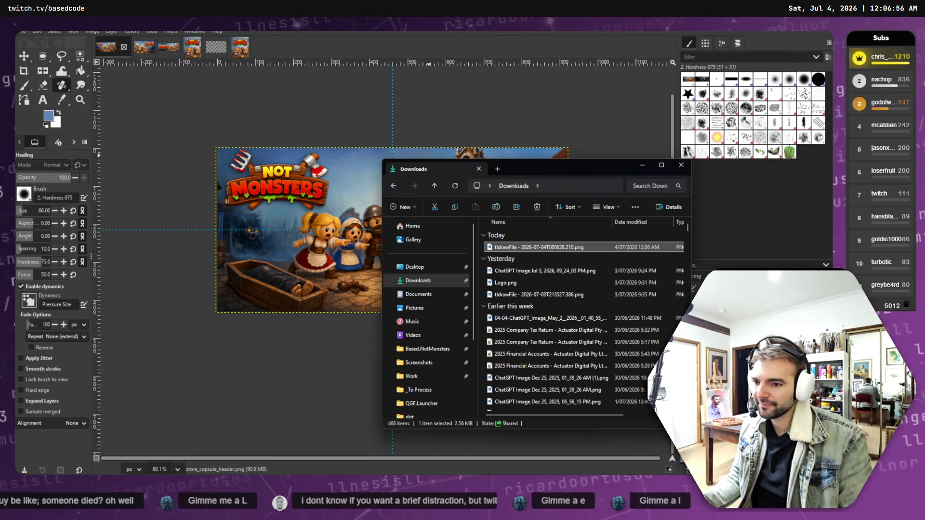
left_click(298, 372)
key("ctrl+v")
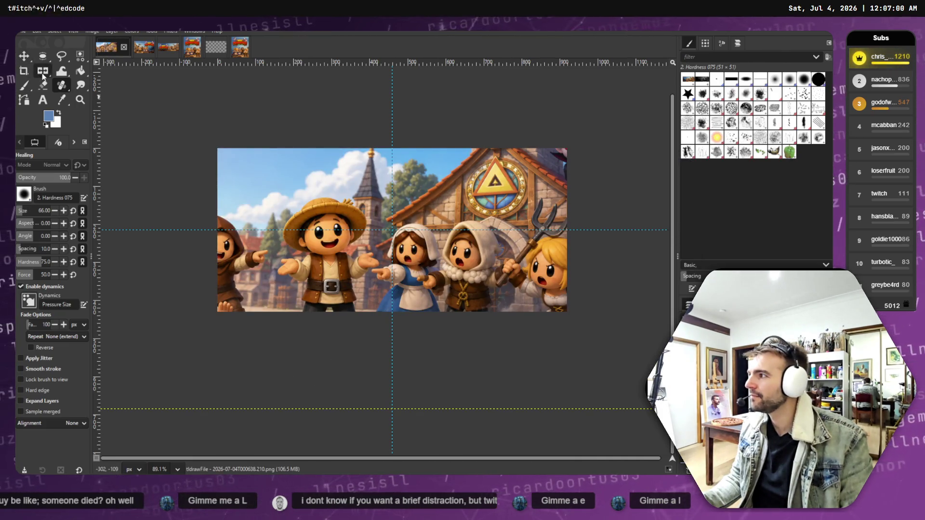
- Start scaling the new village layer with the Scale tool toward 1672 x 941
mouse_move(47, 76)
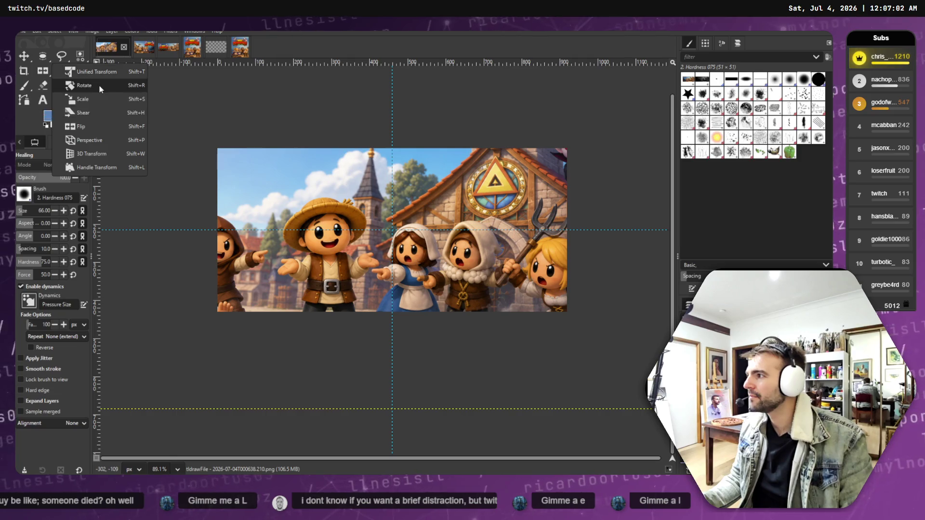
left_click(97, 99)
left_click(277, 177)
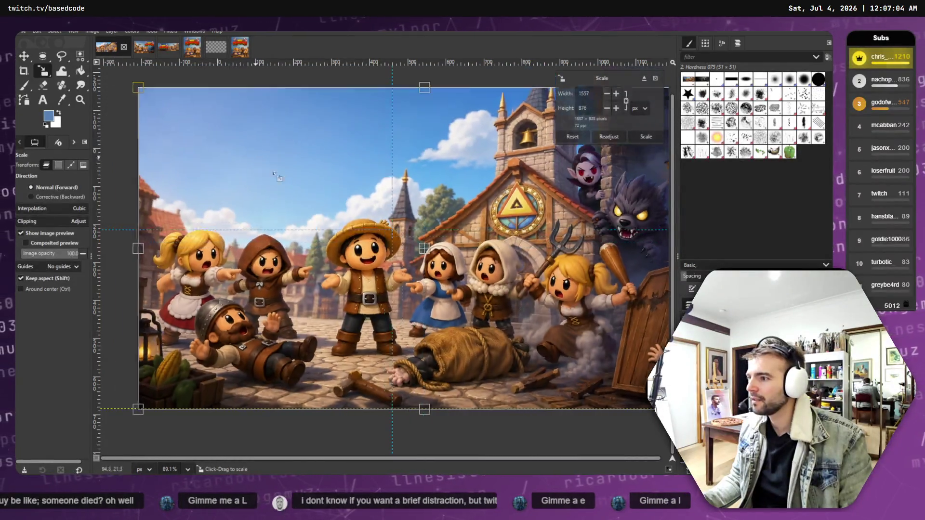
- Drag the village layer's corners down to 919 × 517 and apply the scale
mouse_move(278, 177)
left_mouse_down()
mouse_move(434, 362)
mouse_move(306, 287)
mouse_move(294, 289)
left_mouse_up()
mouse_move(644, 375)
left_mouse_down()
mouse_move(485, 300)
mouse_move(492, 309)
left_mouse_up()
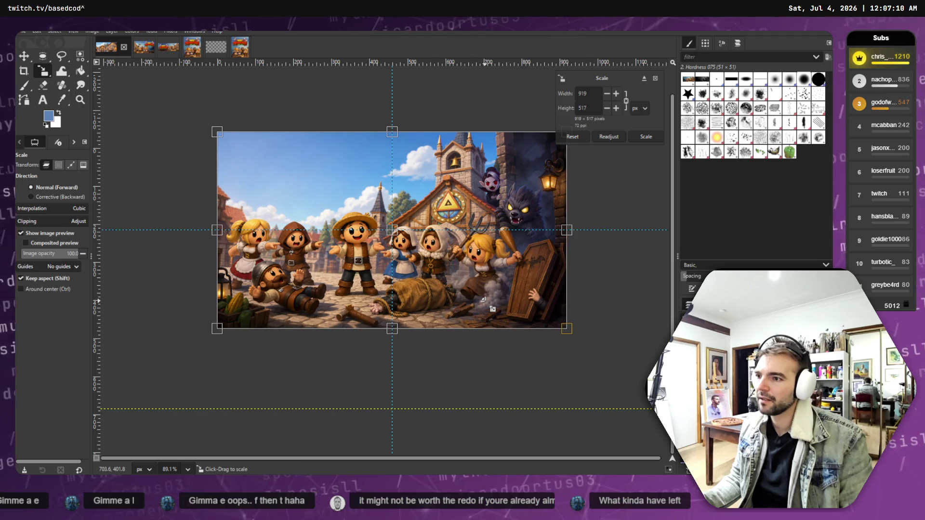
key("Return")
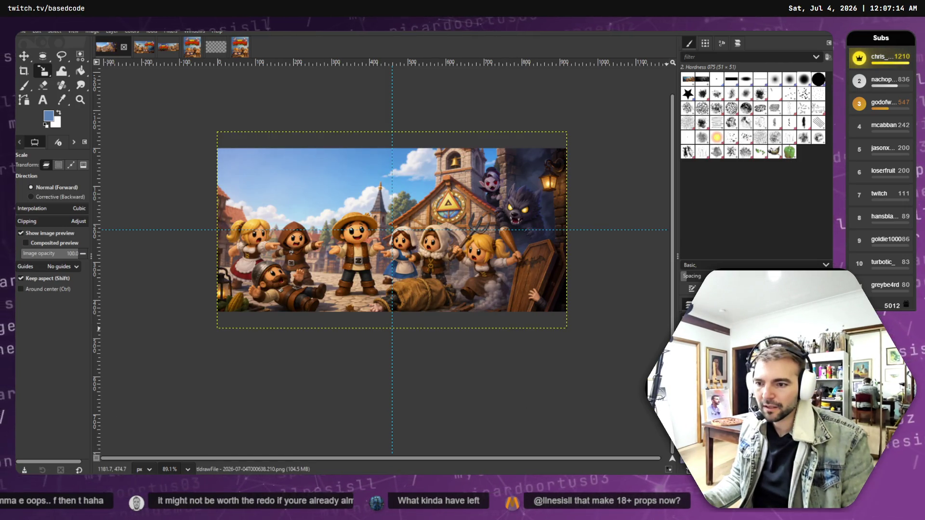
- Step back and forth through history to compare the village scene with the old Not Monsters artwork and placeholder
key("ctrl+z")
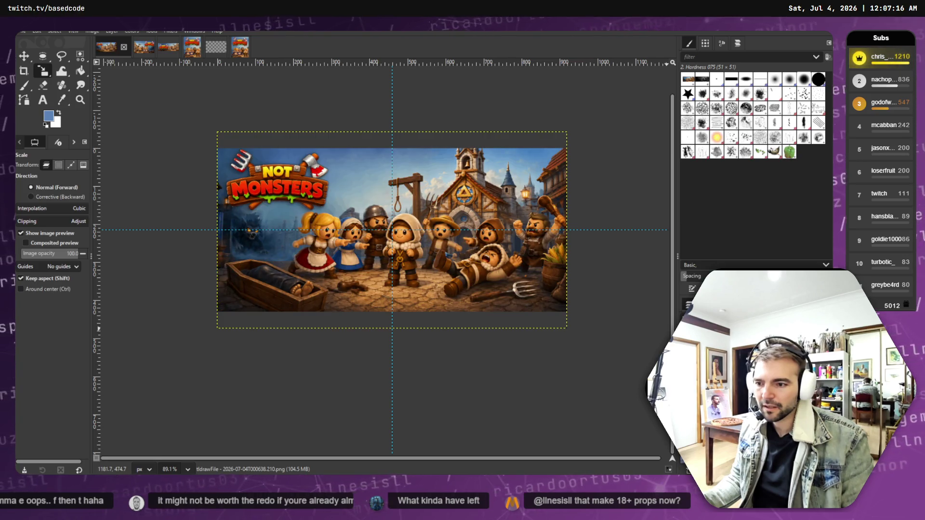
key("ctrl+y")
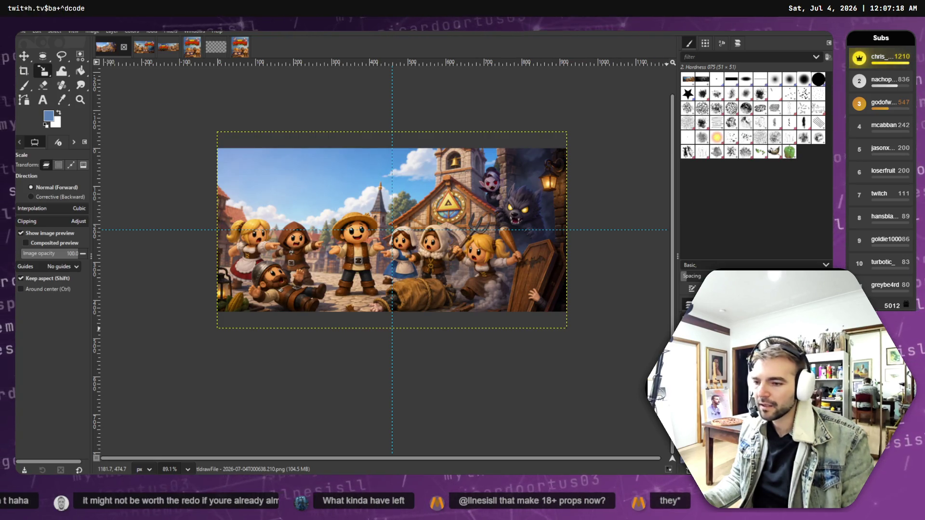
key("ctrl+z")
key("ctrl+y")
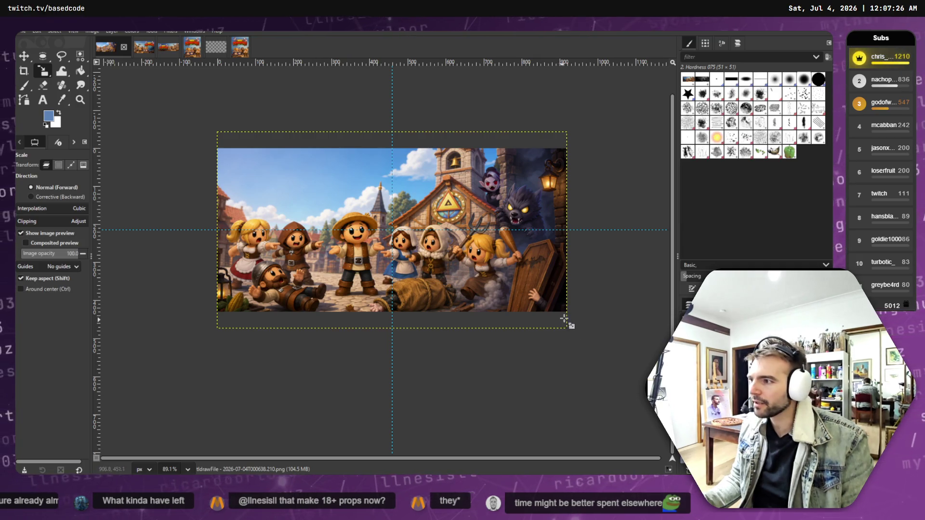
key("ctrl+y")
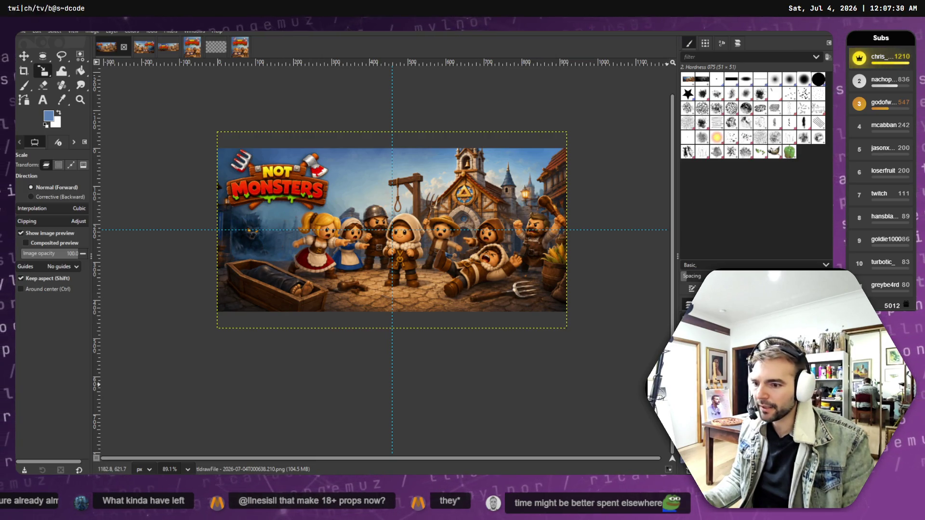
key("ctrl+z")
key("ctrl+y")
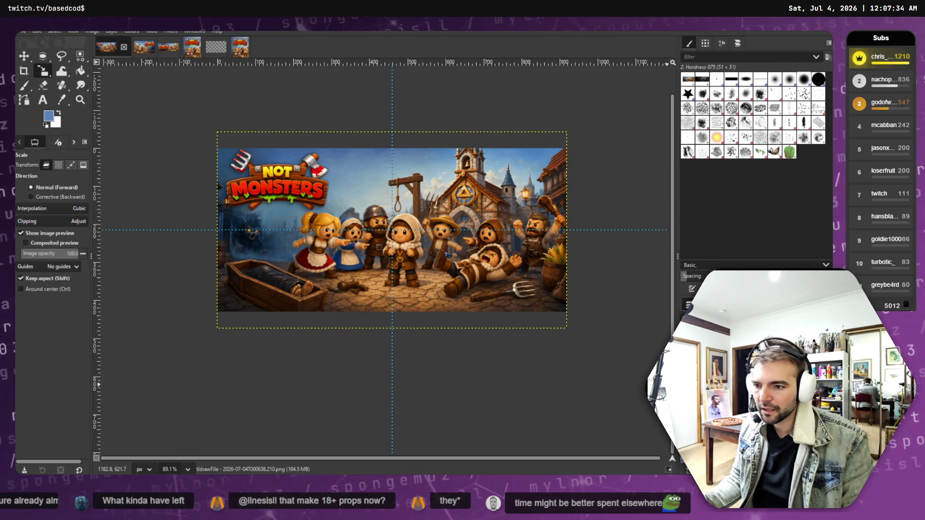
key("ctrl+z")
key("ctrl+y")
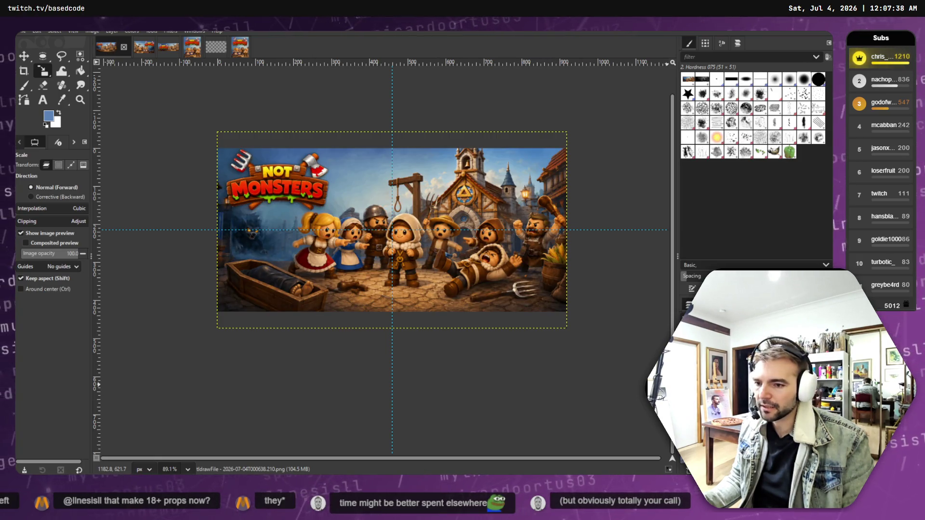
- Hide the artwork layer to reveal the Header Capsule placeholder, undoing an accidental layer deletion
right_click(661, 135)
left_click(691, 266)
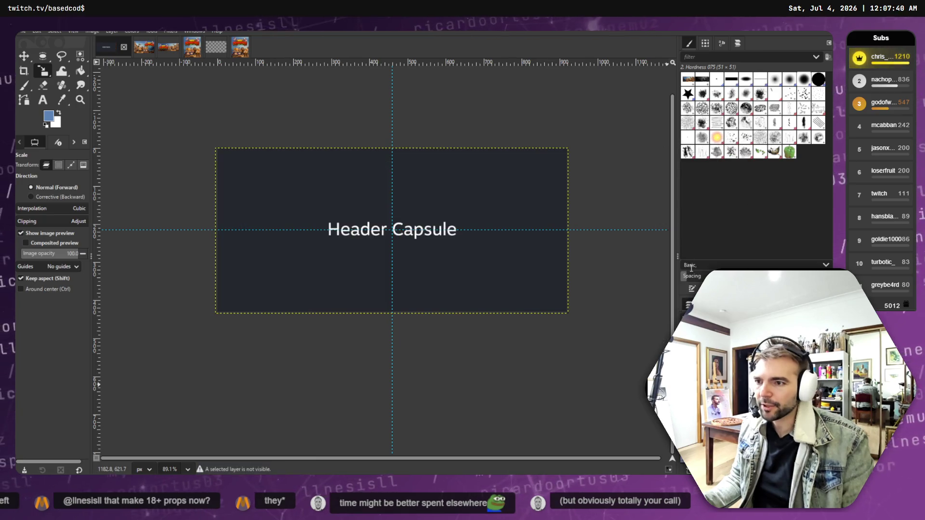
right_click(674, 275)
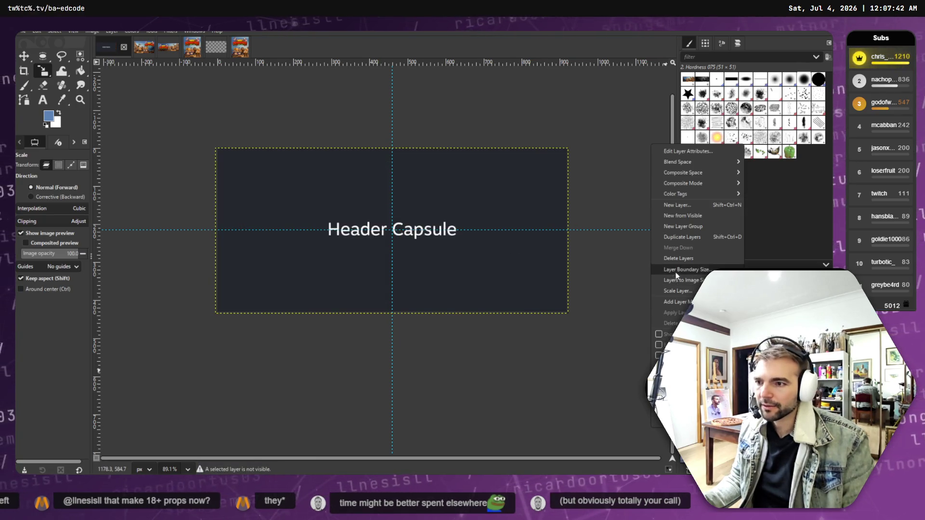
left_click(680, 259)
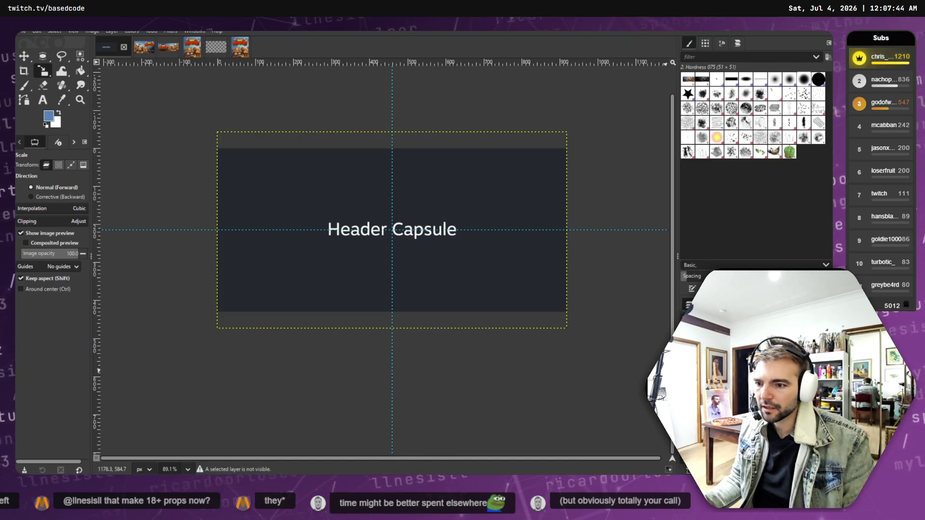
key("ctrl+z")
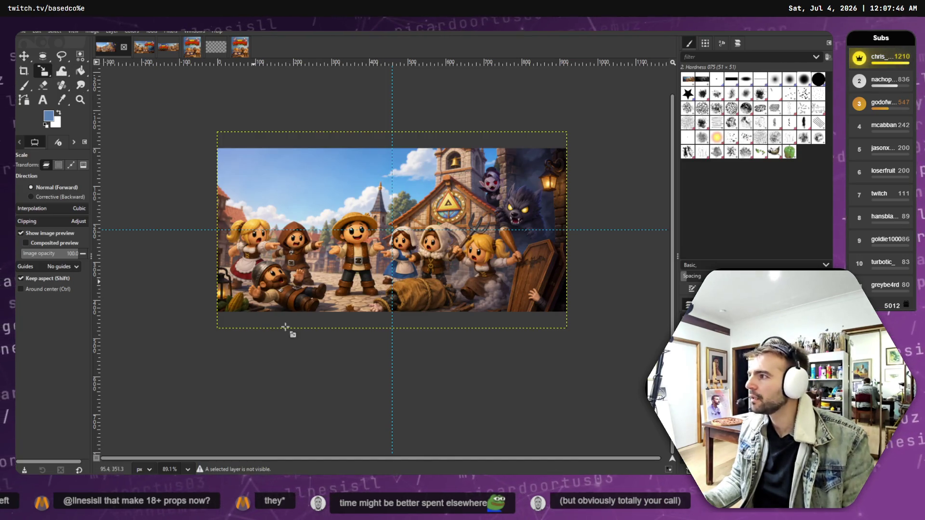